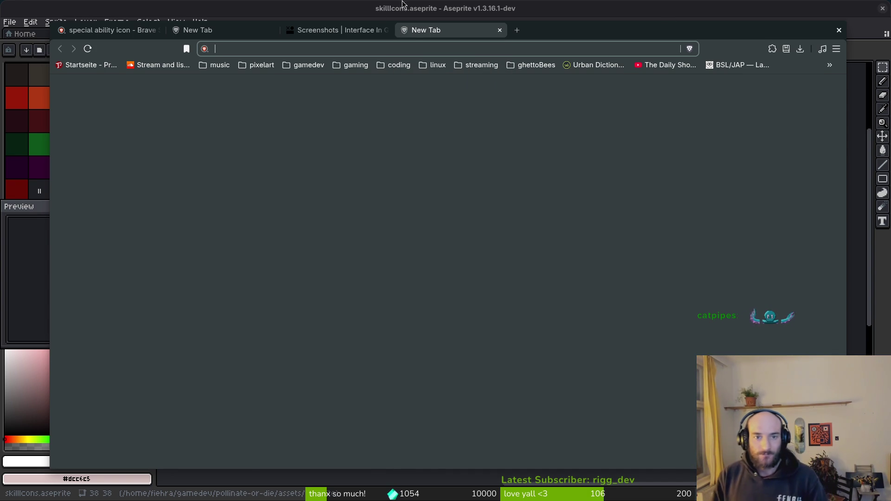
Close the spare Brave tabs and reposition the browser window
middle_click(427, 33)
mouse_move(463, 35)
left_mouse_down()
mouse_move(427, 61)
mouse_move(483, 24)
mouse_move(473, 26)
left_mouse_up()
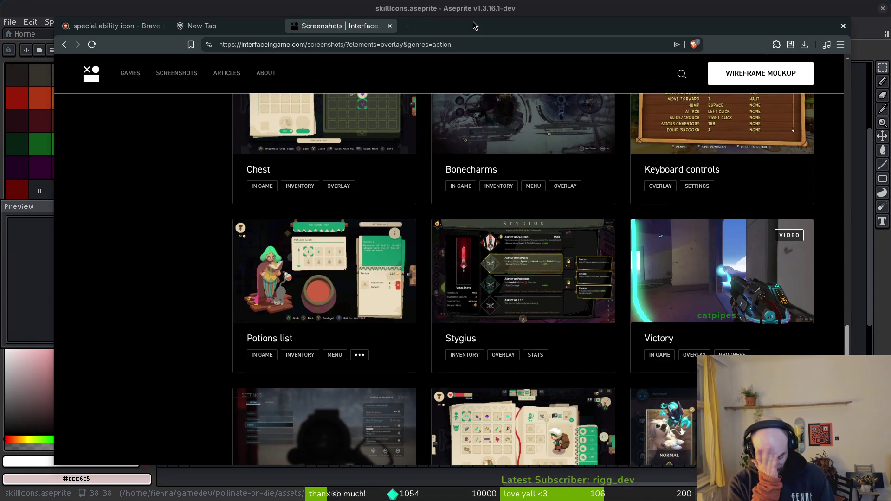
key("ctrl+w")
Open saint11.art's Pixel Art Tutorials page in a new tab
key("ctrl+t")
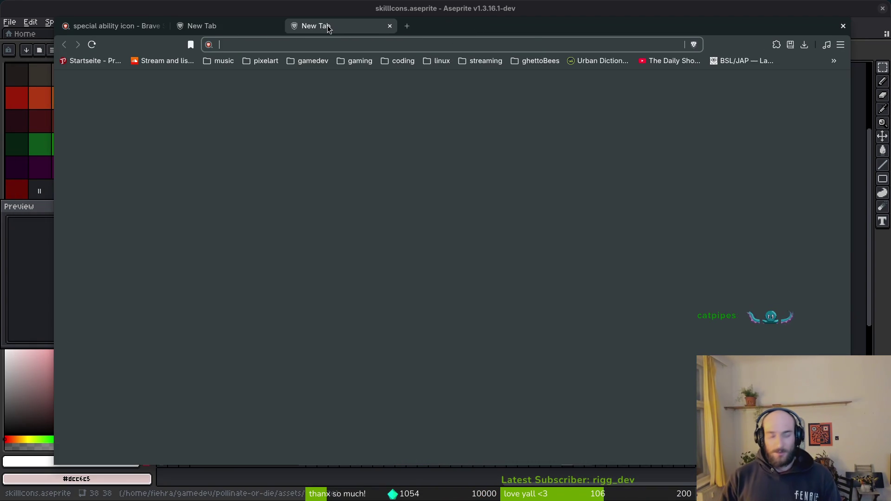
type("skull p")
key("BackSpace")
key("BackSpace")
key("BackSpace")
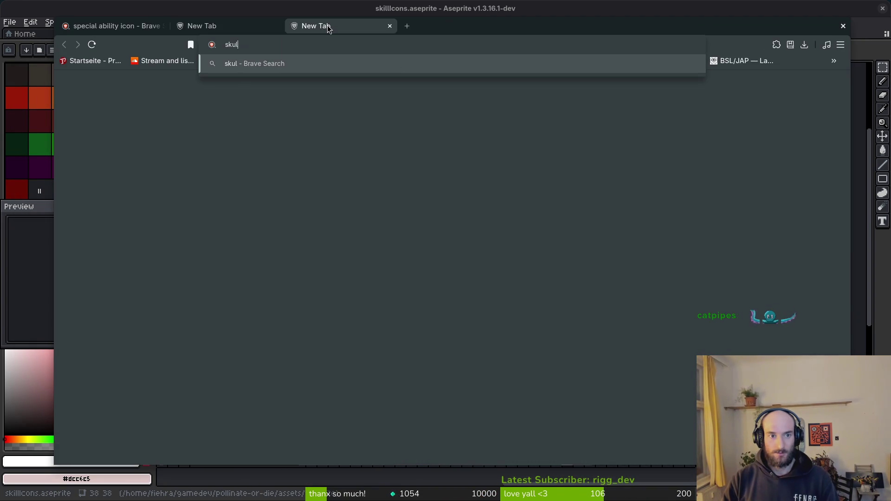
type("saint")
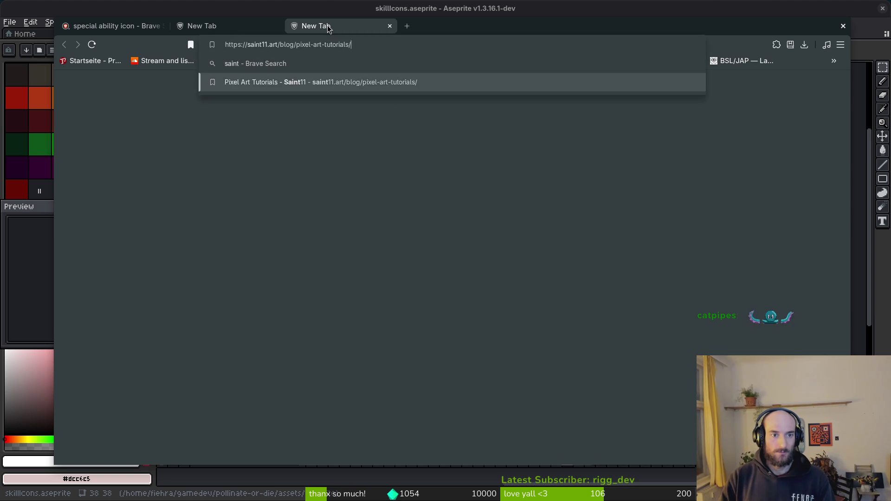
key("Return")
Find the skull tutorial on the page, zoom it in, then return to the sprite
key("ctrl+f")
type("44skull")
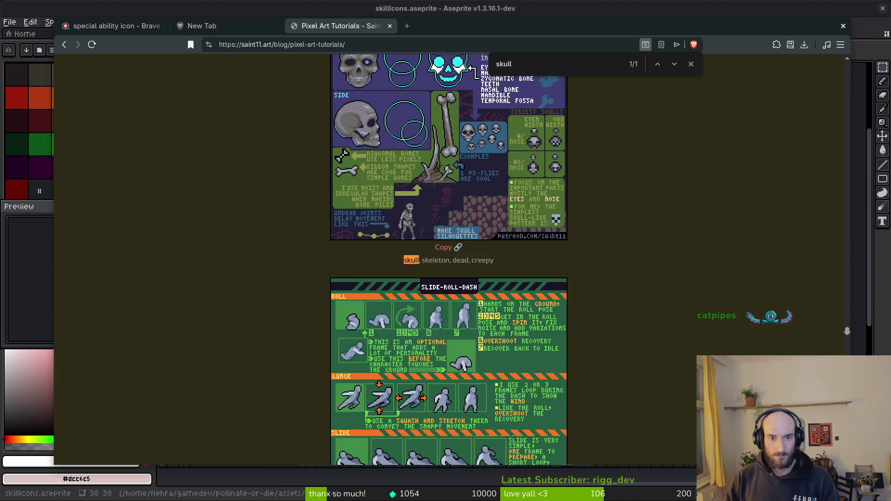
scroll(603, 205, "up", 3)
scroll(417, 213, "down", 1)
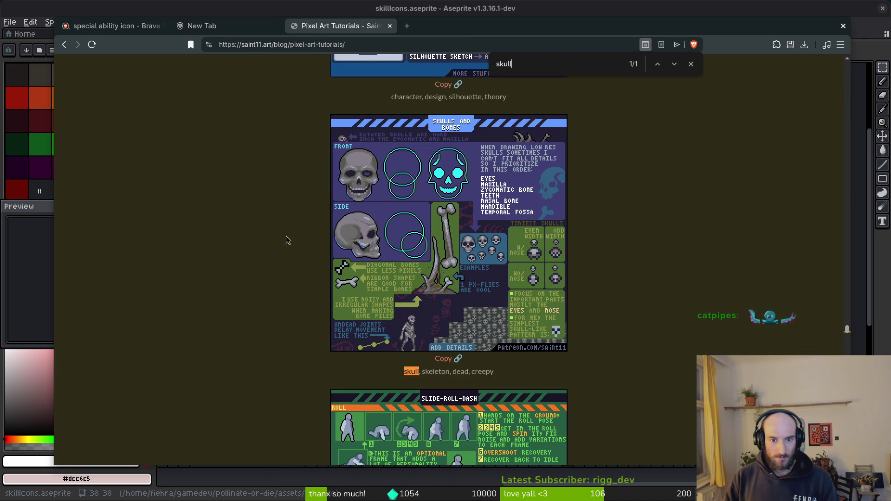
key("ctrl+plus")
key("ctrl+plus")
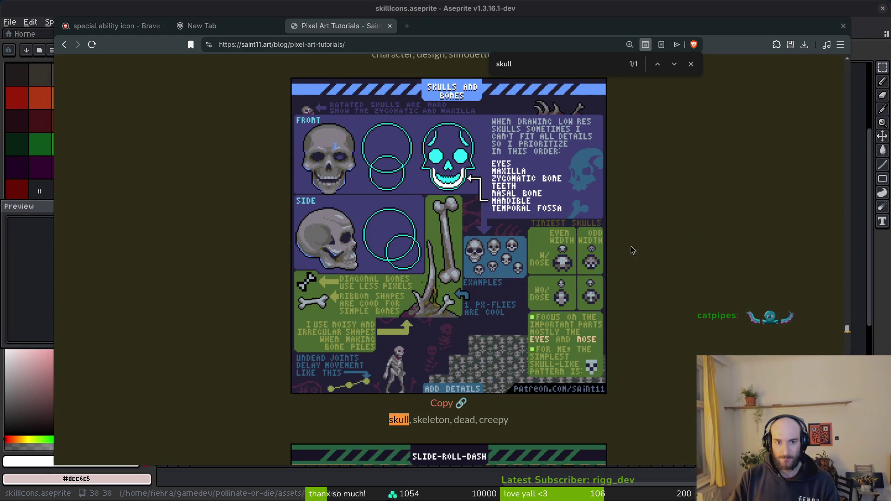
key("alt+Tab")
left_click_drag(534, 218, 546, 209)
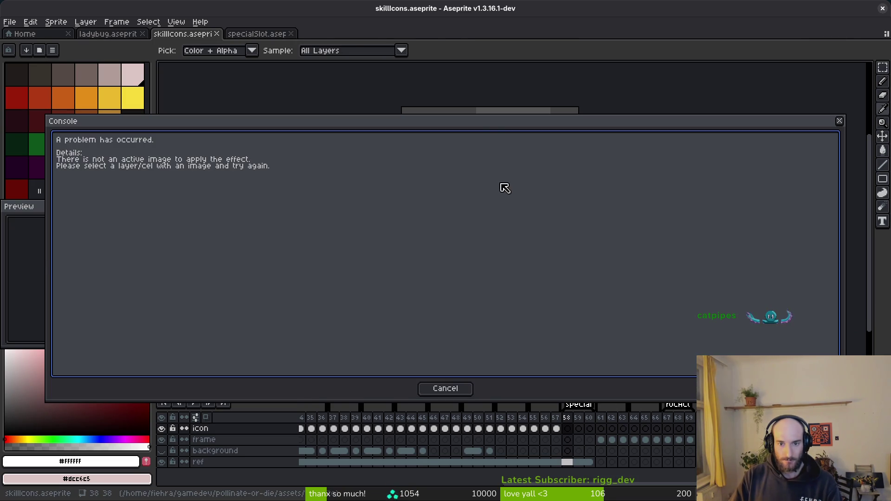
Draw an orange ellipse circle inside the hexagon on frame 58 of the icon layer
key("Escape")
left_click(567, 428)
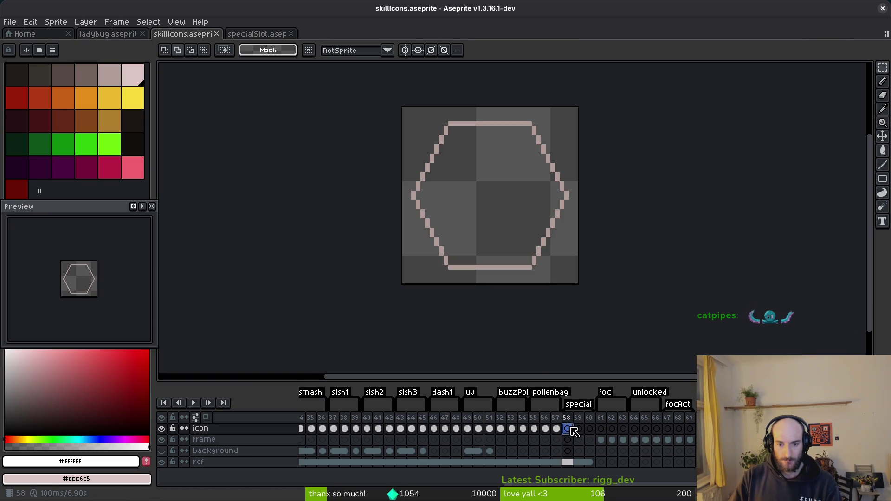
key("alt+o")
key("Escape")
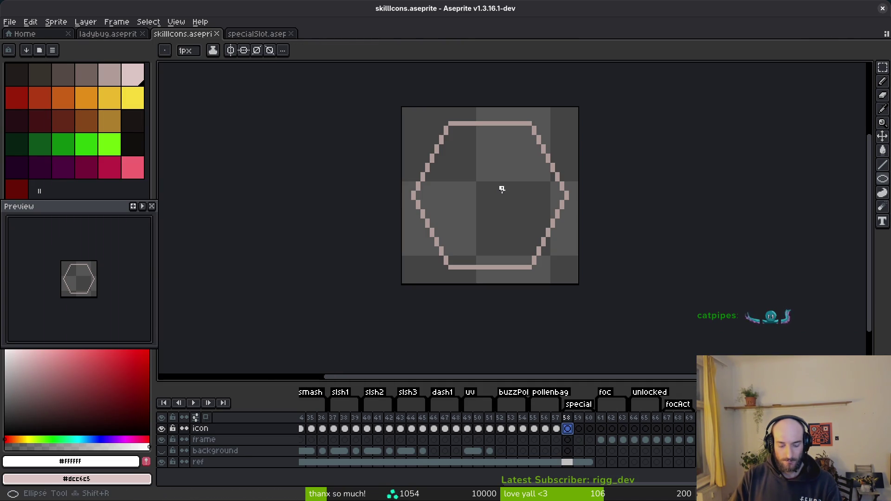
scroll(498, 188, "up", 2)
left_click(126, 120)
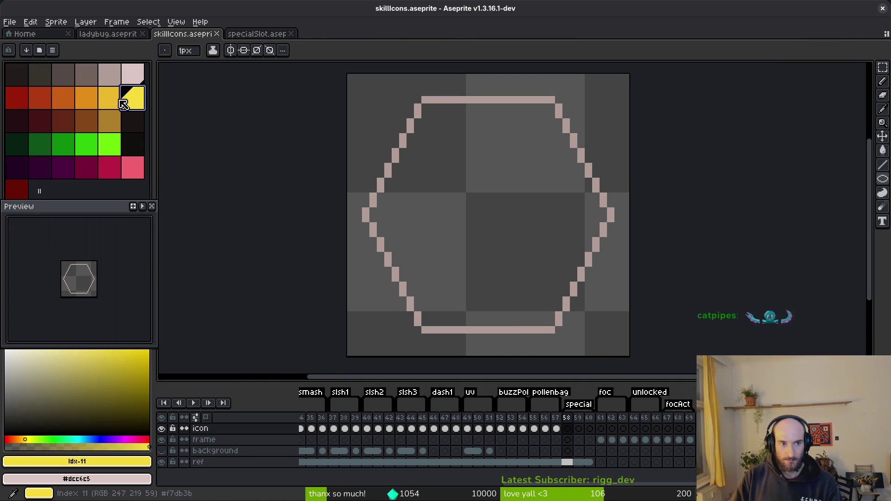
left_click(86, 96)
left_click(432, 143)
mouse_move(438, 151)
left_mouse_down()
mouse_move(587, 279)
mouse_move(566, 268)
left_mouse_up()
Lasso the circle, nudge it up one pixel, and compare with the reference
key("q")
mouse_move(566, 199)
left_mouse_down()
mouse_move(556, 171)
mouse_move(432, 163)
mouse_move(492, 269)
mouse_move(534, 259)
mouse_move(487, 119)
mouse_move(410, 218)
mouse_move(534, 272)
mouse_move(568, 200)
left_mouse_up()
key("Up")
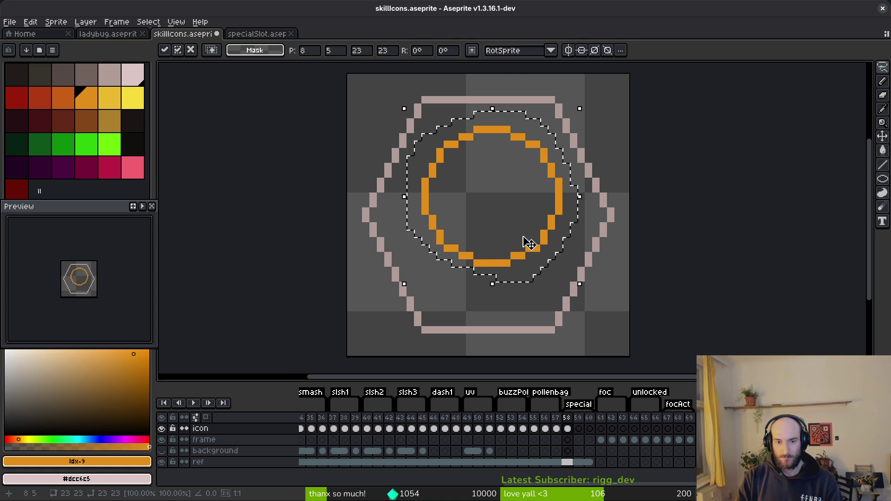
key("Return")
key("alt+Tab")
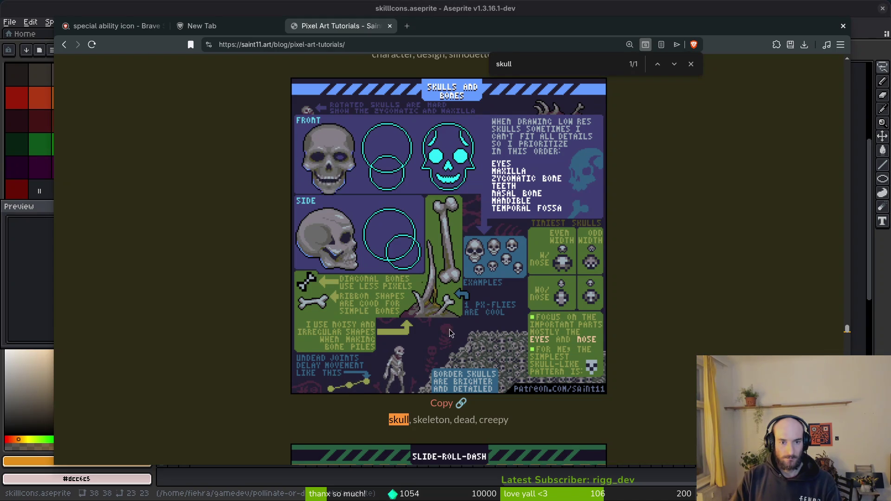
key("alt+Tab")
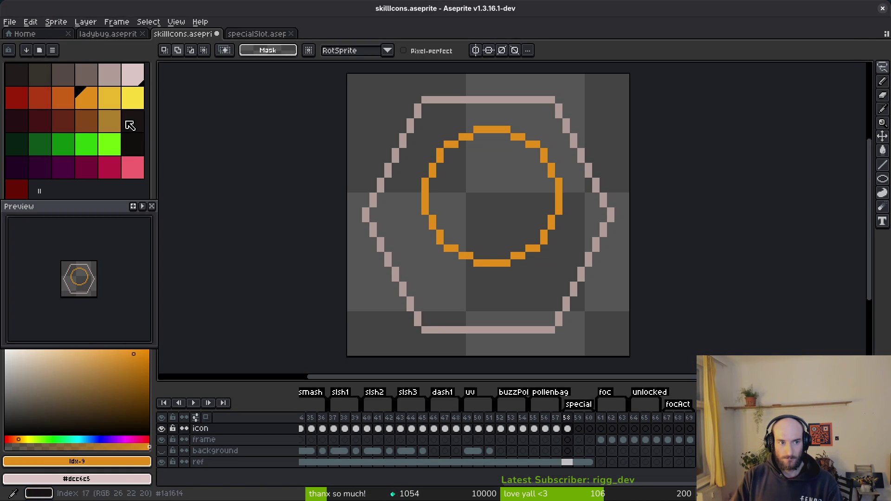
Draw a smaller orange ellipse over the circle's lower part for the jaw
key("b")
mouse_move(447, 196)
left_mouse_down()
mouse_move(544, 291)
mouse_move(534, 283)
left_mouse_up()
key("Escape")
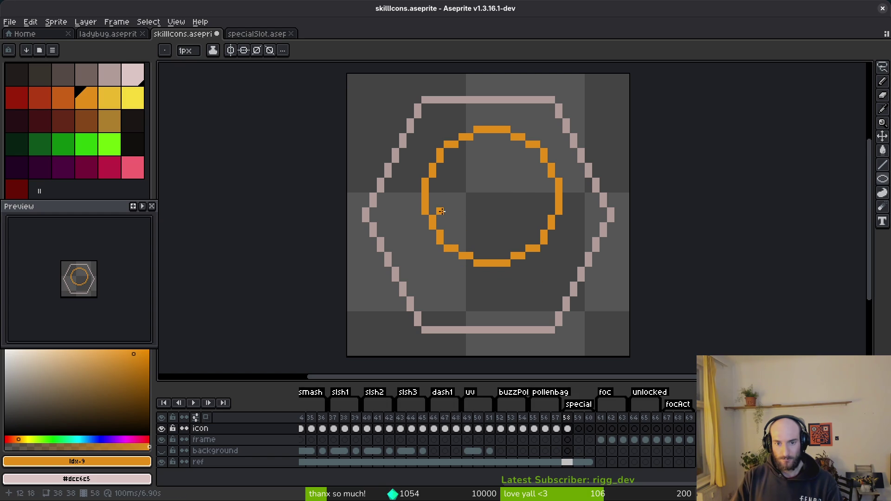
mouse_move(448, 209)
left_mouse_down()
mouse_move(503, 276)
mouse_move(539, 295)
left_mouse_up()
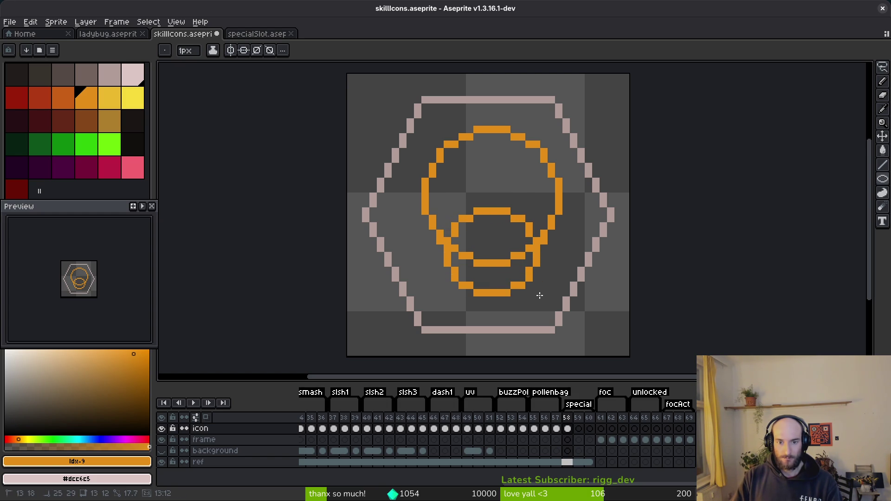
left_click_drag(540, 296, 540, 301)
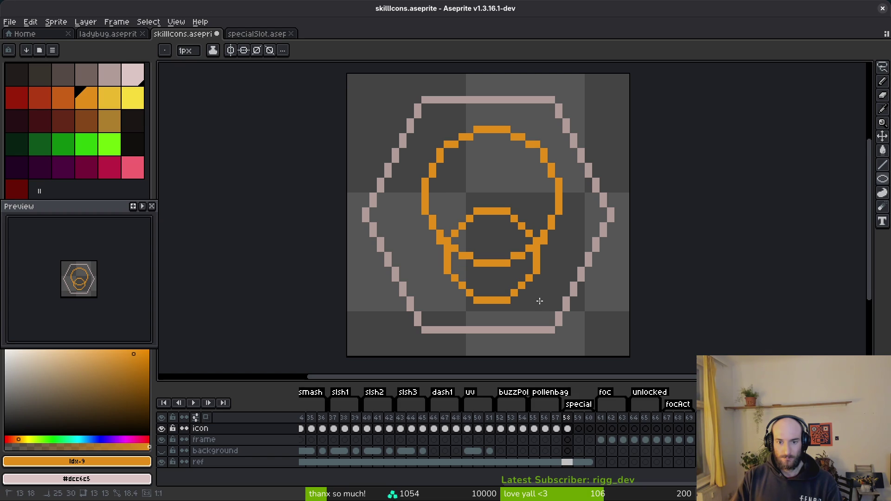
Try Paint Bucket orange fills in the skull regions, then undo them
key("g")
left_click(480, 177)
left_click(491, 236)
left_click(490, 279)
key("ctrl+z")
key("ctrl+z")
key("ctrl+z")
Check the skull reference and add an orange pixel left of the jaw
key("alt+Tab")
key("alt+Tab")
scroll(483, 232, "up", 1)
key("alt+Tab")
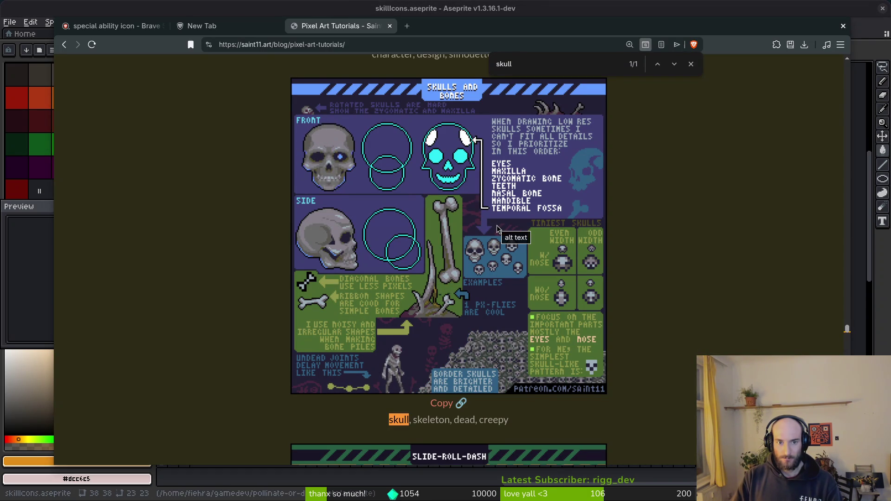
key("alt+Tab")
left_click(422, 172)
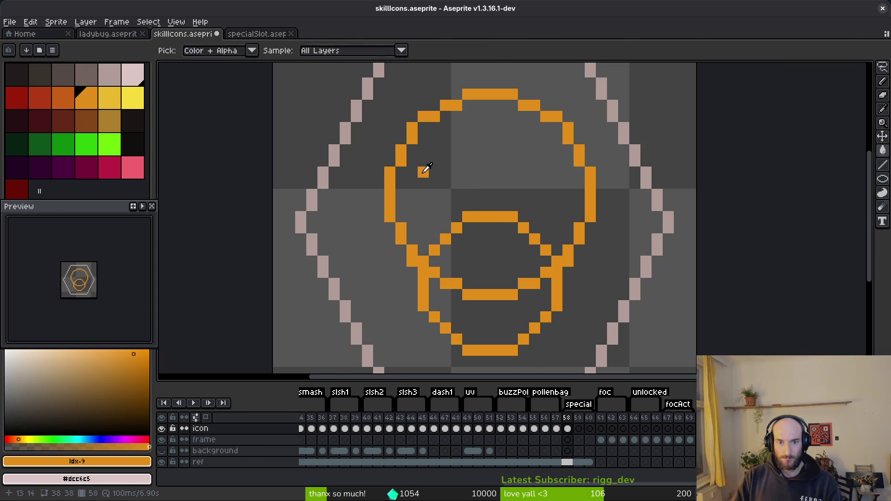
key("alt+Tab")
key("alt+Tab")
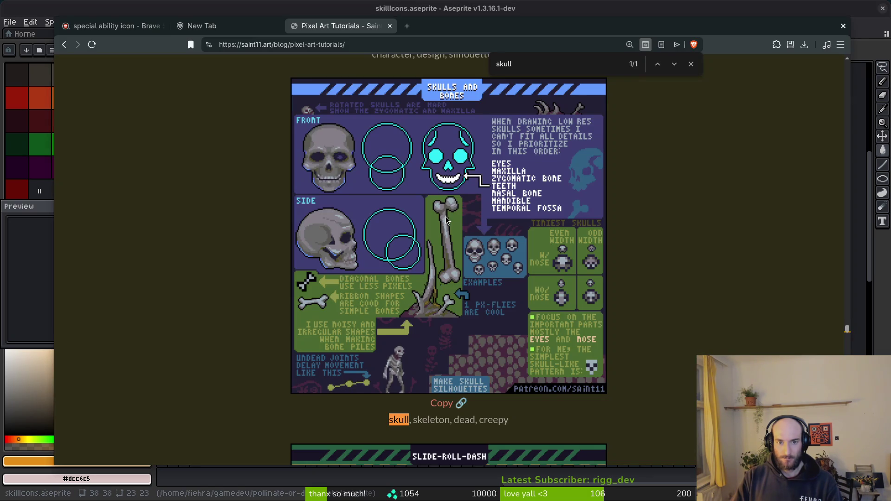
key("alt+Tab")
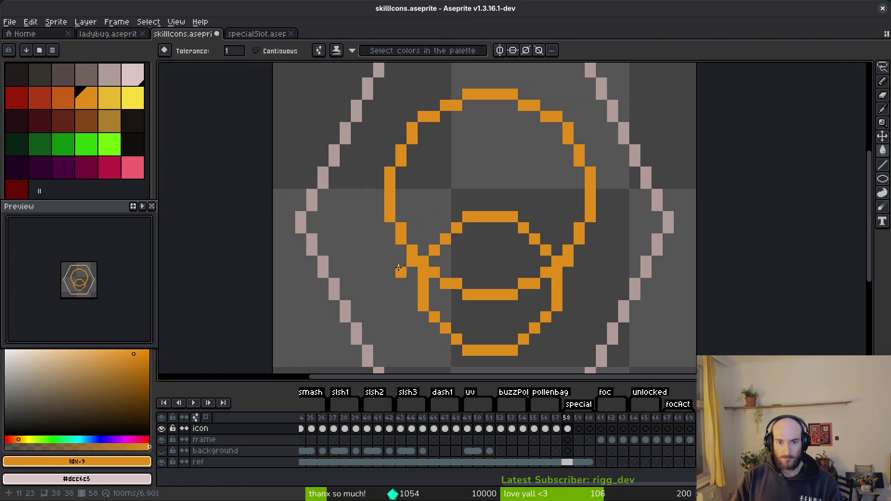
Pencil in cheekbone ledges beside the jaw and close gaps in the outline
left_click_drag(392, 274, 412, 273)
left_click(479, 272)
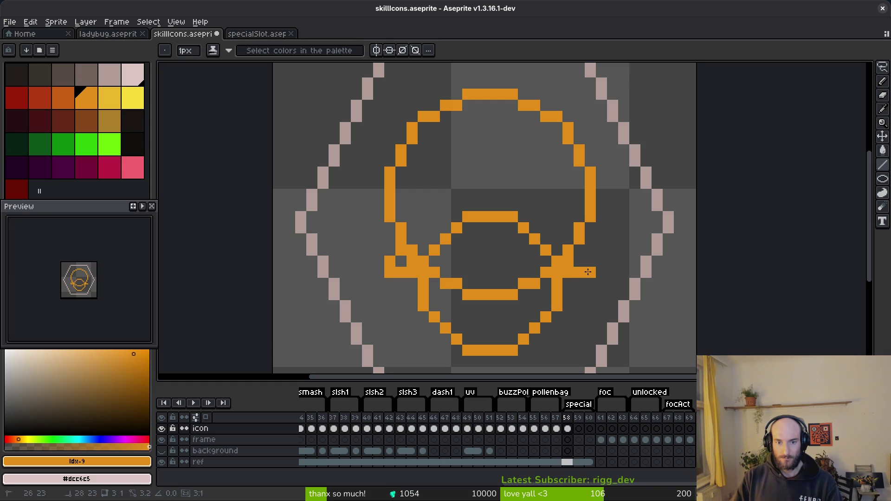
key("b")
left_click(578, 260)
left_click(394, 263)
Bucket-fill the skull interior orange, undoing the fill that flooded the canvas
key("g")
left_click(467, 272)
left_click(455, 193)
left_click(497, 318)
scroll(497, 318, "down", 4)
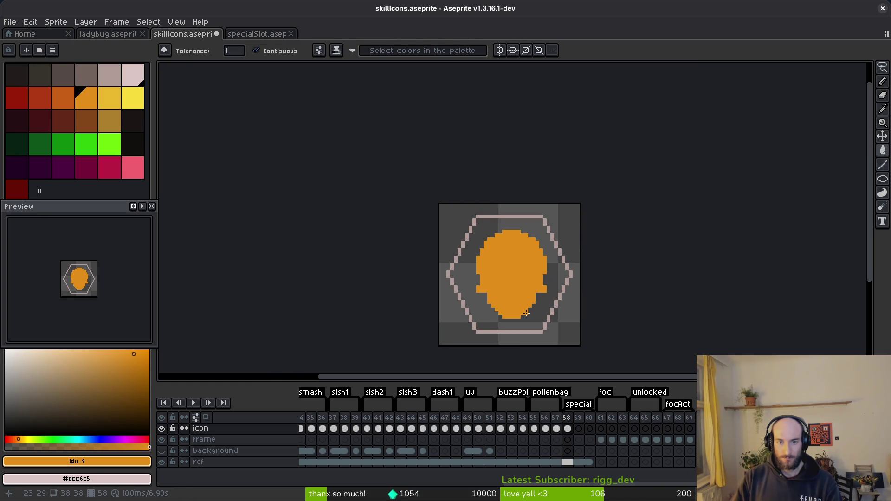
scroll(514, 311, "up", 6)
left_click(586, 257)
key("ctrl+z")
Add a pixel on the skull's left edge and choose black as the colour
key("b")
left_click(309, 285)
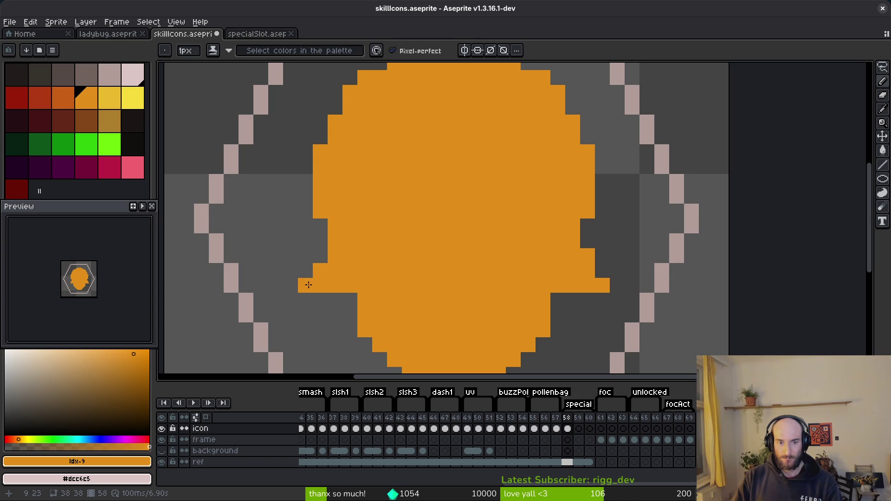
scroll(501, 267, "down", 5)
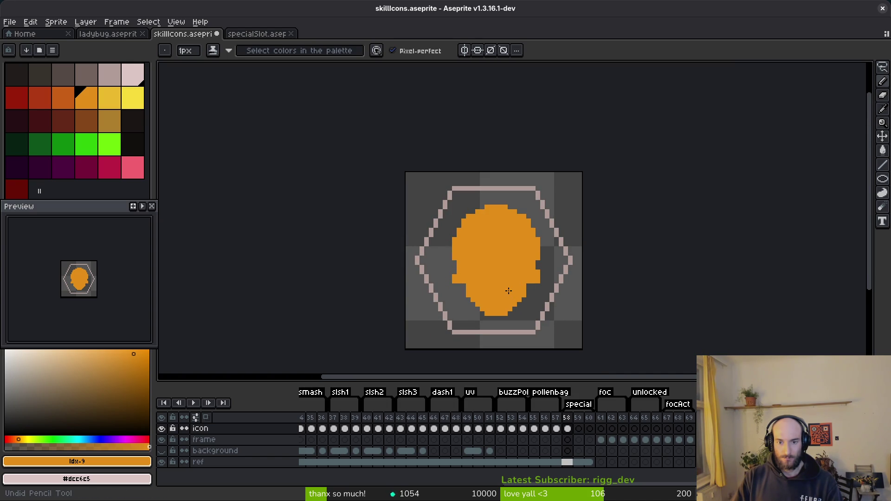
scroll(517, 283, "up", 1)
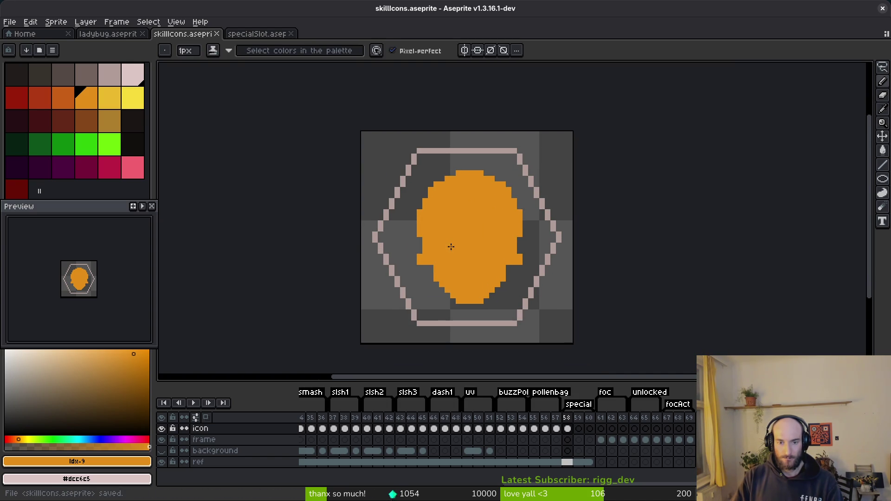
scroll(457, 233, "up", 3)
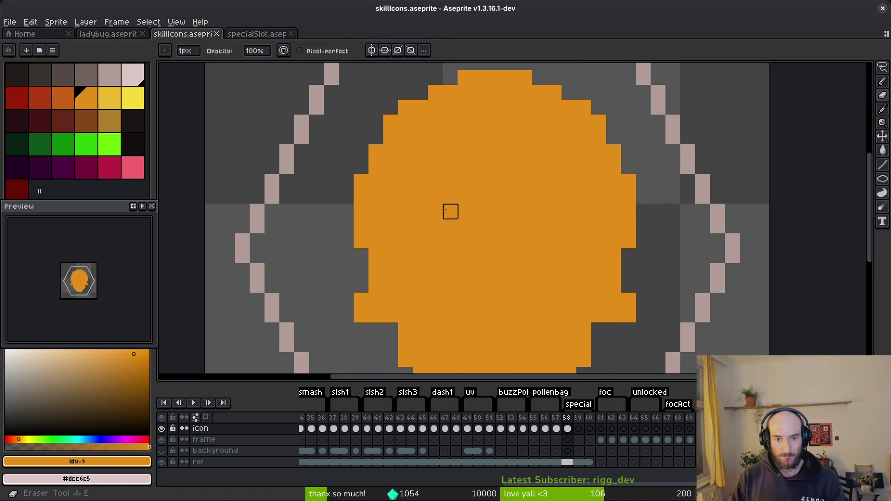
left_click(134, 146)
key("shift+r")
Draw small black ellipse rings for the left and right eye sockets
key("Escape")
left_click(430, 211)
left_click_drag(430, 212, 468, 260)
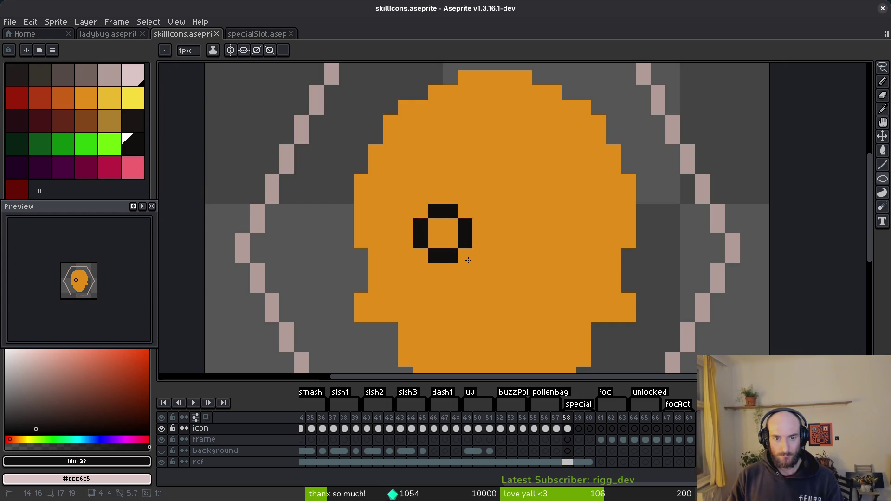
mouse_move(524, 210)
left_mouse_down()
mouse_move(596, 284)
mouse_move(555, 219)
left_mouse_up()
scroll(580, 284, "down", 4)
scroll(551, 284, "up", 4)
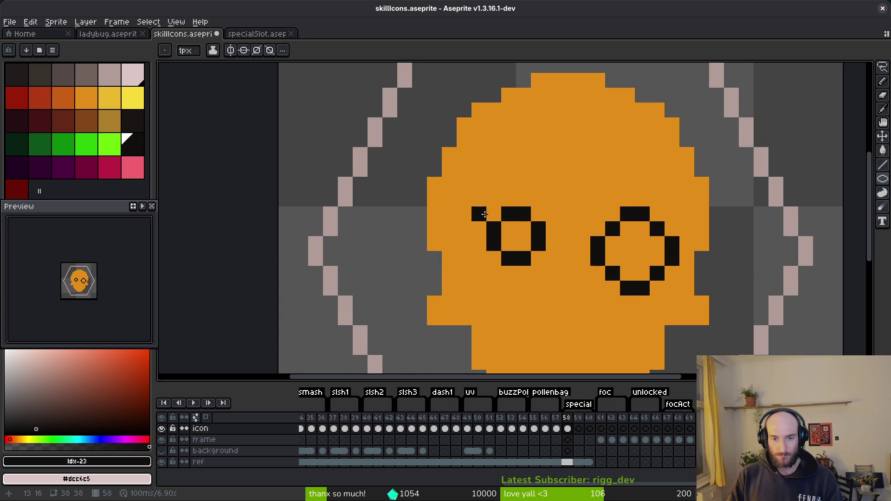
Fill the right eye black, then redraw a larger left eye and fill it black
key("g")
left_click(631, 245)
key("shift+r")
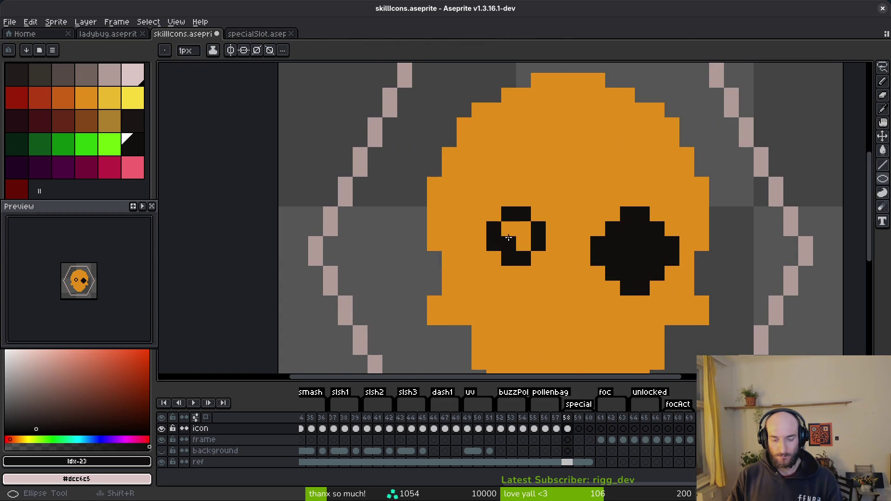
mouse_move(495, 214)
left_mouse_down()
mouse_move(564, 281)
mouse_move(554, 284)
left_mouse_up()
key("g")
left_click(533, 274)
left_click(519, 251)
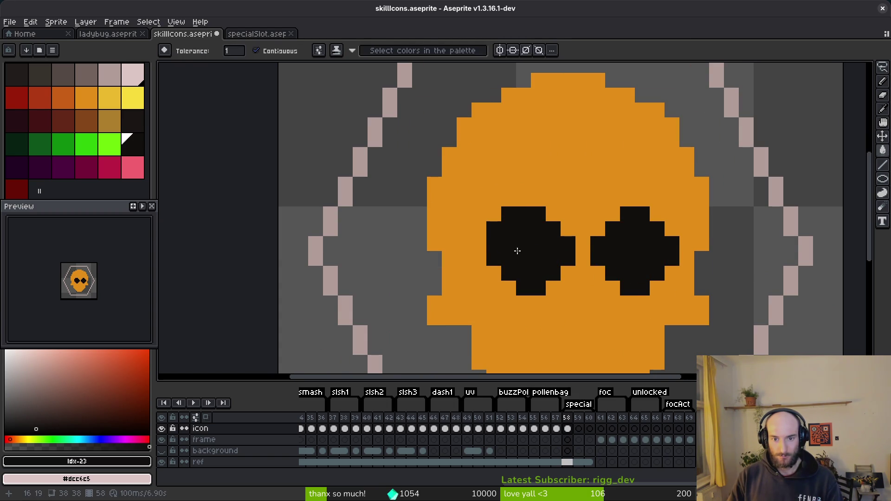
Repaint two left-eye corner pixels in the skull's orange
key("b")
left_click(527, 167, "alt")
left_click(508, 214)
left_click(493, 228)
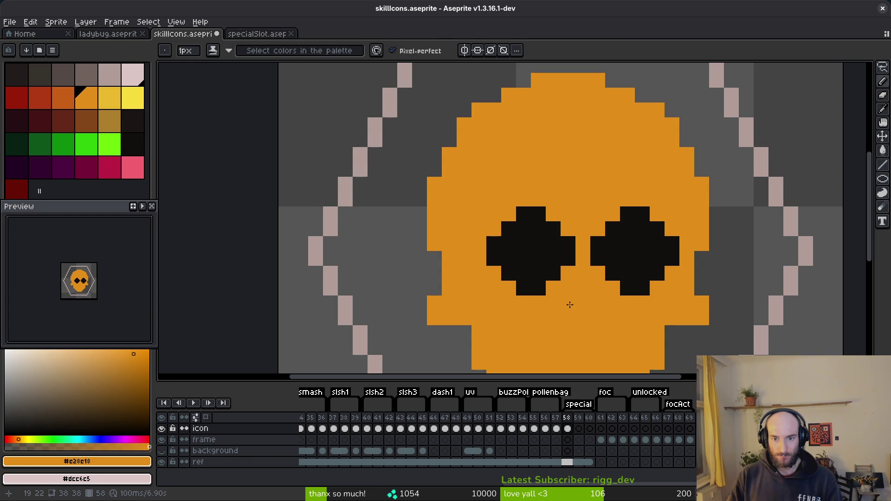
Move the left eye two pixels left and fill the vacated gap orange
key("w")
left_click(538, 258)
key("Left")
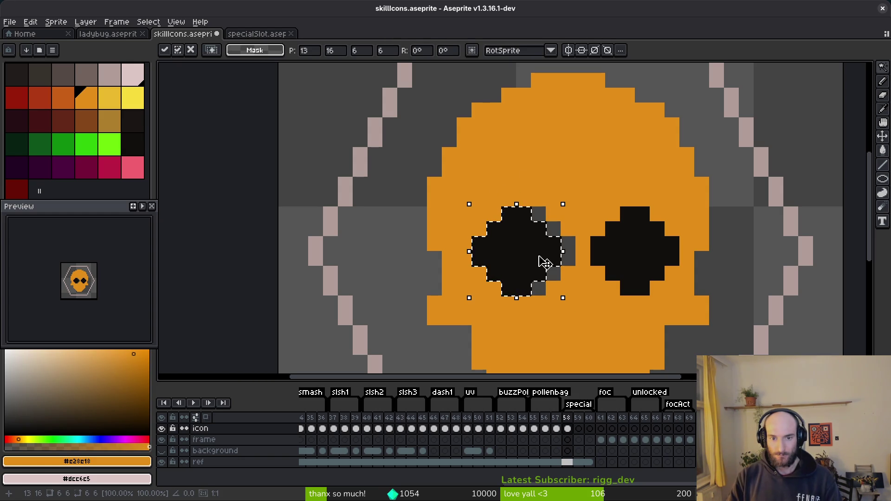
key("Left")
key("g")
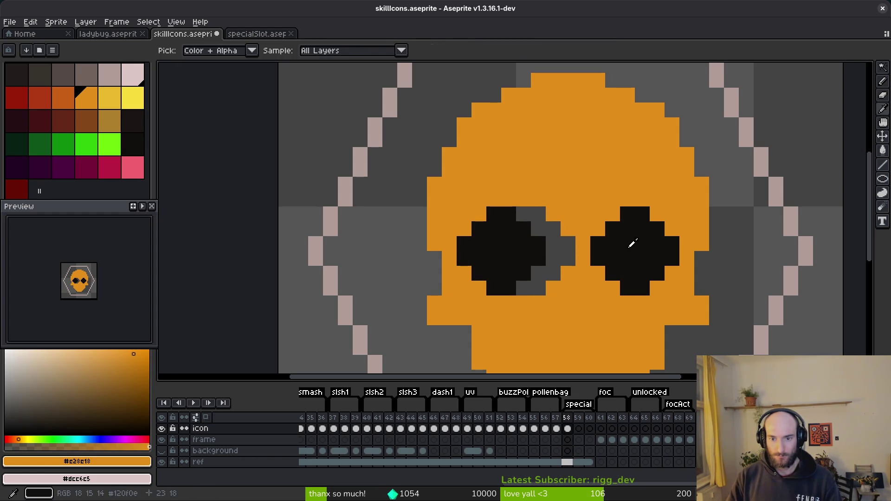
left_click(559, 255)
Pick black again, save the icon file, and switch to the Brave skull tutorial
scroll(560, 255, "down", 4)
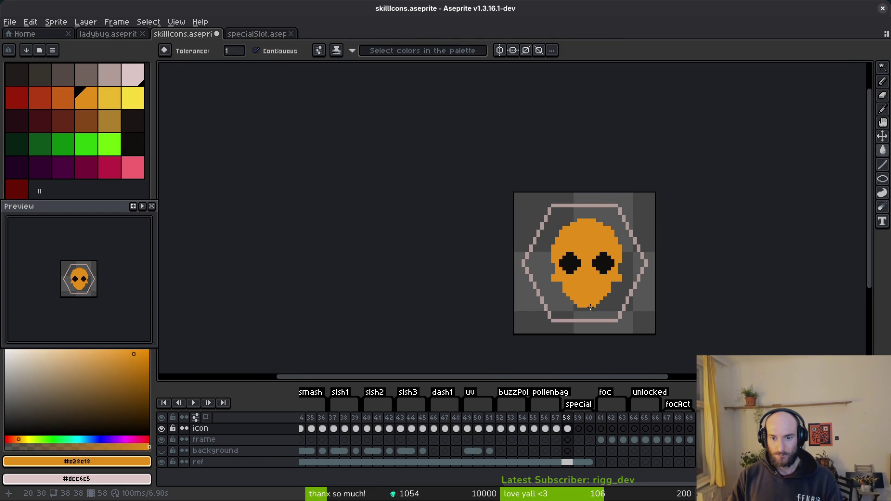
scroll(591, 307, "up", 2)
left_click(468, 144, "alt")
key("ctrl+s")
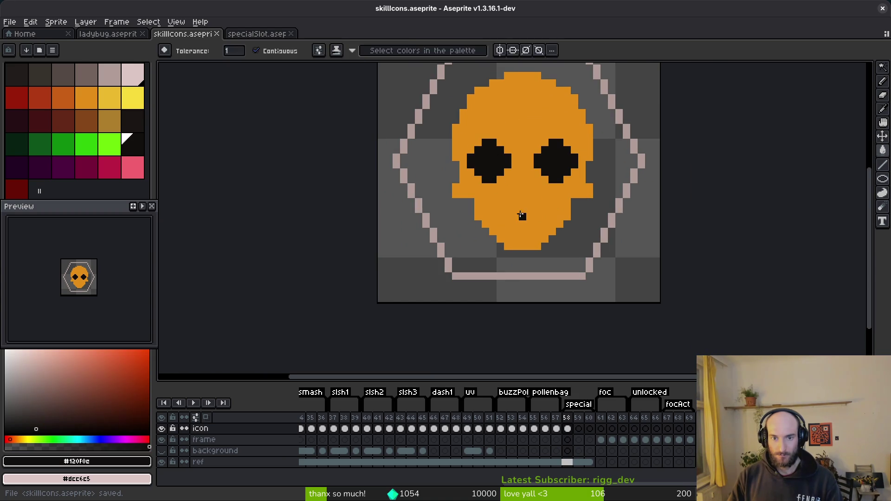
scroll(533, 218, "down", 1)
scroll(537, 223, "up", 1)
key("alt+Tab")
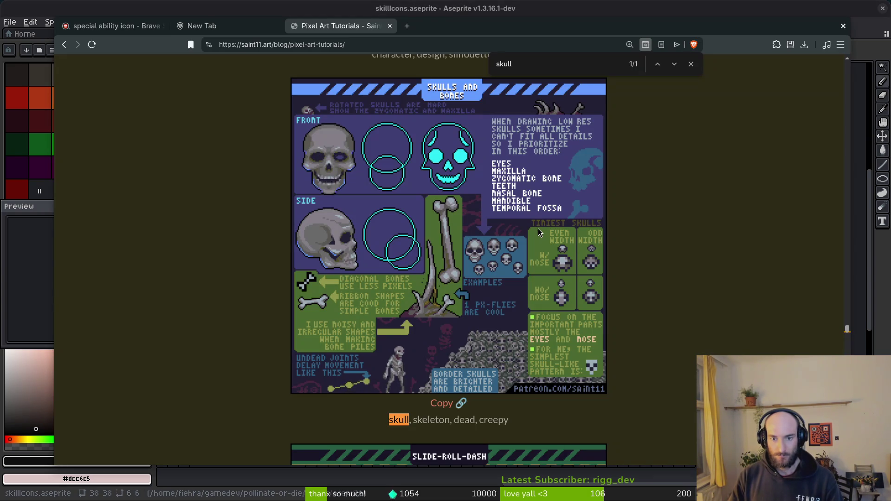
Pencil a wide black grin under the eyes with both corners raised upward
key("alt+Tab")
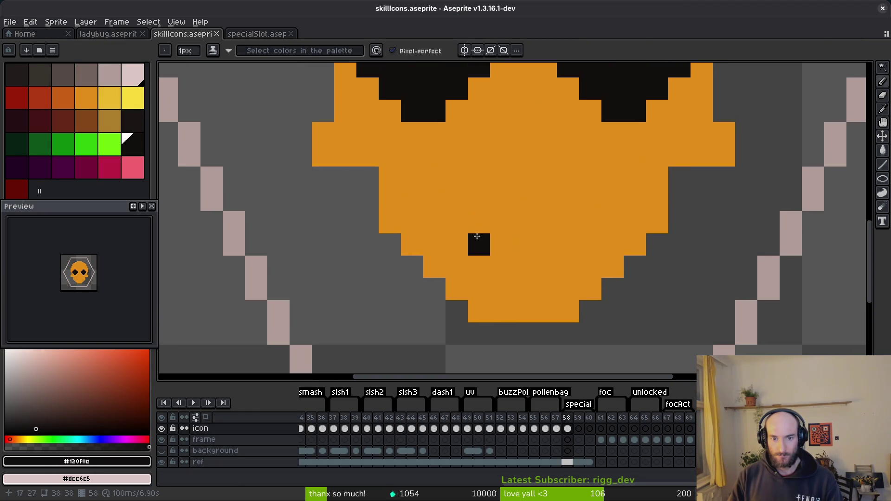
left_click(434, 222)
mouse_move(512, 273)
left_mouse_down()
mouse_move(566, 264)
mouse_move(612, 223)
left_mouse_up()
mouse_move(566, 245)
left_mouse_down()
mouse_move(469, 243)
mouse_move(450, 222)
left_mouse_up()
left_click_drag(568, 223, 632, 199)
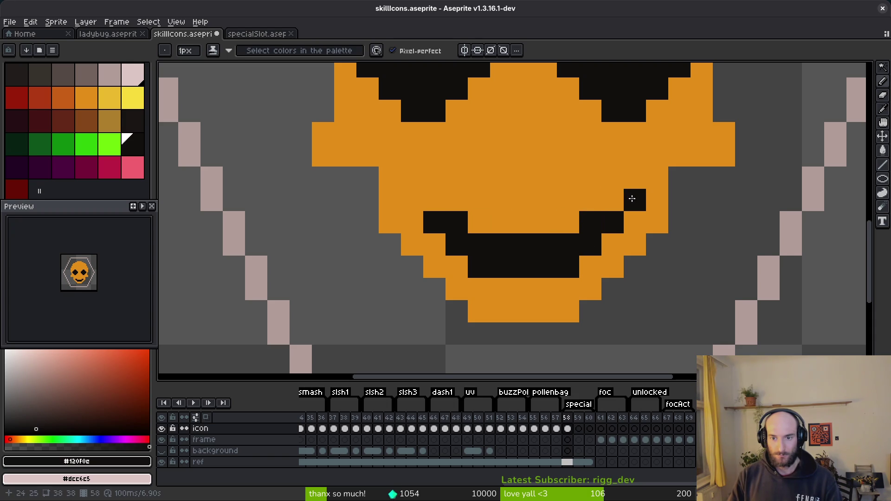
left_click(405, 203)
scroll(580, 264, "down", 5)
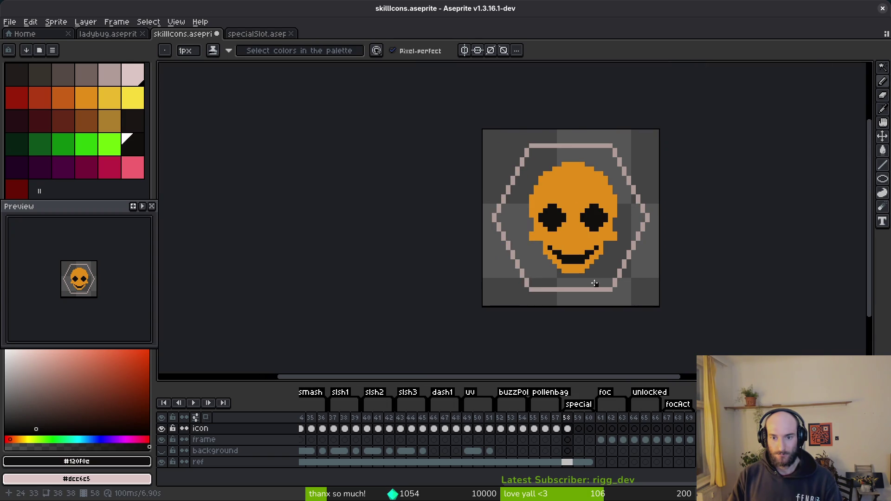
scroll(595, 284, "up", 5)
left_click(494, 194)
left_click_drag(562, 194, 580, 199)
scroll(620, 287, "down", 5)
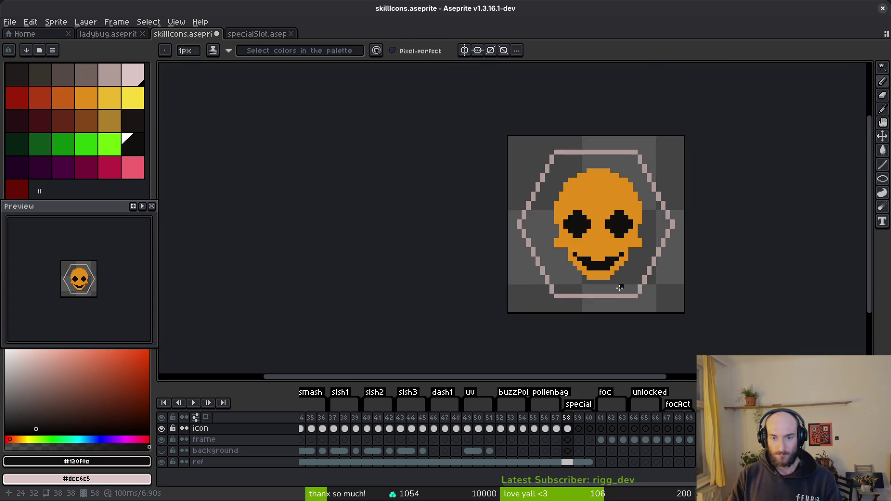
Check the reference, then cut orange tooth gaps into the black mouth
key("alt+Tab")
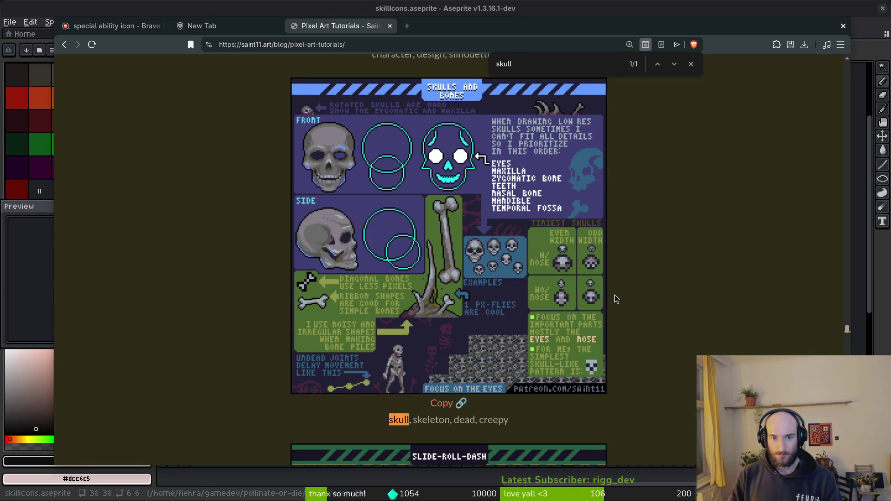
key("alt+Tab")
scroll(570, 232, "up", 3)
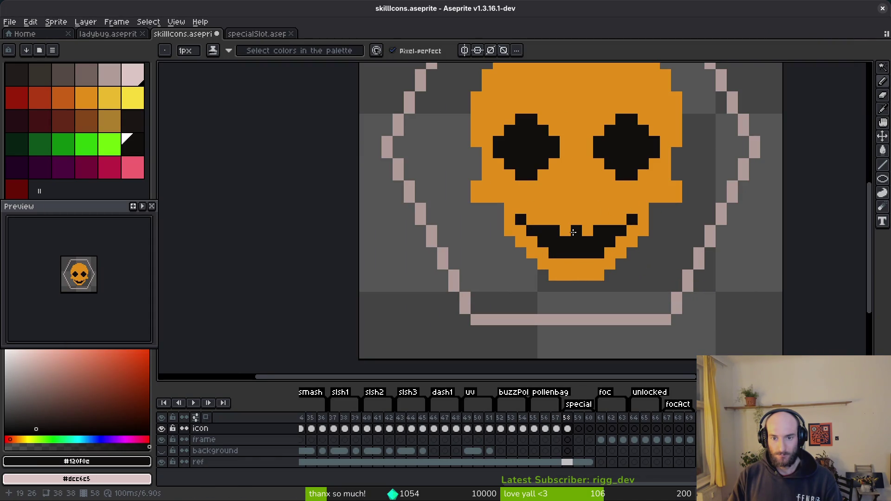
left_click(546, 229, "alt")
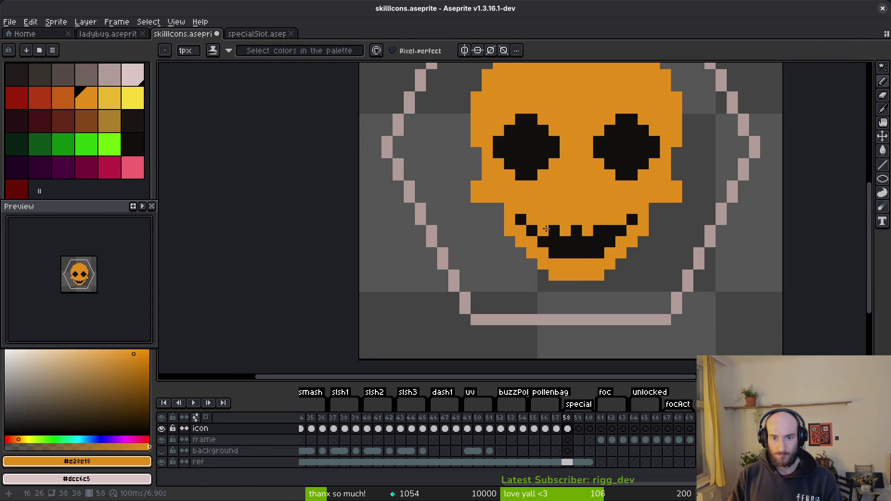
left_click(601, 241, "alt")
left_click(598, 231)
left_click(573, 264, "alt")
left_click(571, 251)
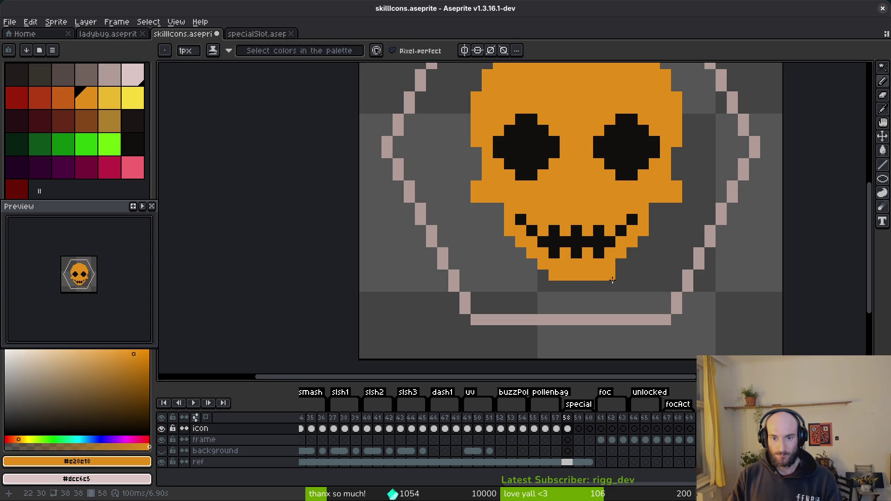
scroll(609, 298, "down", 5)
scroll(601, 260, "up", 4)
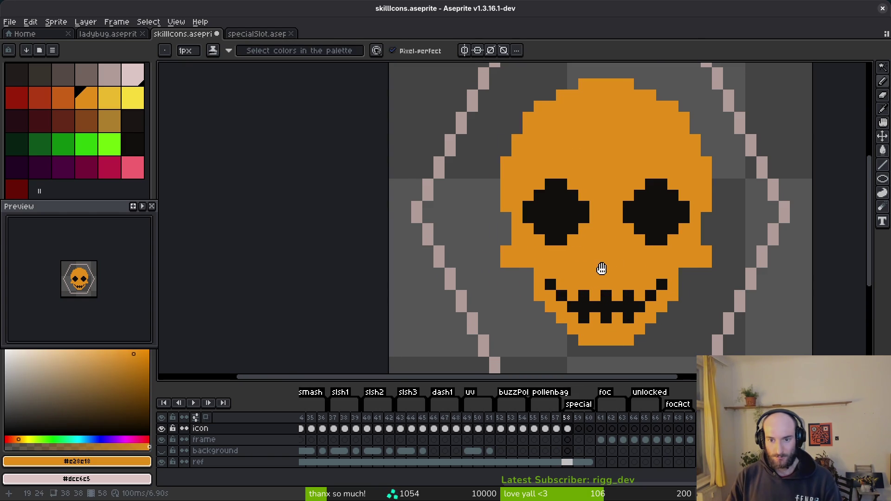
Shift tooth pixels one row down and join the mouth row into a black line
left_click(575, 307, "alt")
left_click(574, 316)
left_click(574, 283, "alt")
left_click(575, 294)
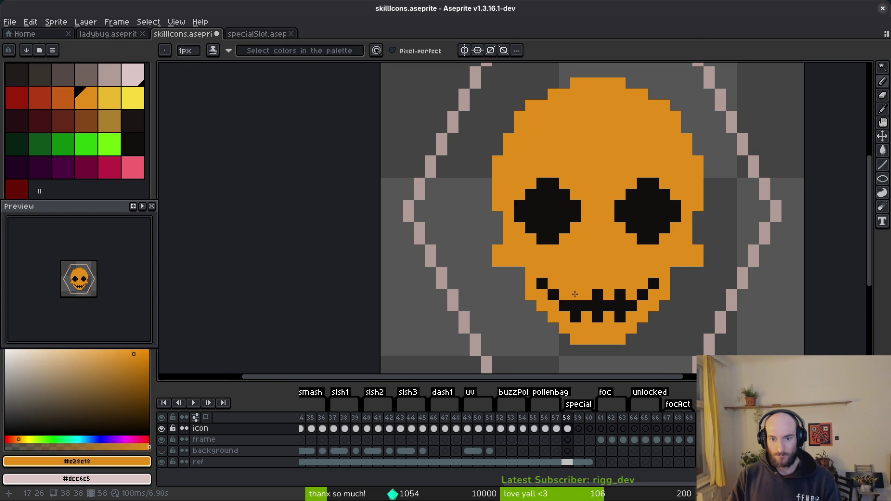
left_click(620, 307)
left_click(630, 307, "alt")
left_click(609, 306)
left_click(628, 297)
left_click_drag(609, 298, 567, 292)
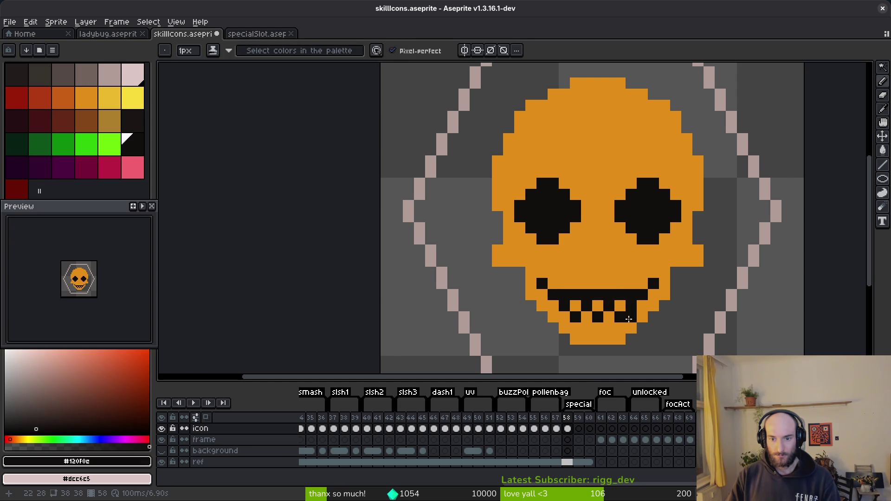
Save the icon file and bring the Brave skull tutorial forward
scroll(627, 319, "down", 5)
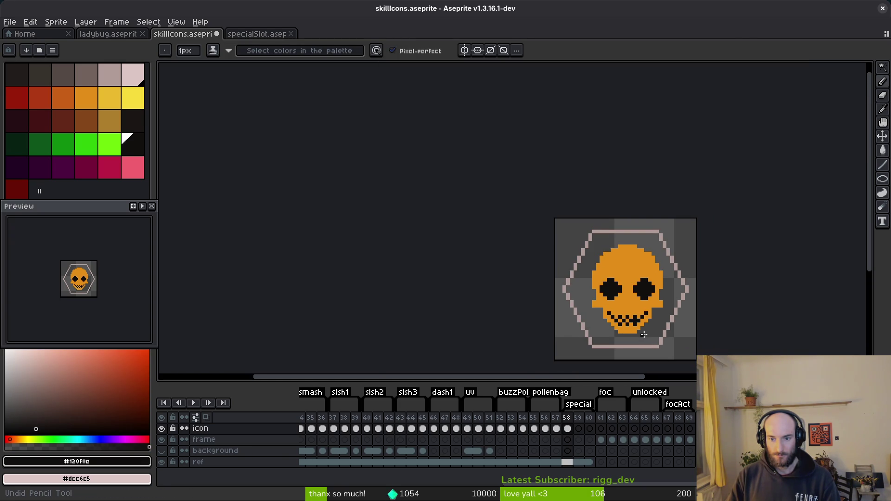
key("ctrl+s")
scroll(645, 334, "up", 5)
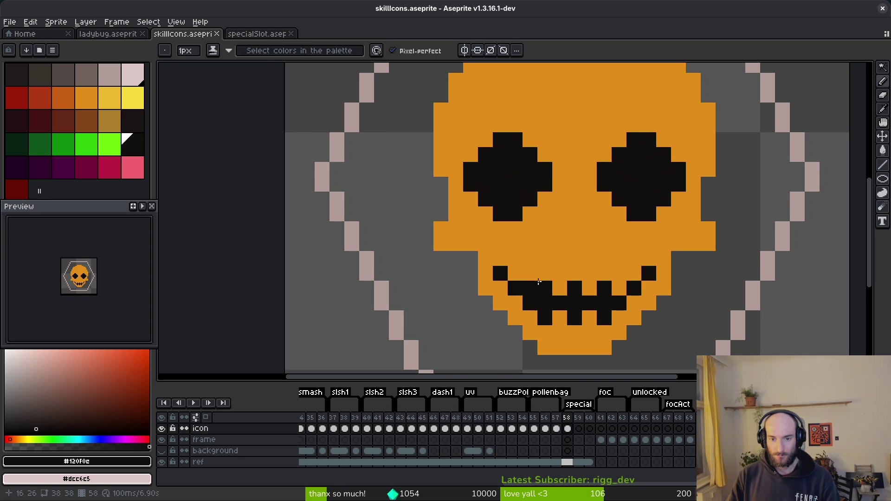
scroll(534, 264, "down", 5)
key("alt+Tab")
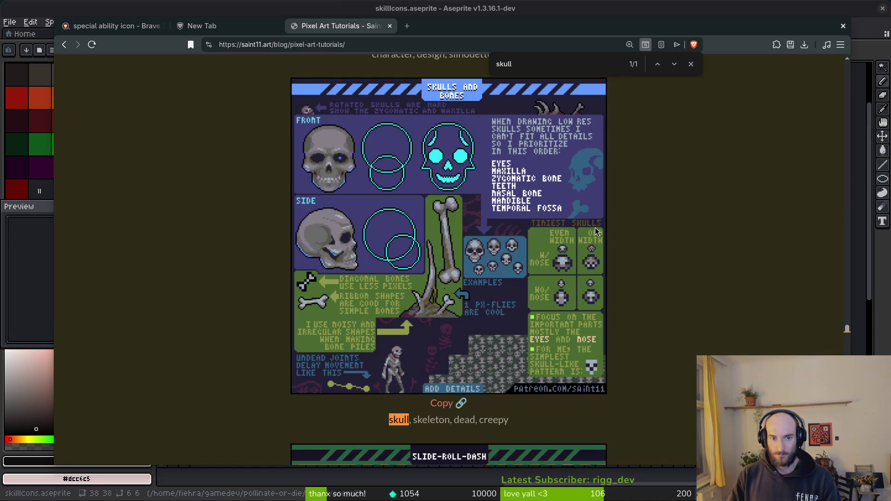
Paint a diagonal black crack on the forehead above the right eye
key("alt+Tab")
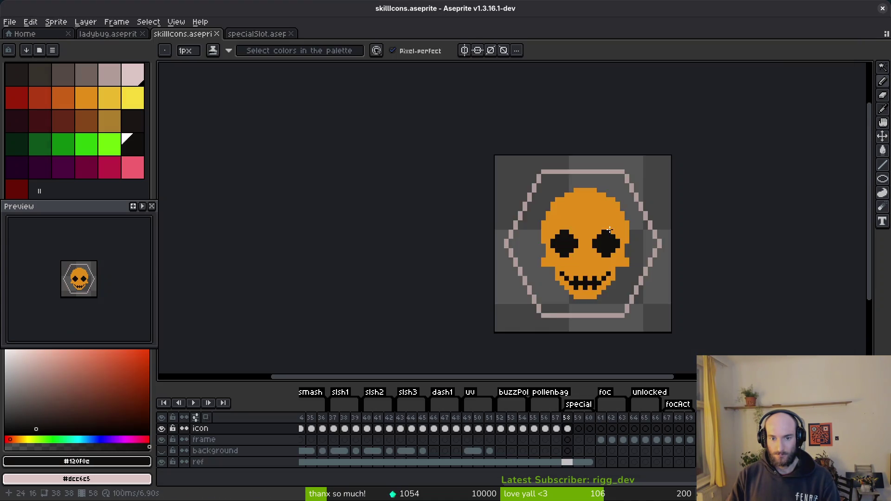
scroll(576, 223, "up", 4)
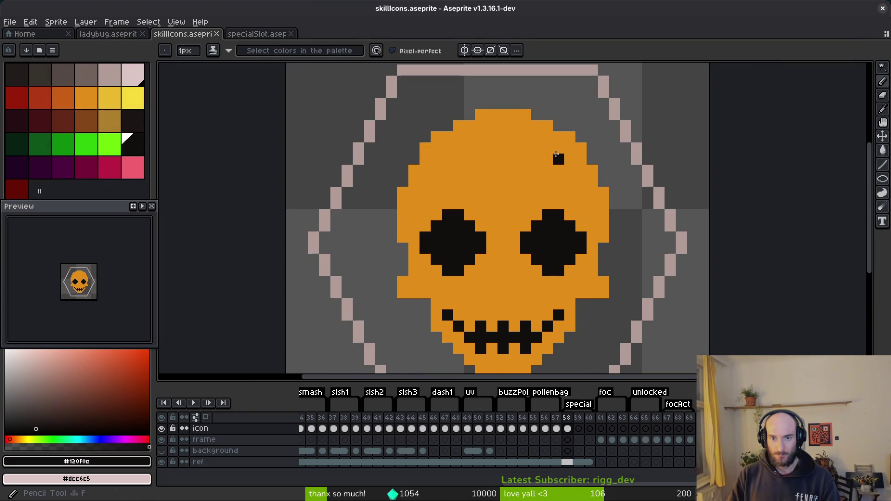
left_click_drag(549, 163, 555, 172)
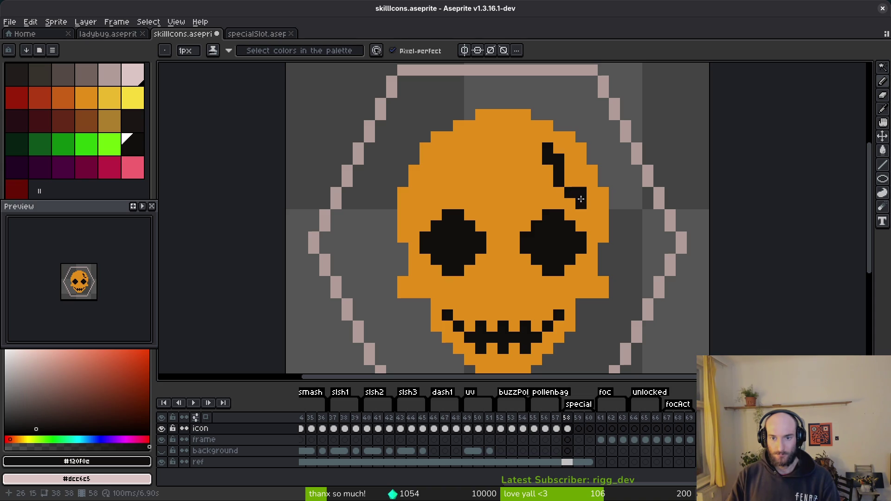
left_click(577, 183, "alt")
left_click(568, 183, "alt")
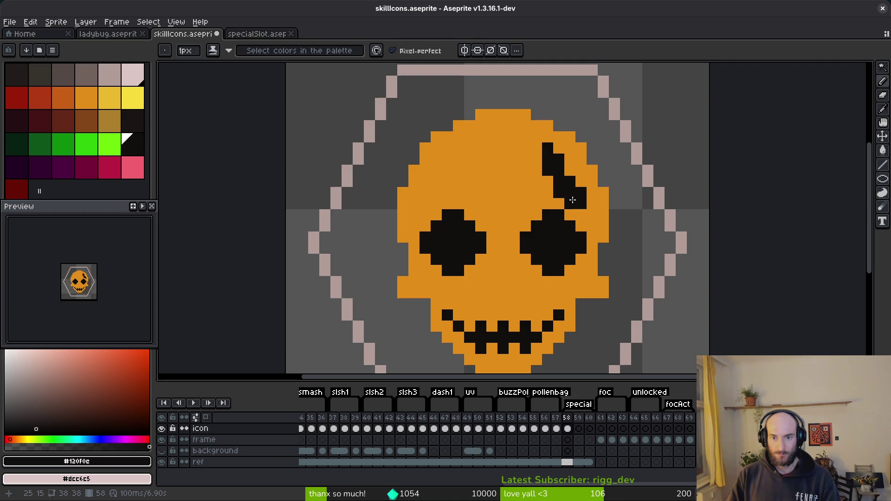
Erase the stray pixel beside the right eye, extend the crack, and magic-wand select it
right_click(581, 177, "alt")
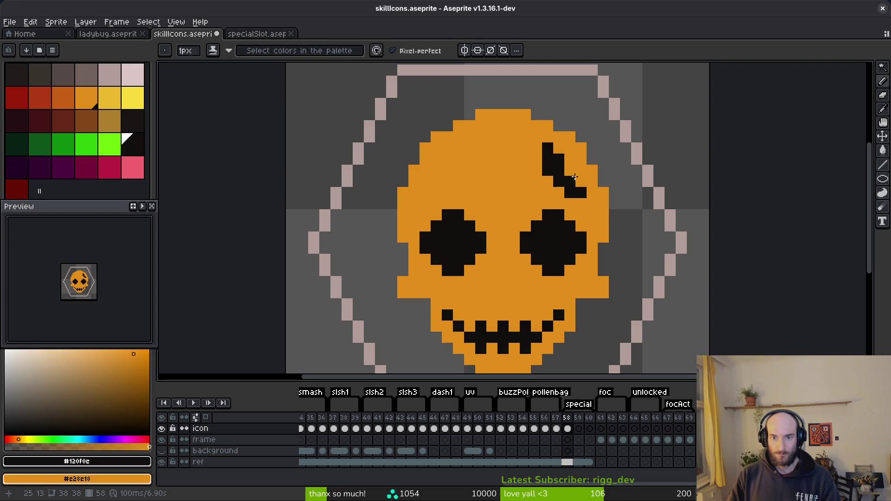
right_click(578, 218)
scroll(578, 218, "down", 4)
scroll(559, 153, "up", 4)
left_click(559, 148)
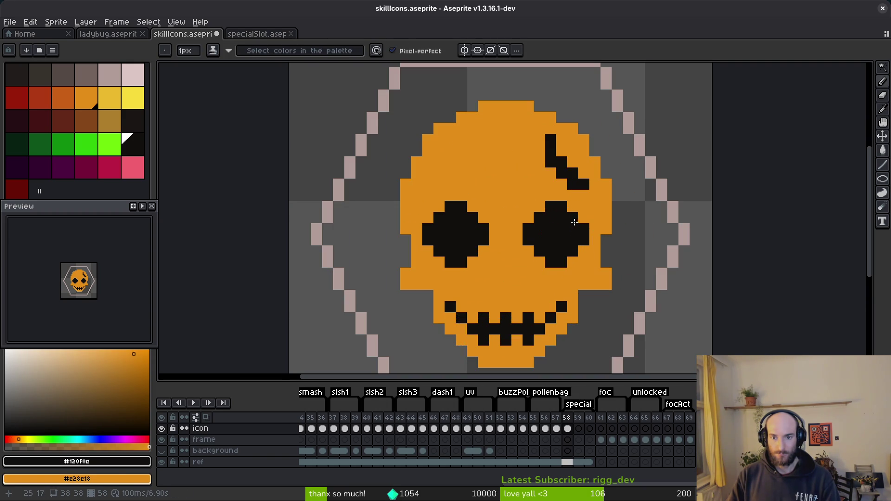
key("w")
left_click(549, 166)
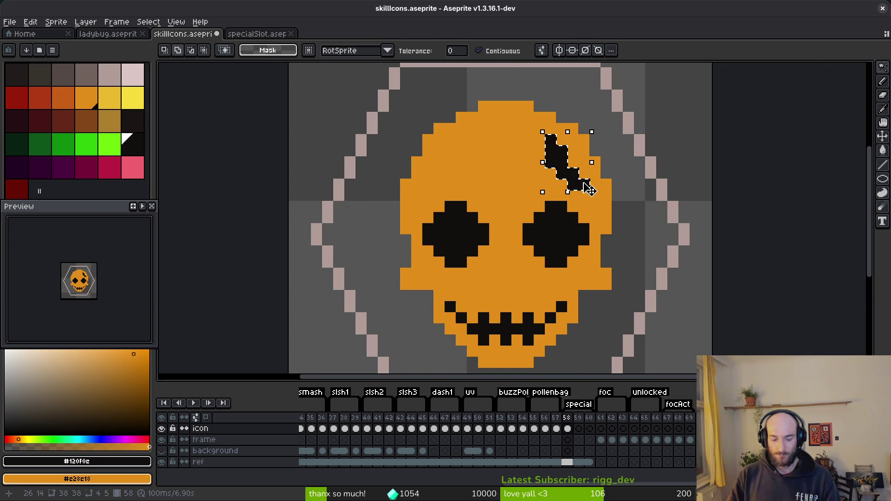
Copy the crack, flip it horizontally and place the mirrored copy above the left eye
key("ctrl+c")
key("ctrl+v")
key("shift+h")
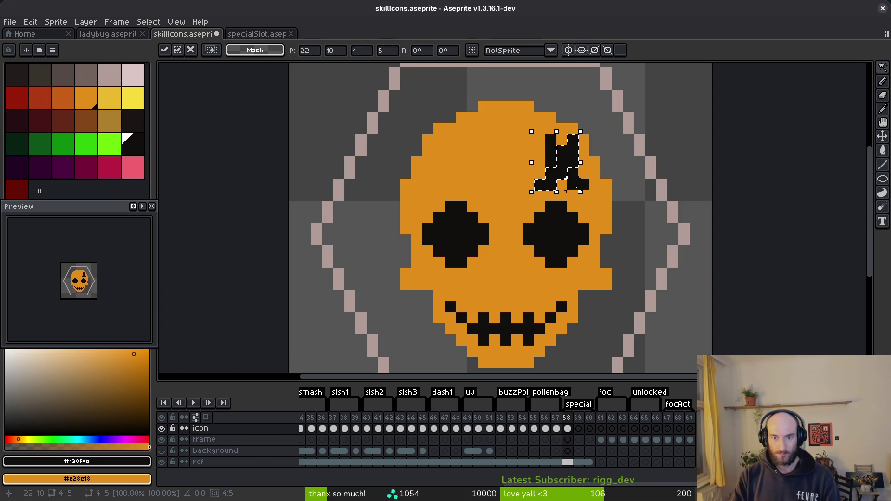
left_click_drag(566, 163, 444, 162)
key("Return")
Raise both the left and right forehead cracks by one pixel
scroll(624, 204, "down", 4)
scroll(623, 196, "up", 5)
scroll(591, 253, "up", 2)
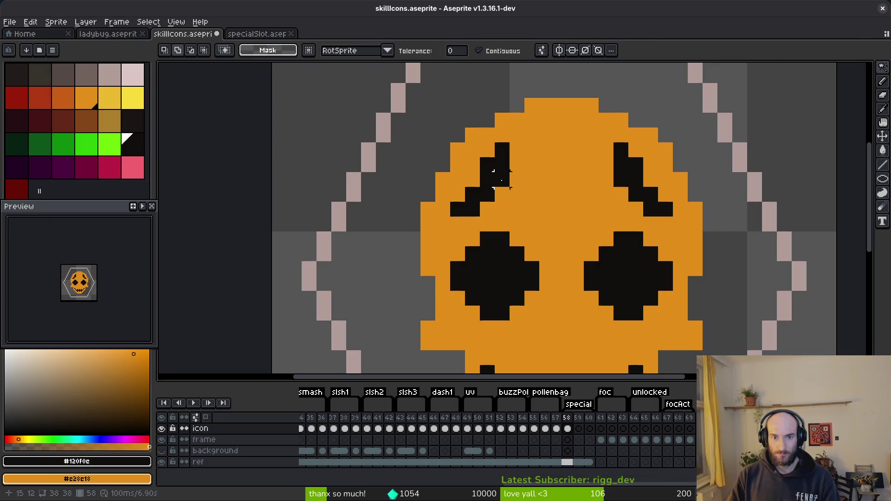
left_click(506, 181)
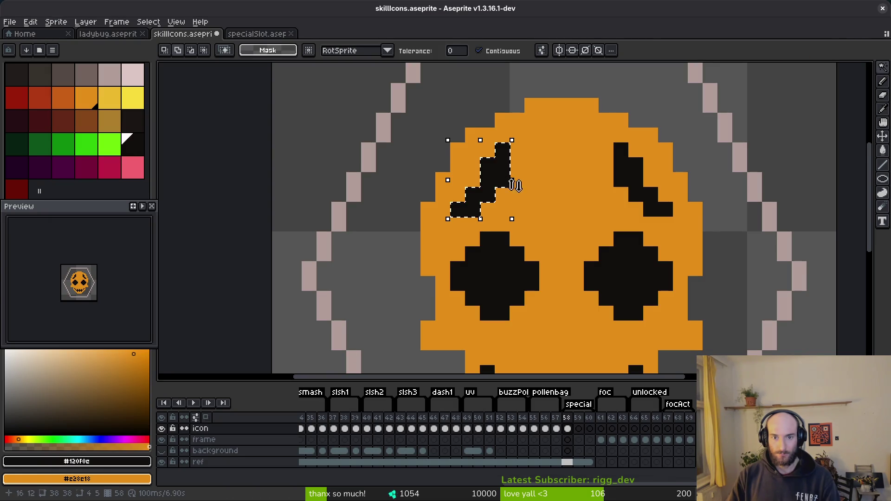
key("Up")
key("Return")
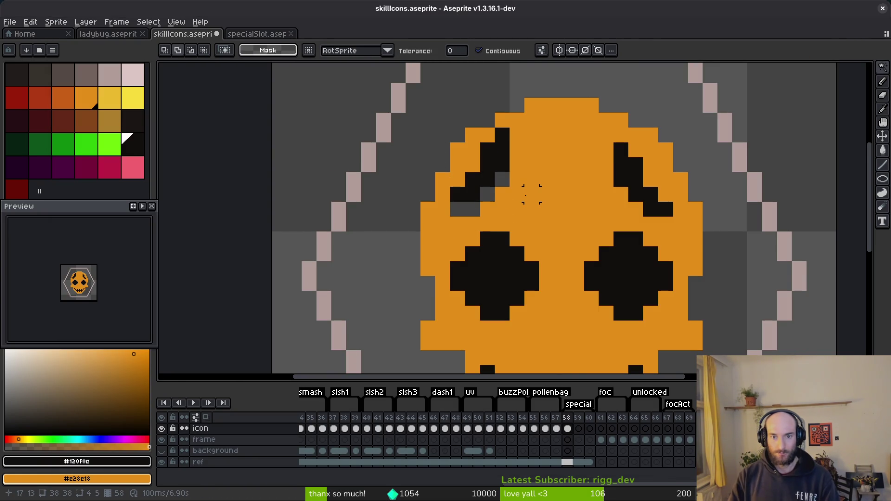
left_click(620, 179)
key("Up")
key("Return")
Patch the leftover holes beside both cracks with the skull's orange, then view the tutorial
left_click(541, 193, "alt")
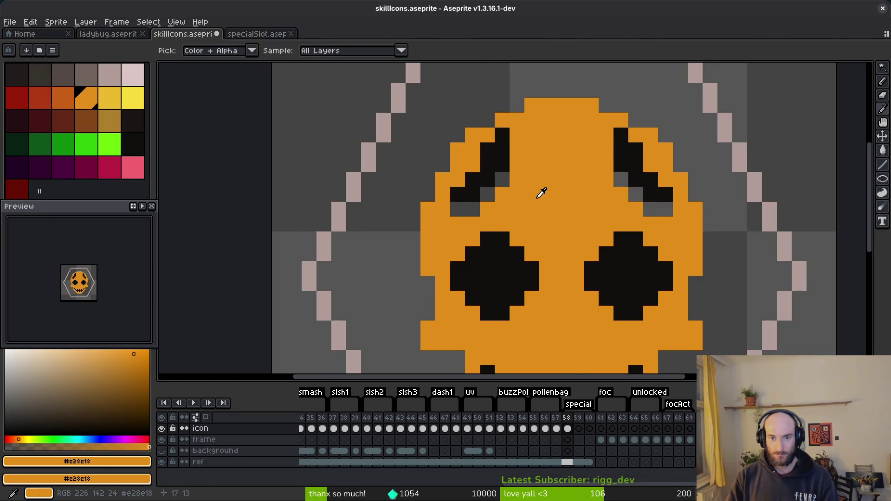
left_click(502, 179)
left_click(487, 194)
left_click(457, 208)
left_click(472, 209)
left_click(637, 177)
left_click(665, 209)
scroll(579, 203, "down", 5)
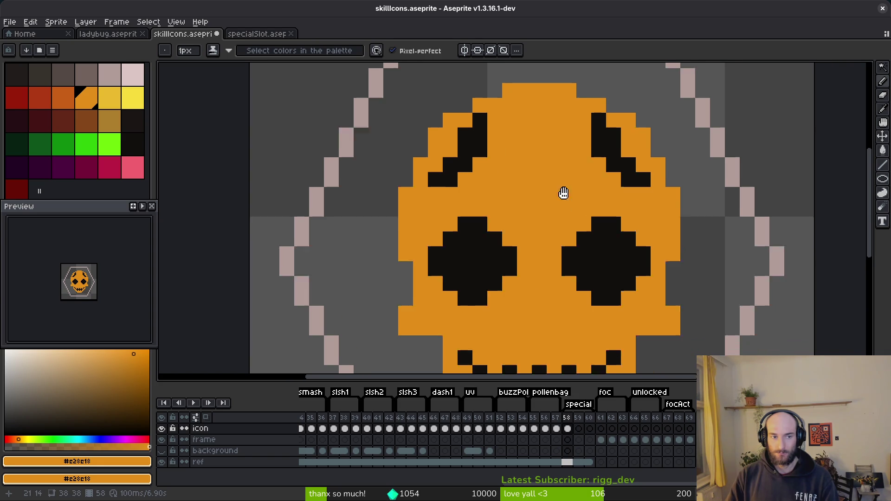
key("alt+Tab")
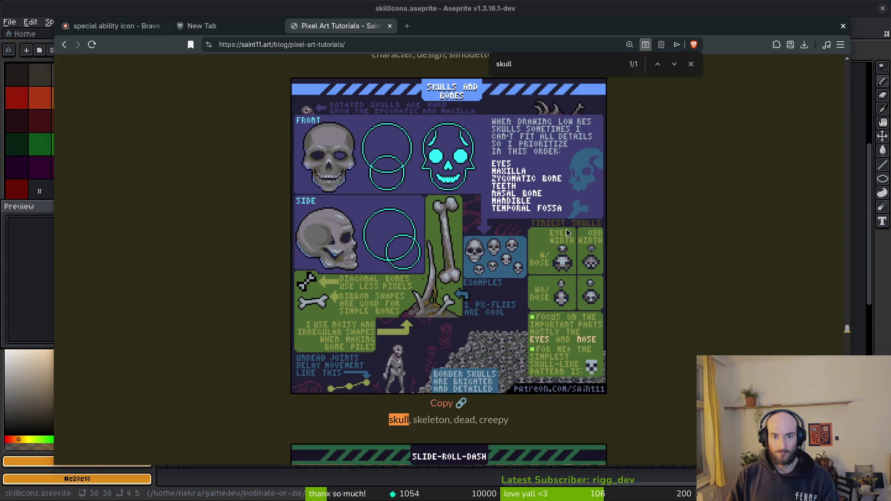
Draw a diagonal black nose stroke and trim one of its pixels back to orange
key("alt+Tab")
left_click(552, 204, "alt")
mouse_move(459, 225)
left_mouse_down()
mouse_move(534, 272)
mouse_move(530, 233)
left_mouse_up()
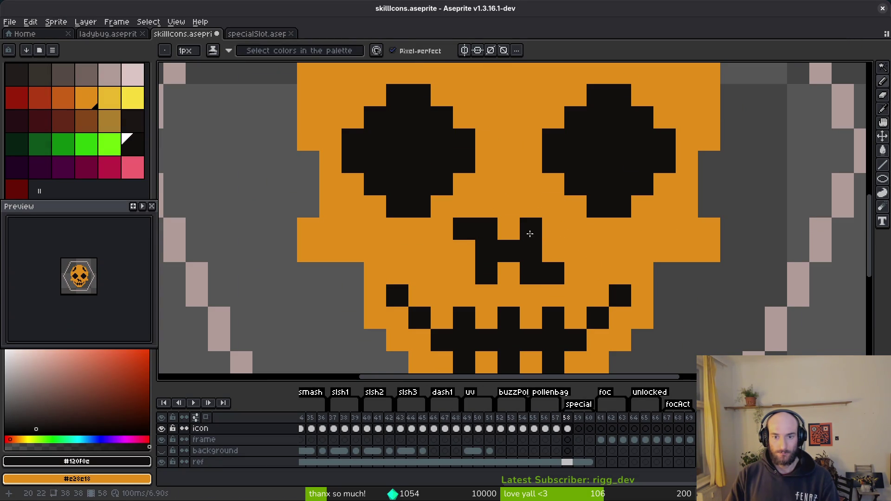
left_click(471, 187, "alt")
left_click(486, 228)
scroll(510, 231, "down", 6)
scroll(580, 243, "up", 4)
Turn stray black nose pixels orange and add a black pixel atop the nose
left_click(576, 276)
left_click(529, 277)
left_click(547, 230)
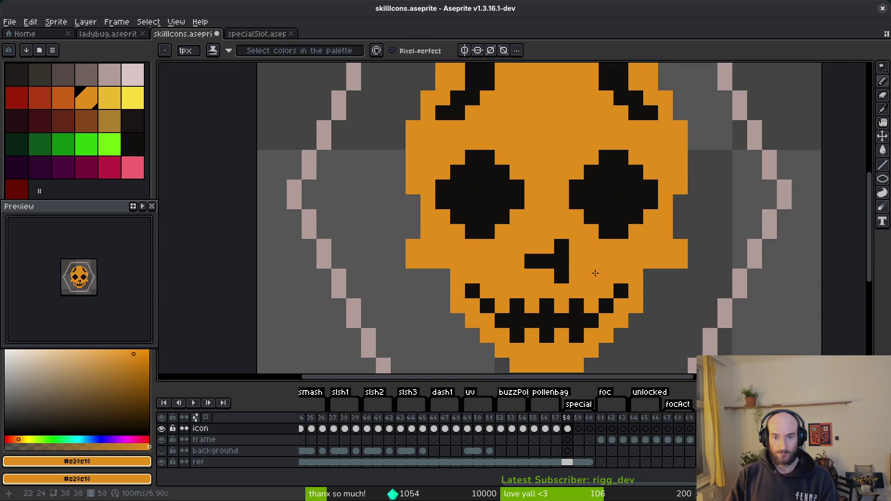
left_click(563, 261, "alt")
scroll(630, 287, "down", 5)
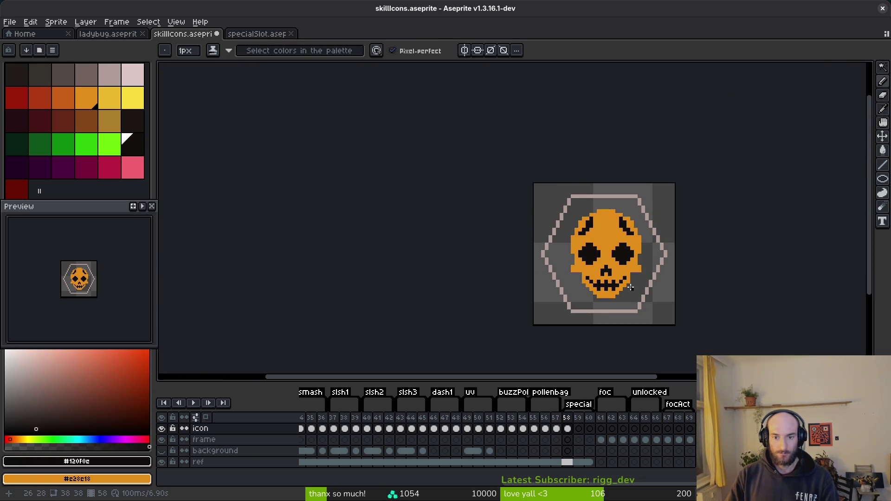
scroll(626, 288, "up", 3)
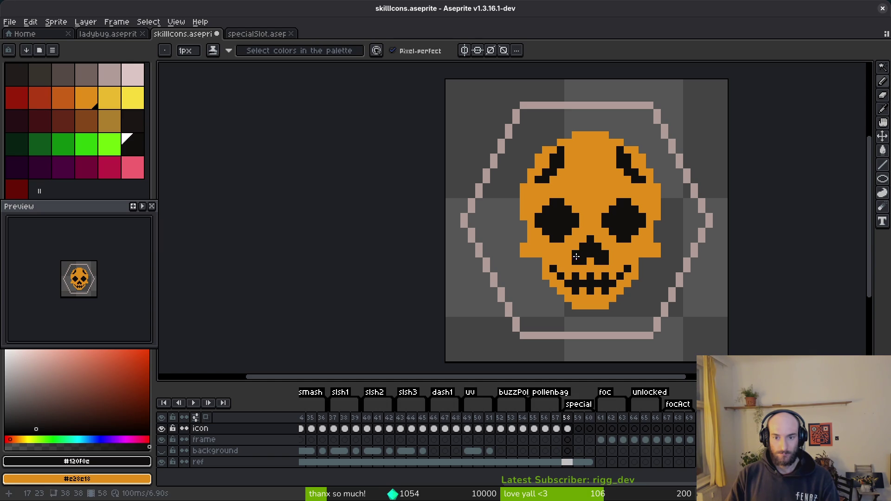
scroll(649, 294, "down", 3)
scroll(644, 298, "up", 5)
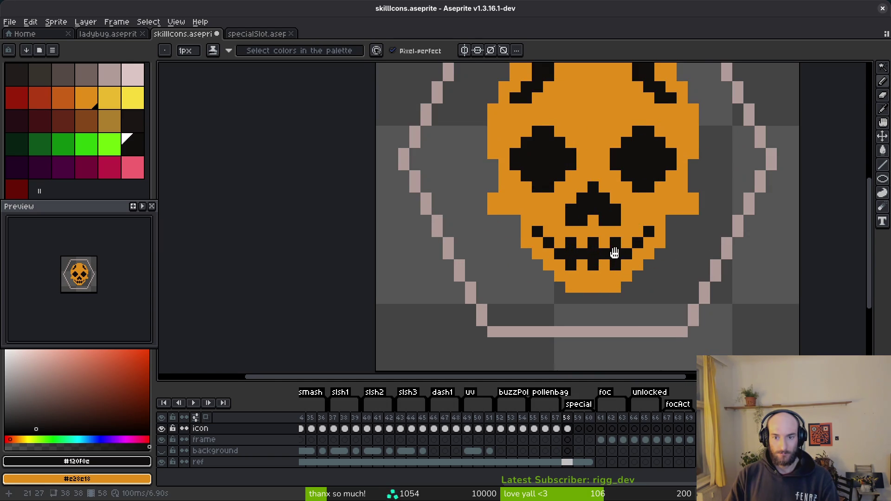
left_click(588, 188)
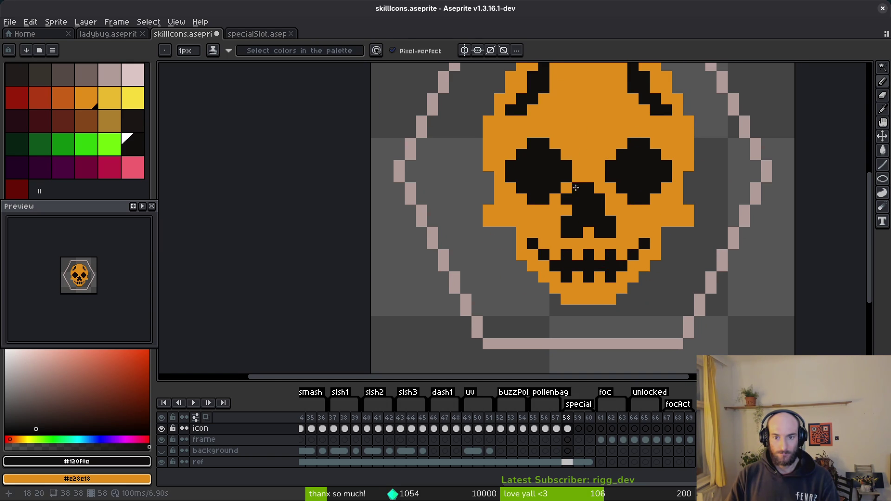
Paint the nose's left pixel and bottom edge orange, then compare with the Brave tutorial
left_click(555, 202, "alt")
left_click(566, 199)
scroll(566, 202, "down", 3)
scroll(635, 235, "up", 3)
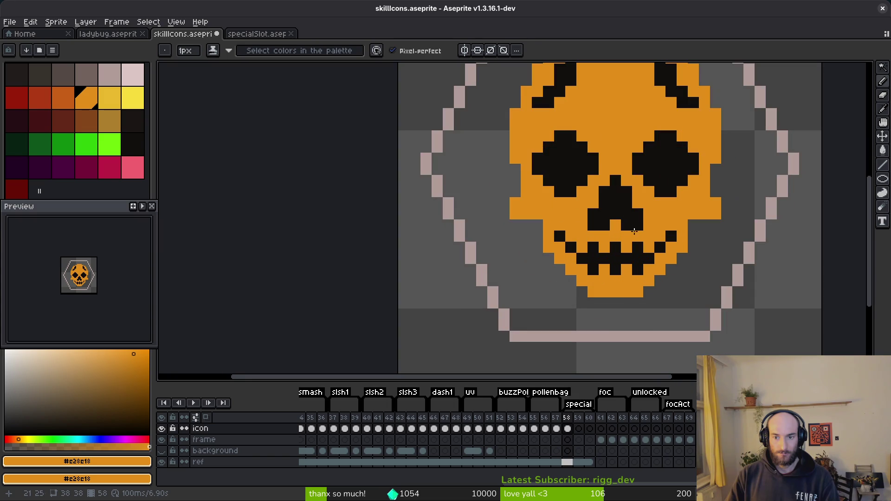
left_click_drag(630, 227, 593, 226)
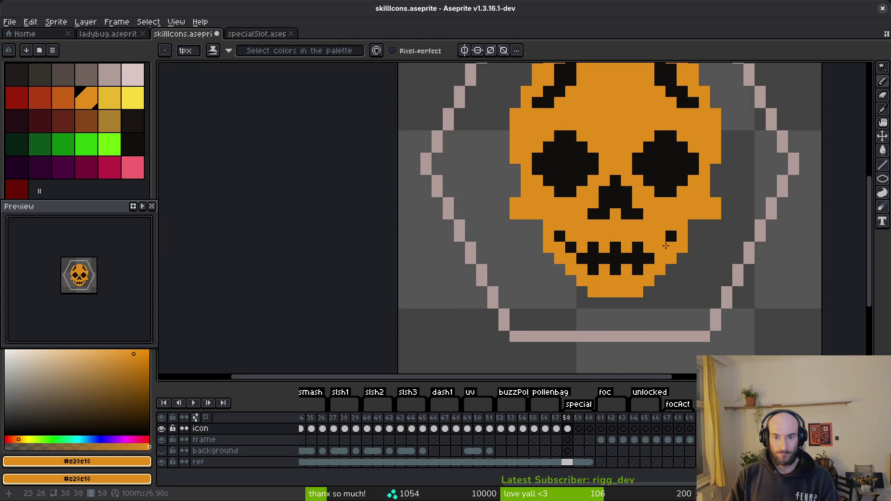
scroll(683, 279, "down", 3)
scroll(682, 278, "down", 4)
scroll(678, 279, "up", 4)
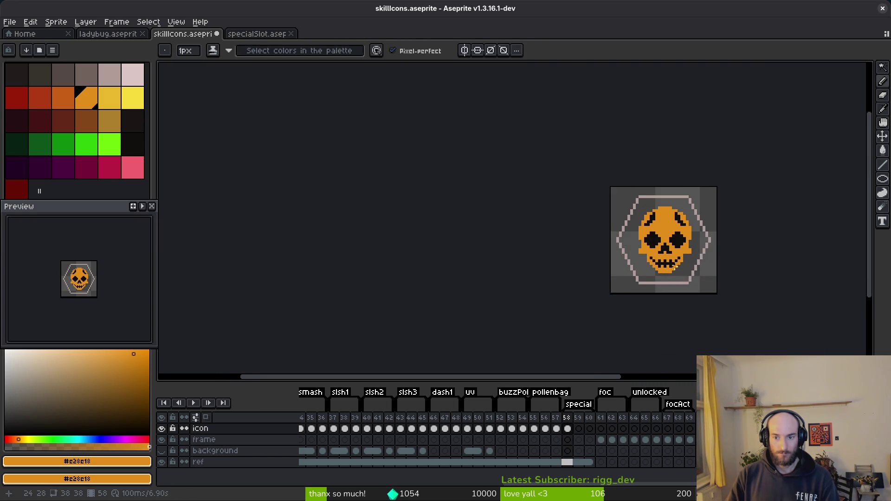
scroll(659, 277, "right", 4)
key("alt+Tab")
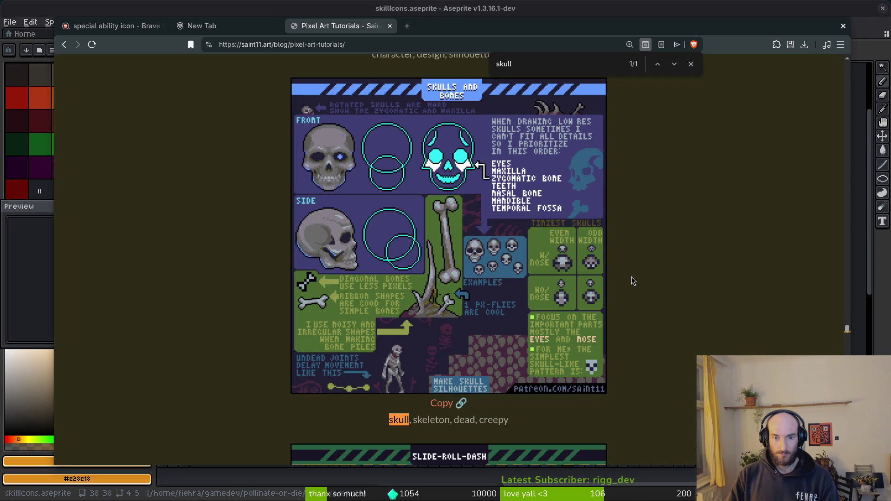
Repaint the nose base with an orange left foot, a black-filled notch and a black right pixel
key("alt+Tab")
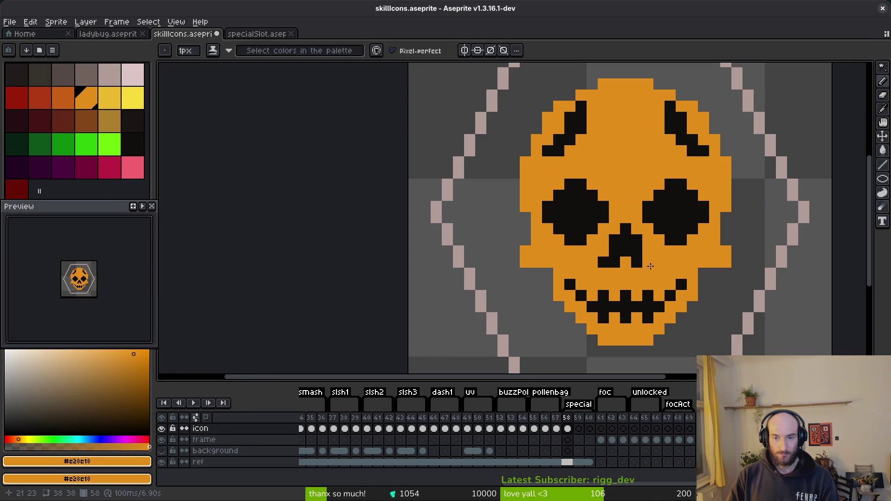
left_click(621, 279, "alt")
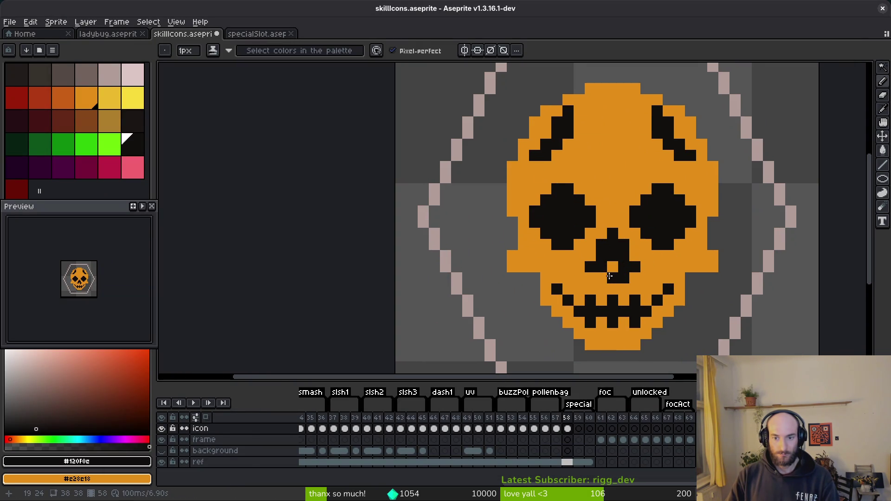
scroll(658, 277, "down", 6)
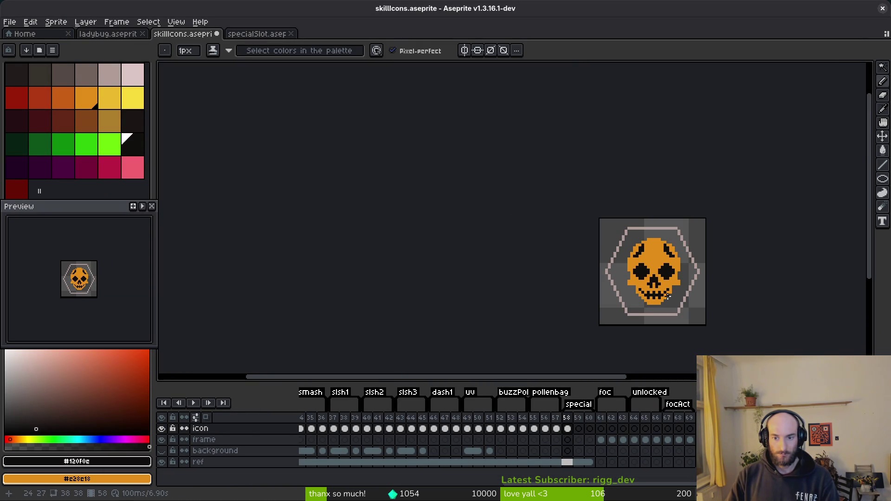
scroll(663, 287, "up", 6)
left_click(642, 267, "alt")
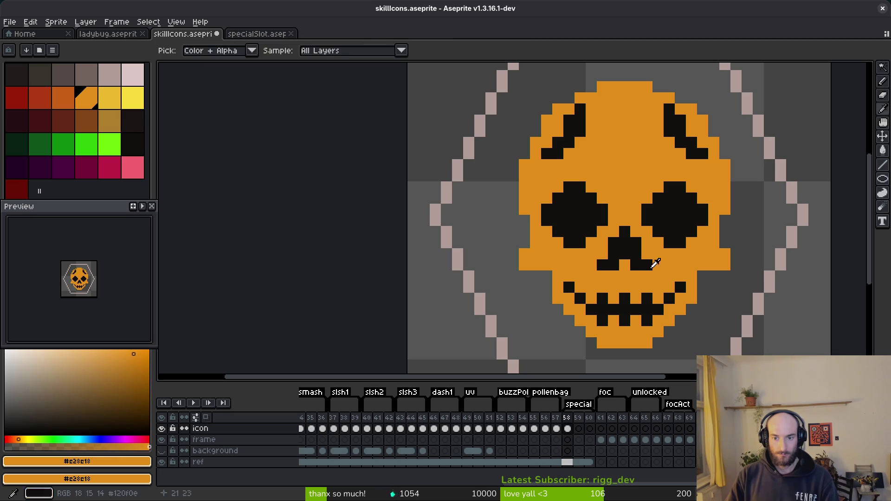
left_click(602, 265)
left_click(613, 265, "alt")
left_click_drag(624, 264, 625, 253)
left_click(669, 264)
Undo the last pencil stroke and save the icon file
scroll(671, 273, "down", 7)
scroll(688, 301, "up", 7)
left_click(686, 251, "alt")
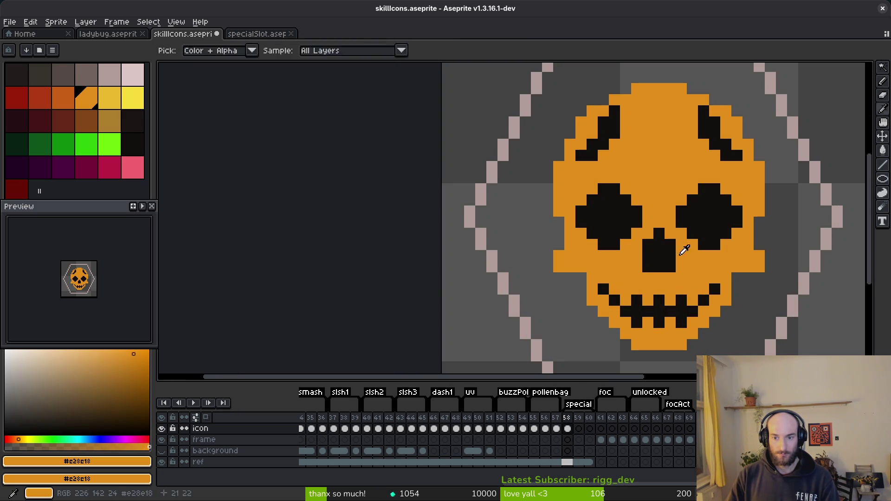
scroll(736, 311, "down", 6)
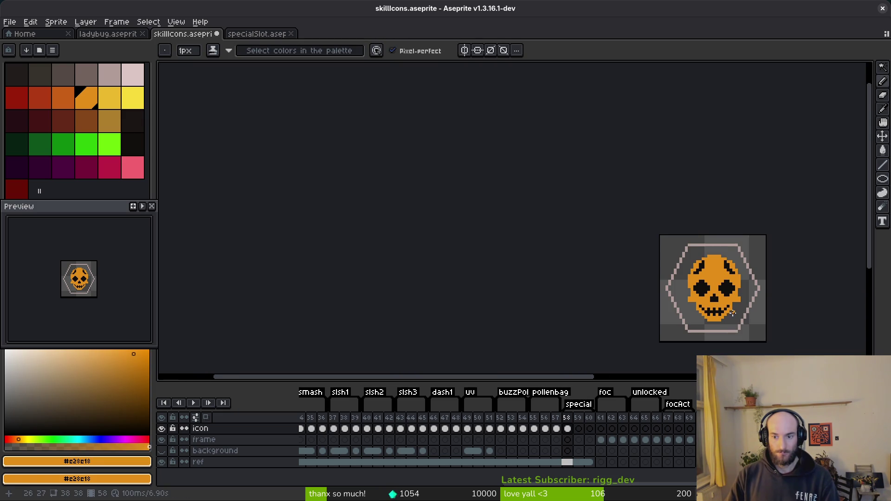
scroll(734, 311, "down", 4)
scroll(600, 280, "up", 2)
scroll(582, 268, "up", 4)
key("ctrl+z")
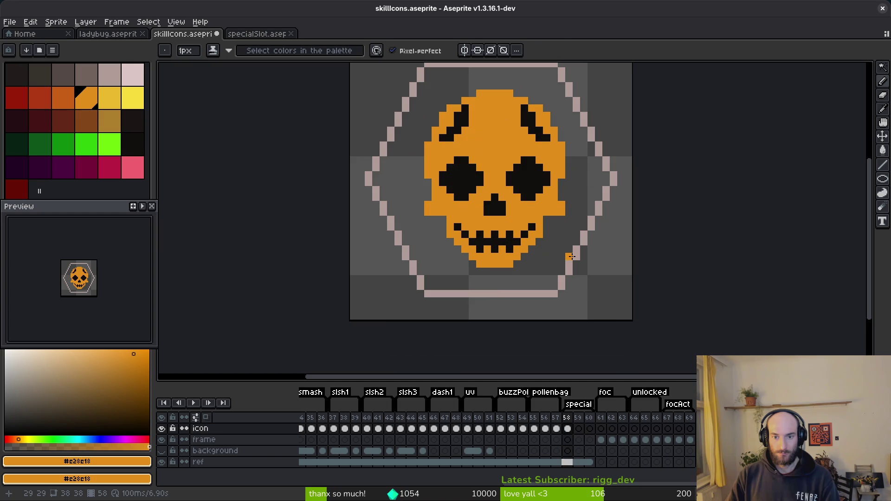
scroll(569, 255, "down", 3)
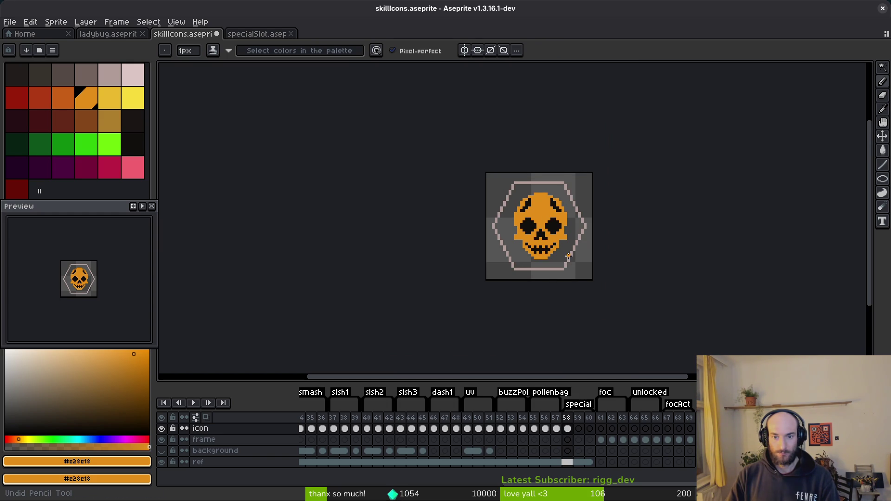
key("ctrl+s")
Magic-wand select the black nose shape, then deselect it
scroll(568, 254, "down", 3)
scroll(563, 253, "up", 3)
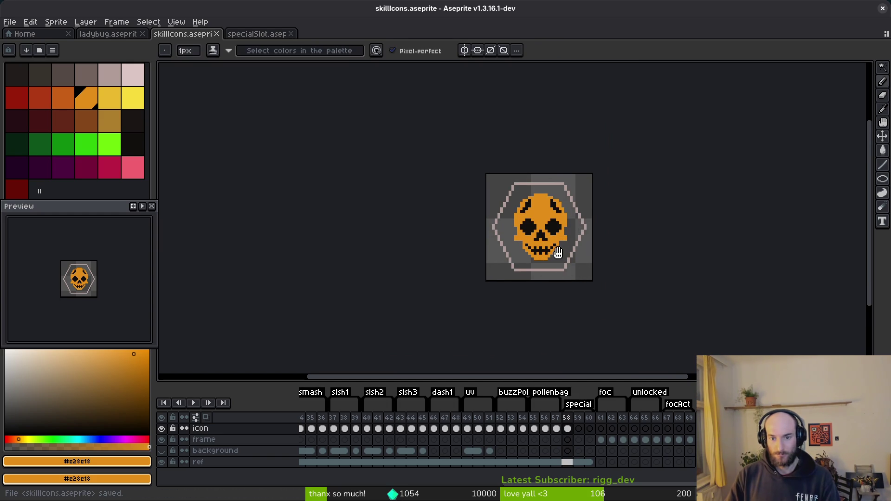
scroll(561, 251, "up", 3)
scroll(518, 217, "up", 1)
scroll(517, 217, "down", 1)
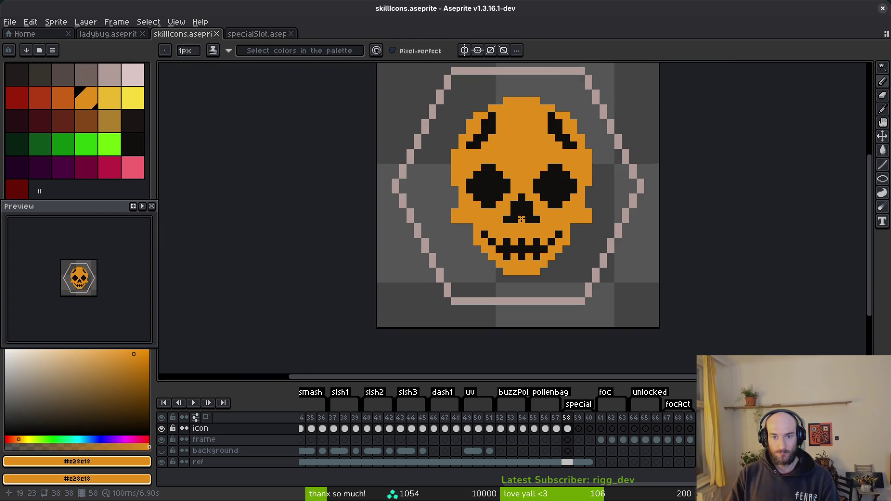
key("w")
left_click(535, 227)
key("ctrl+d")
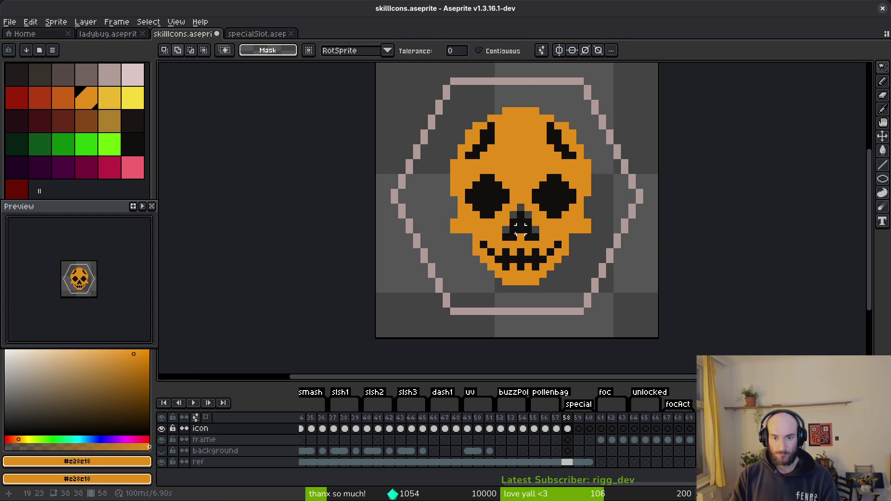
Repaint nose pixels orange along a diagonal plus two grey pixels, and save again
key("b")
scroll(552, 210, "up", 3)
left_click_drag(509, 250, 453, 165)
left_click(420, 192)
left_click(391, 251)
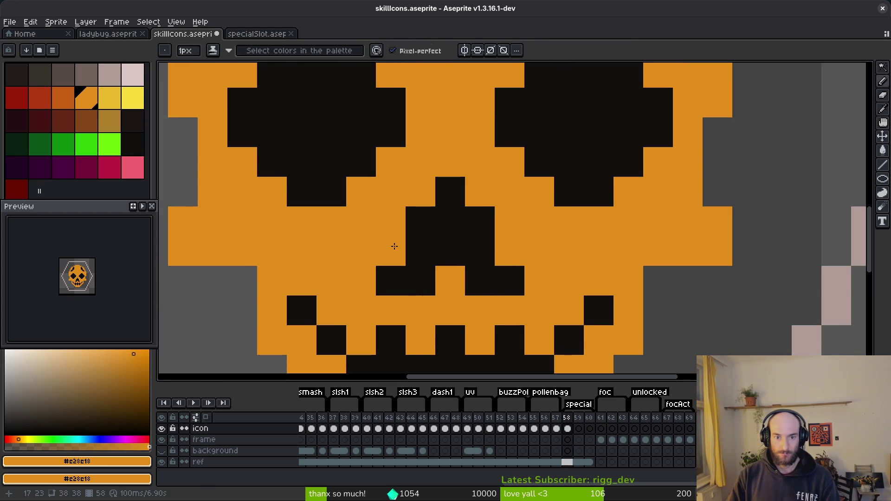
scroll(464, 253, "down", 6)
key("v")
key("ctrl+s")
Sample black from the skull with the Eyedropper
key("b")
scroll(477, 262, "up", 4)
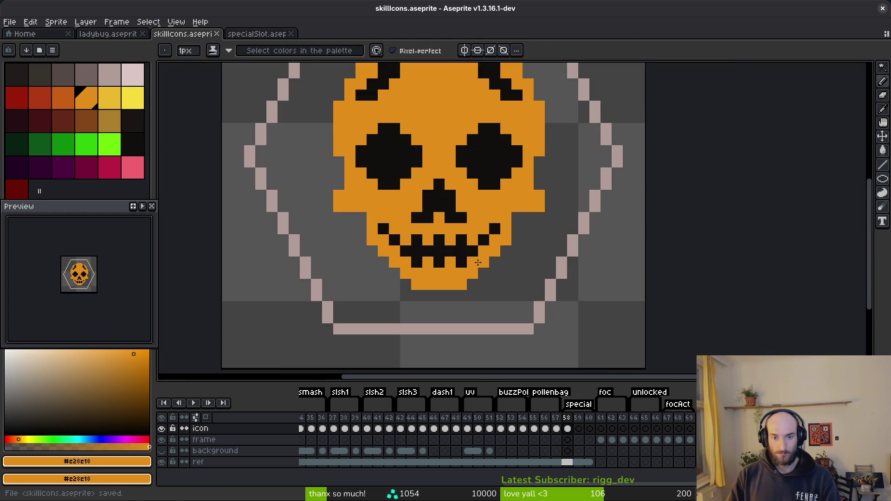
scroll(521, 242, "down", 3)
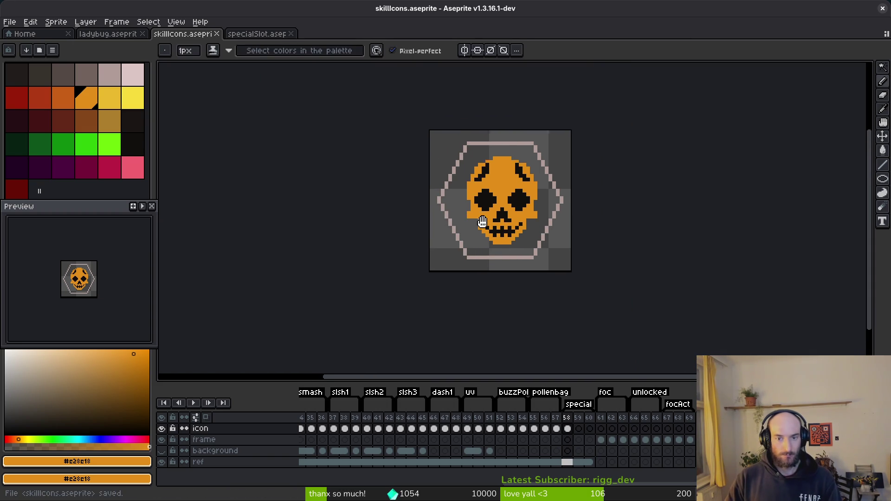
scroll(464, 209, "up", 4)
key("i")
left_click(315, 146)
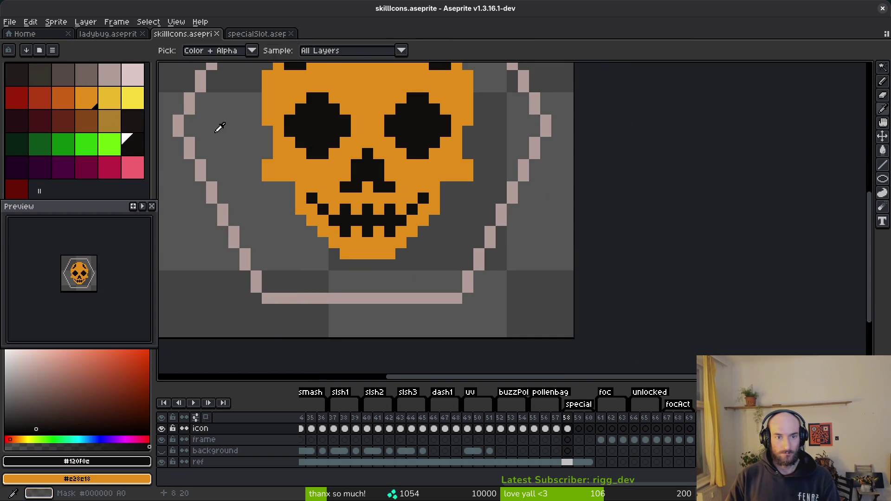
Replace the skull's black pixels with brown using Replace Color
right_click(60, 97)
key("b")
key("shift+r")
left_click(312, 88)
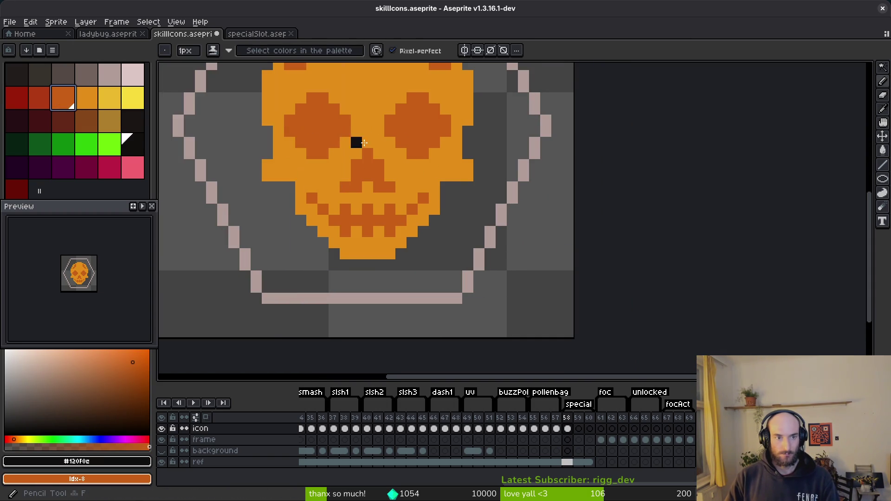
scroll(352, 154, "down", 3)
Bucket-fill the right eye dark red and the skull's orange fill red-orange
left_click(16, 98)
key("g")
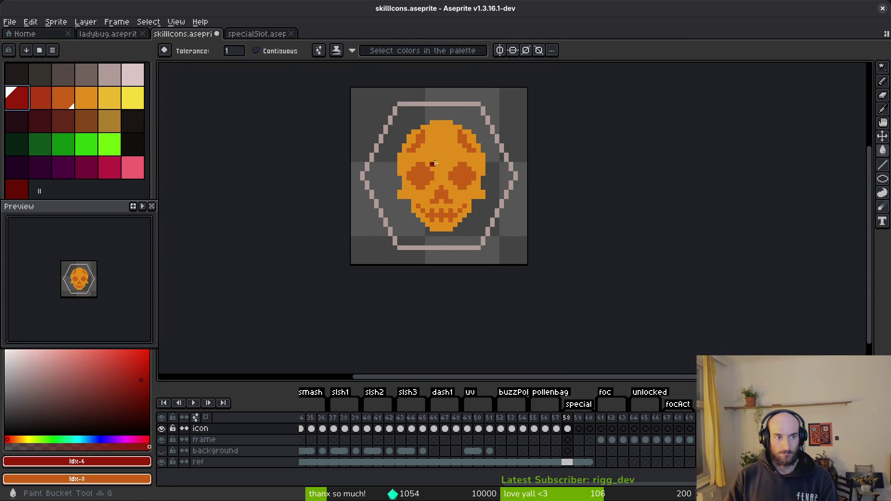
left_click(462, 176)
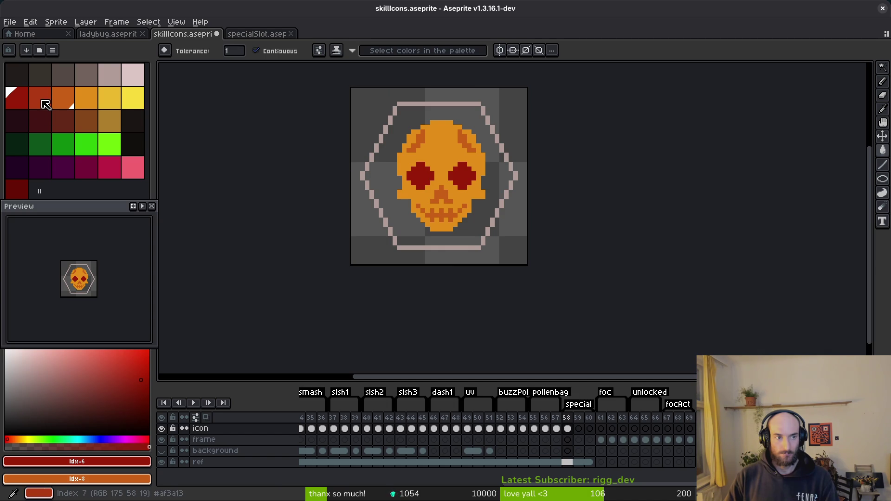
left_click(40, 98)
left_click(439, 166)
Replace the skull's orange with dark red via Replace Color
key("i")
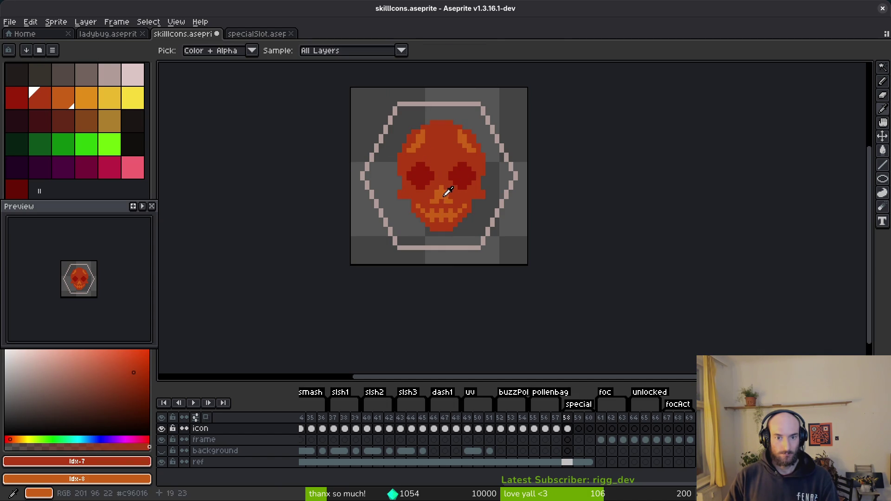
left_click(446, 194)
right_click(464, 171)
key("shift+r")
left_click(312, 86)
scroll(490, 211, "down", 6)
scroll(491, 211, "up", 5)
scroll(472, 204, "up", 1)
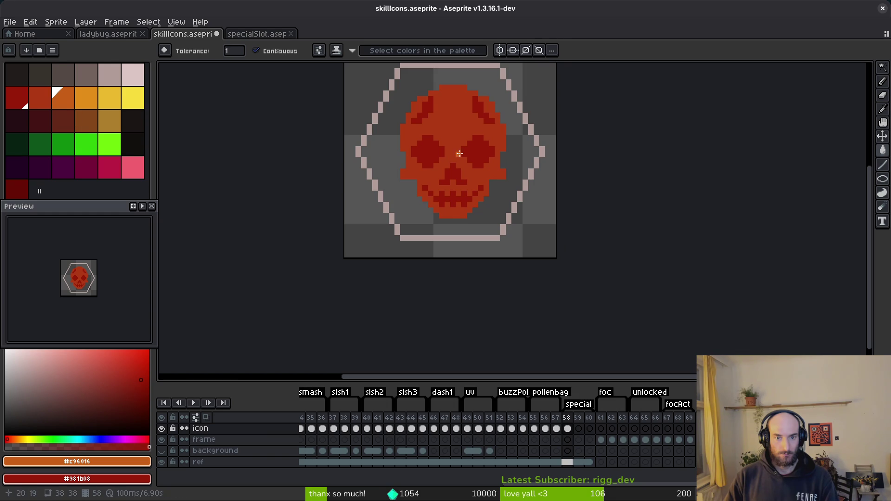
Recolour the skull's red to orange with Replace Color
key("bracketleft")
right_click(69, 103)
key("shift+r")
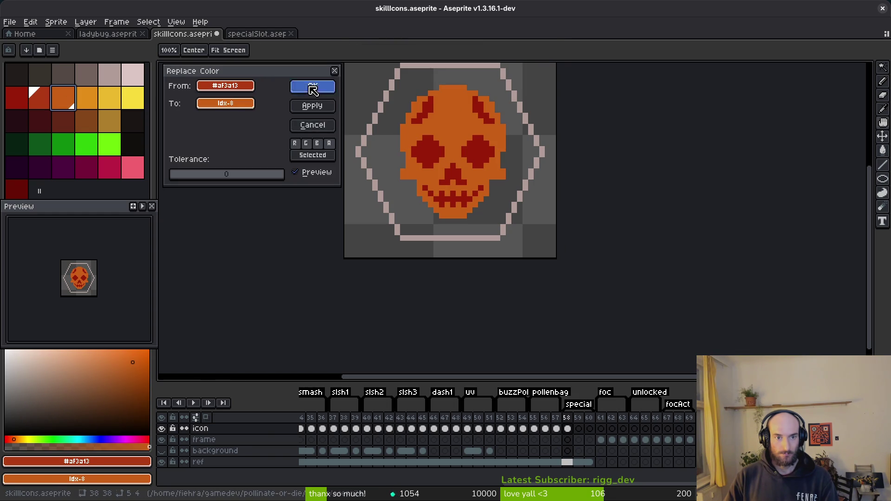
left_click(312, 87)
scroll(444, 182, "up", 2)
Bucket-fill both brow strokes with the lighter red #af3a13
left_click_drag(445, 182, 442, 197)
left_click(455, 116)
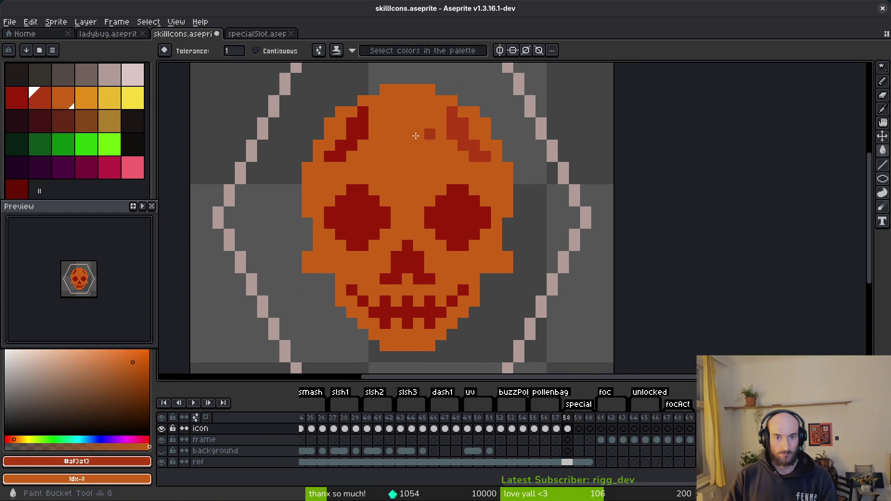
left_click(353, 130)
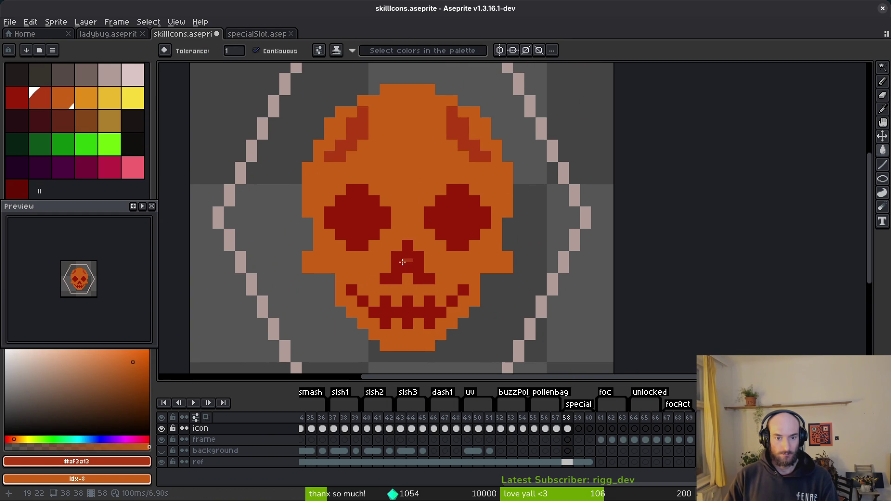
scroll(445, 287, "down", 8)
scroll(455, 297, "up", 4)
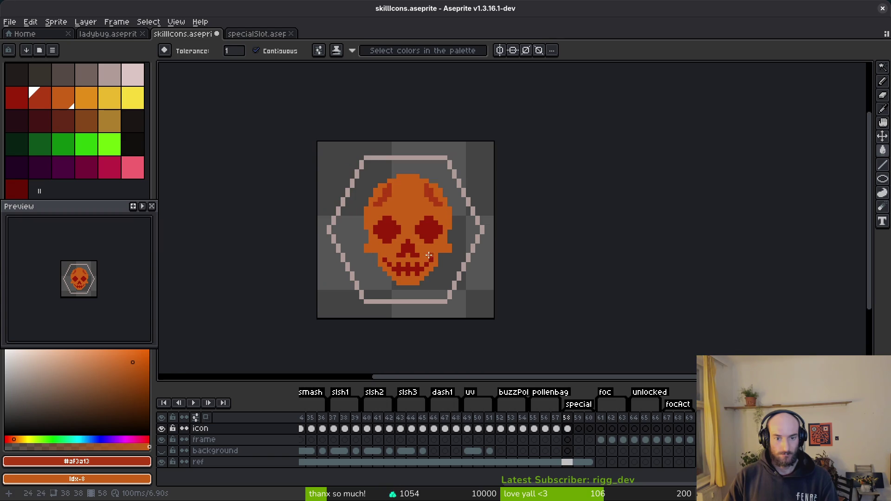
Check the neighbouring icon frame, then try bucket-filling the skull yellow
key("i")
key("Return")
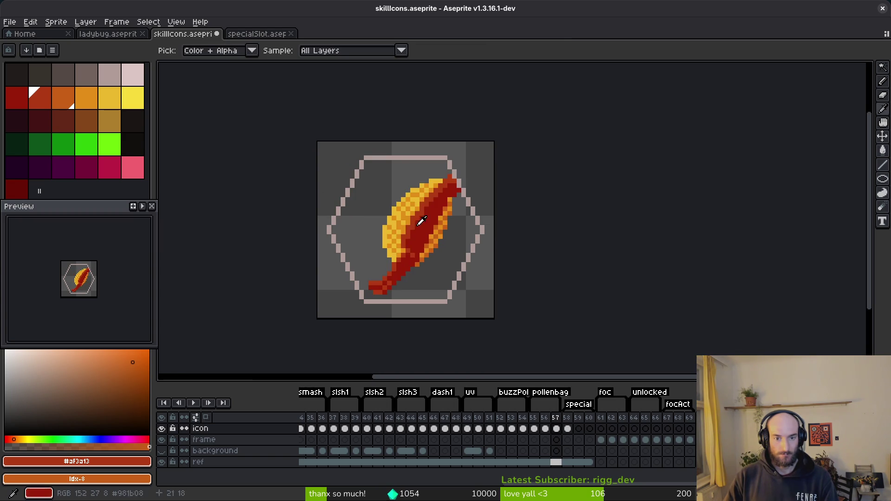
key("Return")
key("g")
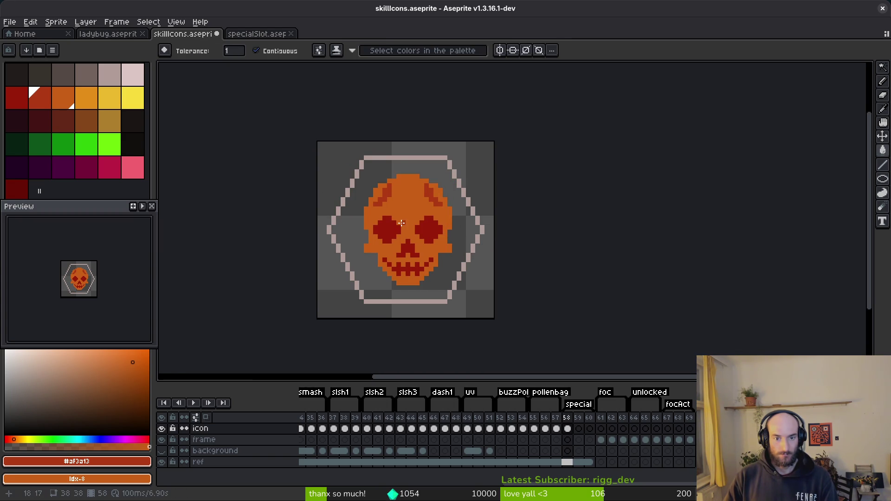
left_click(132, 99)
left_click(408, 205)
Undo the yellow skull fill and pencil a yellow ring on the skull's forehead
key("ctrl+z")
key("alt+Tab")
key("alt+Tab")
key("b")
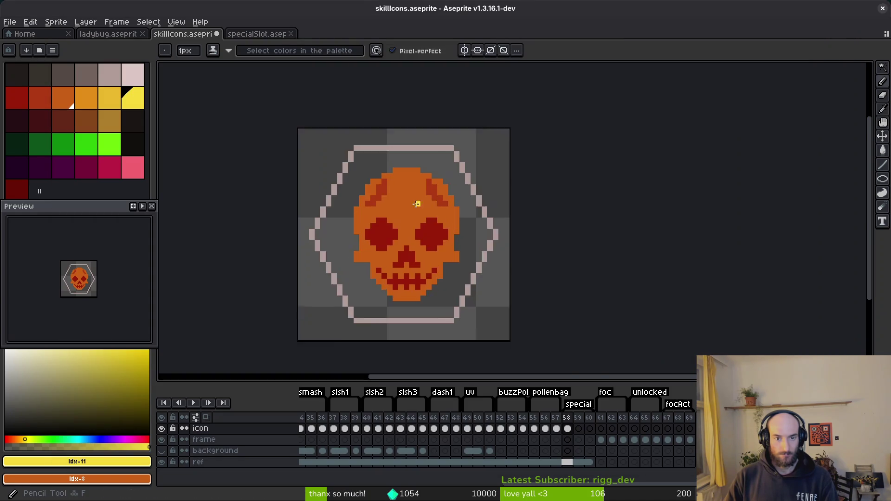
scroll(385, 185, "up", 2)
left_click_drag(385, 159, 364, 215)
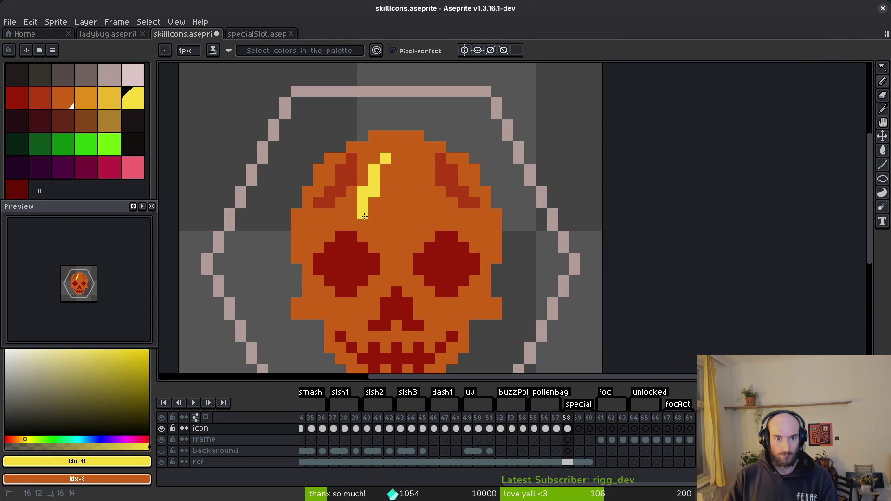
left_click_drag(423, 225, 414, 228)
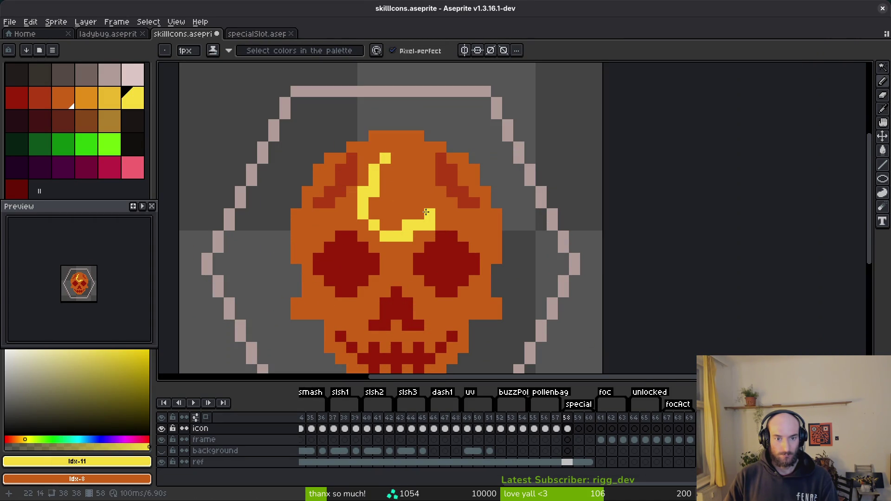
right_click(430, 224)
left_click(429, 214)
mouse_move(428, 201)
left_mouse_down()
mouse_move(415, 164)
mouse_move(391, 158)
left_mouse_up()
left_click(407, 191)
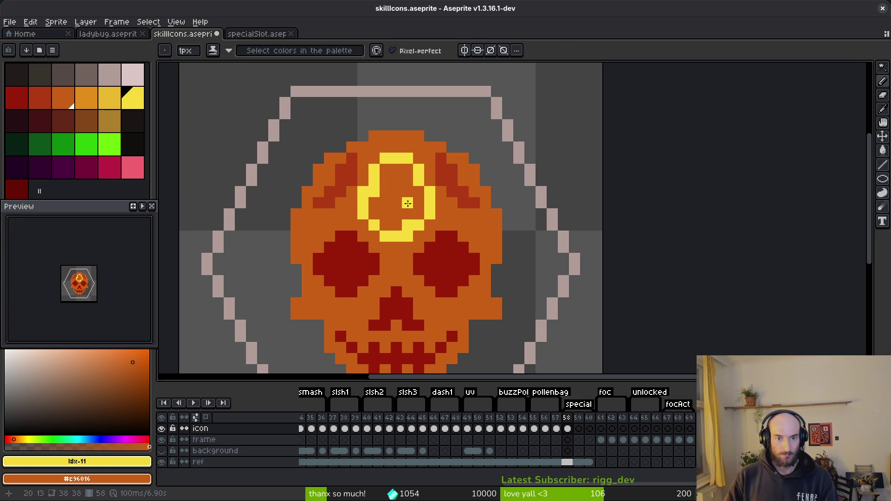
Bucket-fill the inside of the forehead ring yellow
key("g")
left_click(409, 198)
scroll(409, 199, "down", 2)
scroll(409, 199, "up", 2)
Compare with the browser skull reference, then bucket-fill the skull's orange area yellow
key("alt+Tab")
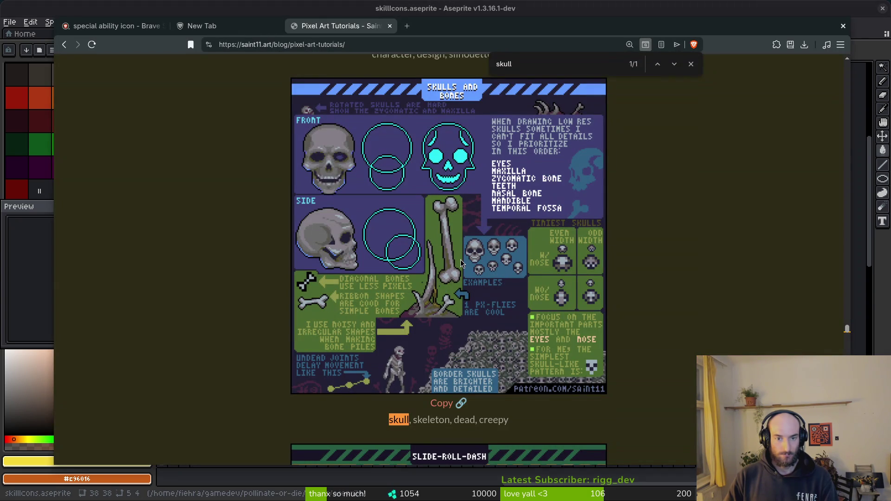
key("alt+Tab")
left_click_drag(473, 152, 472, 73)
left_click(532, 297)
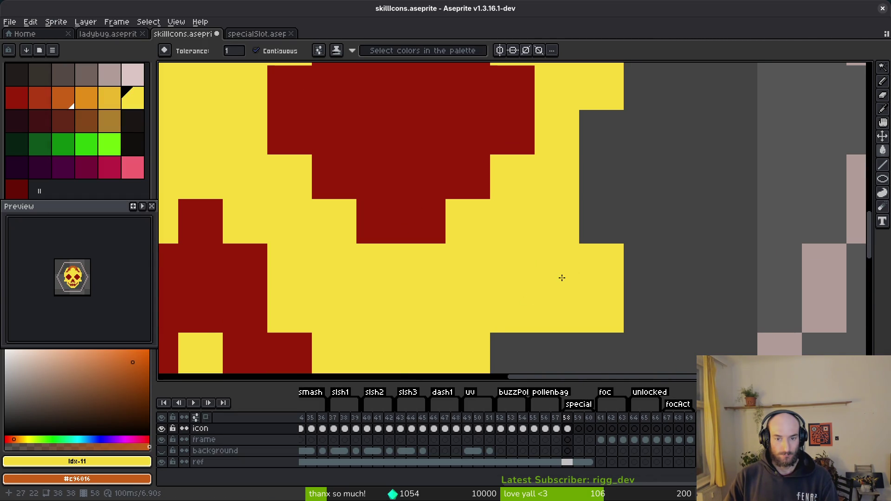
Hide the timeline and undo the yellow fill to bring back the orange skull
key("Tab")
key("Tab")
key("ctrl+z")
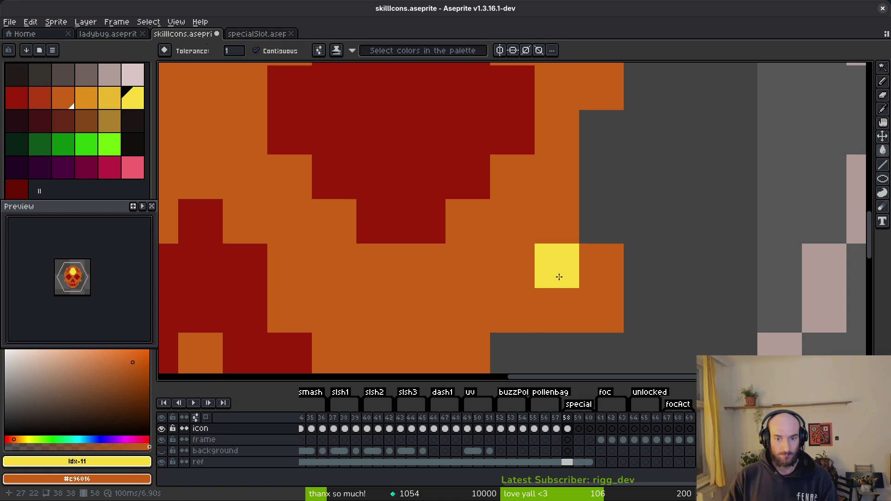
key("b")
Pencil yellow highlight pixels on both cheeks and check the browser reference
left_click(530, 299)
scroll(531, 297, "down", 4)
left_click(474, 273)
scroll(475, 273, "up", 2)
left_click(494, 300)
left_click(480, 270)
scroll(645, 295, "down", 5)
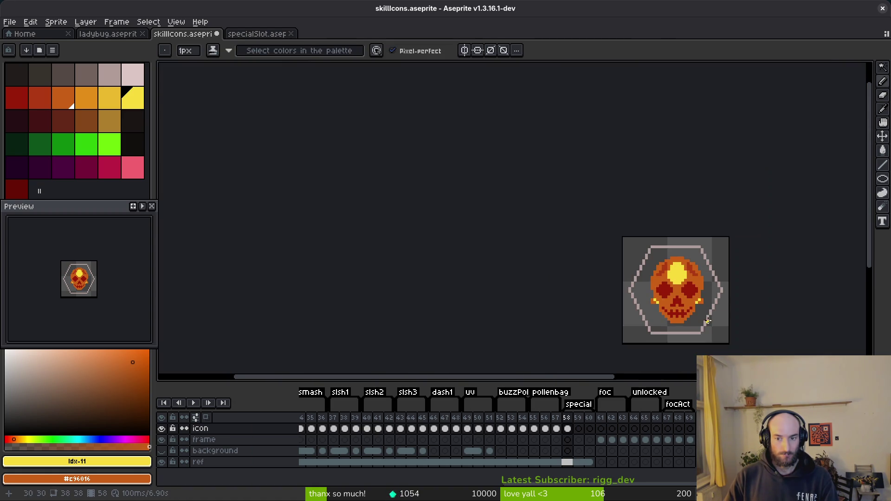
scroll(642, 295, "up", 3)
left_click(642, 296)
key("alt+Tab")
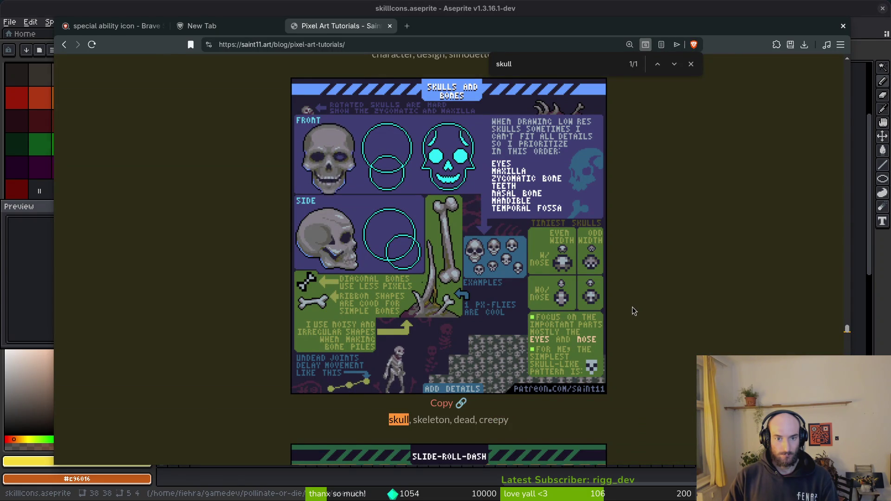
key("alt+Tab")
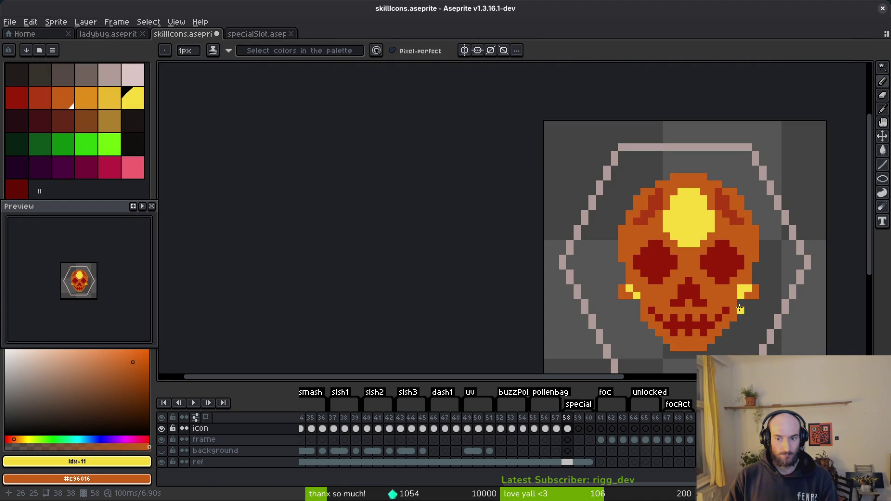
Recolour the skull's orange to a lighter orange and the brow red to orange
scroll(723, 338, "down", 3)
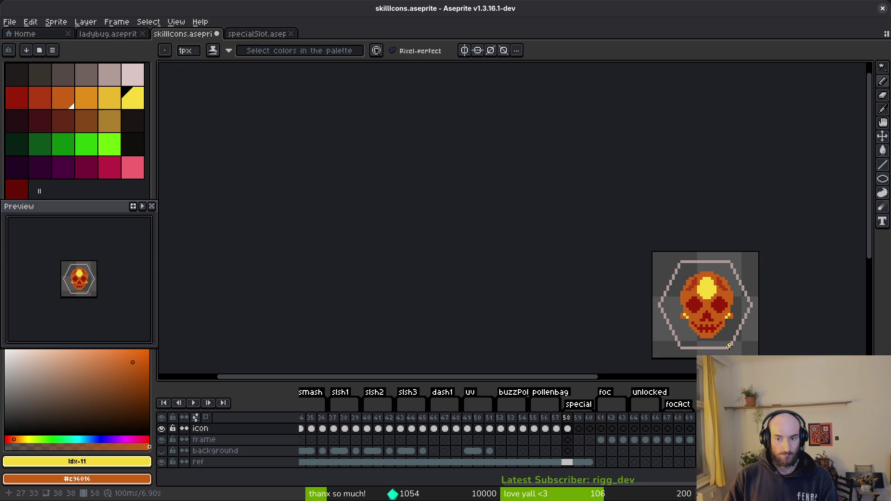
scroll(729, 347, "up", 3)
left_click(609, 205, "alt")
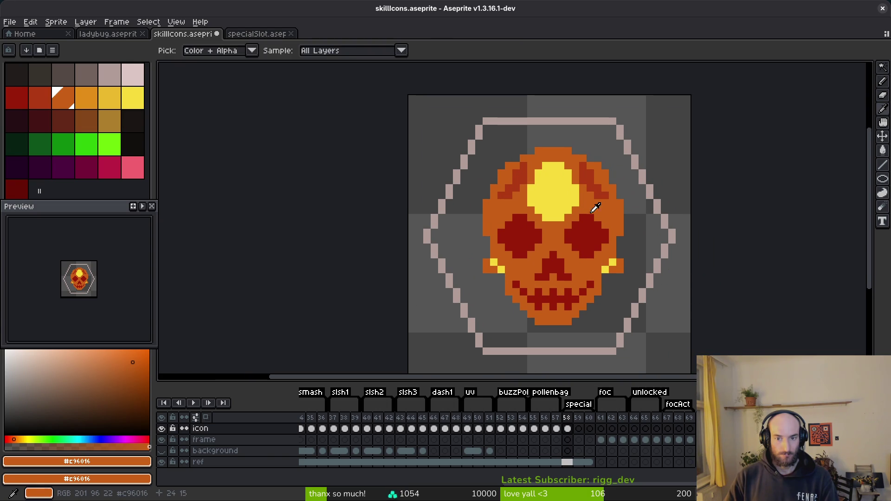
right_click(91, 99)
key("shift+r")
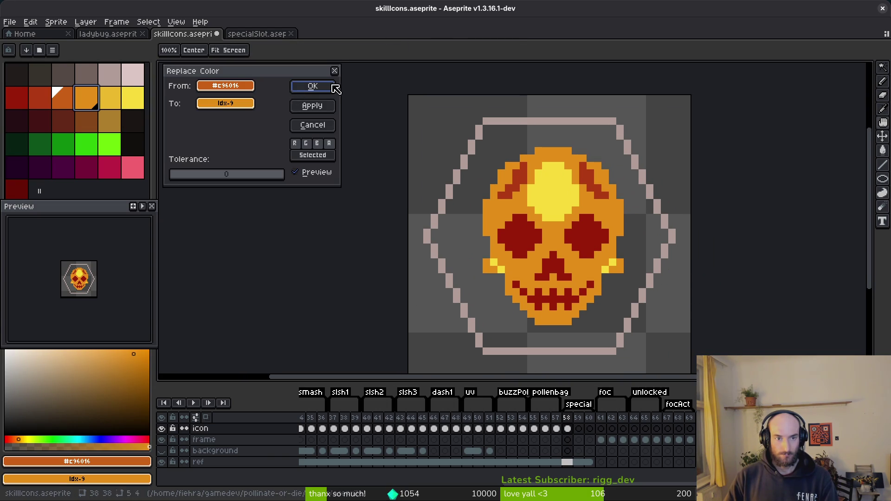
left_click(312, 87)
left_click(594, 174, "alt")
right_click(65, 100)
key("shift+r")
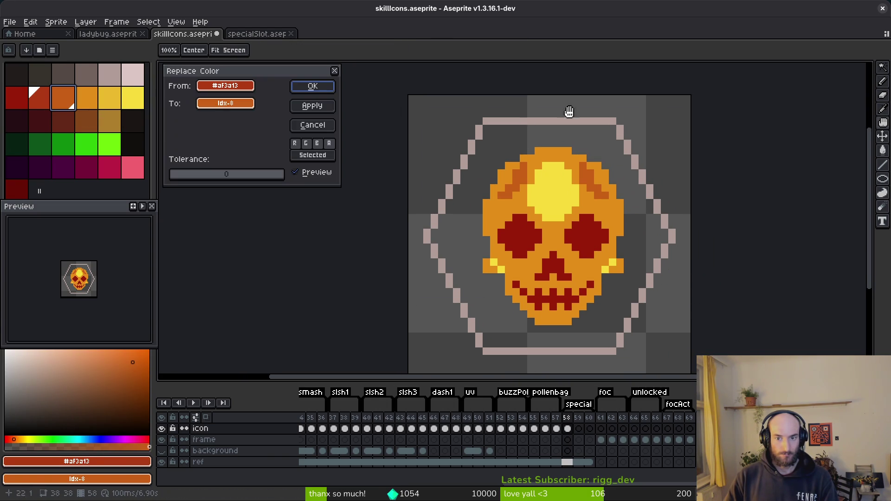
left_click(312, 87)
Replace the dark red of the eyes and mouth with near-black
scroll(584, 260, "up", 2)
left_click(585, 212, "alt")
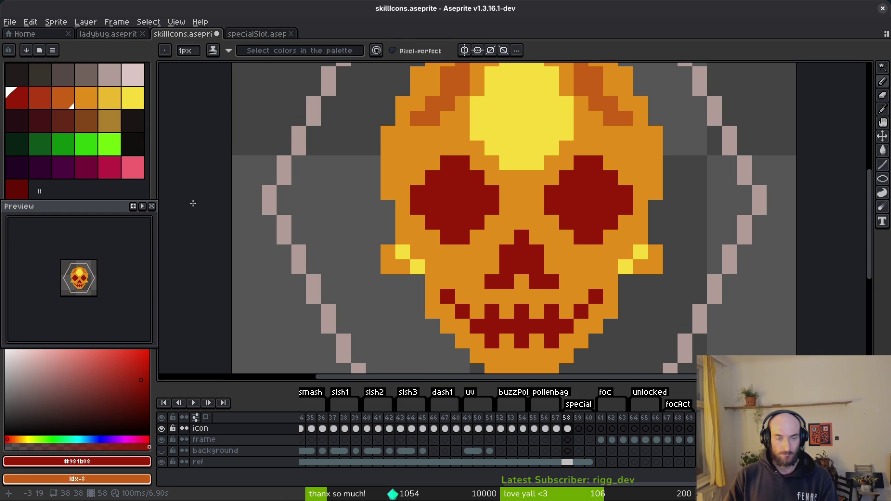
right_click(133, 119)
key("shift+r")
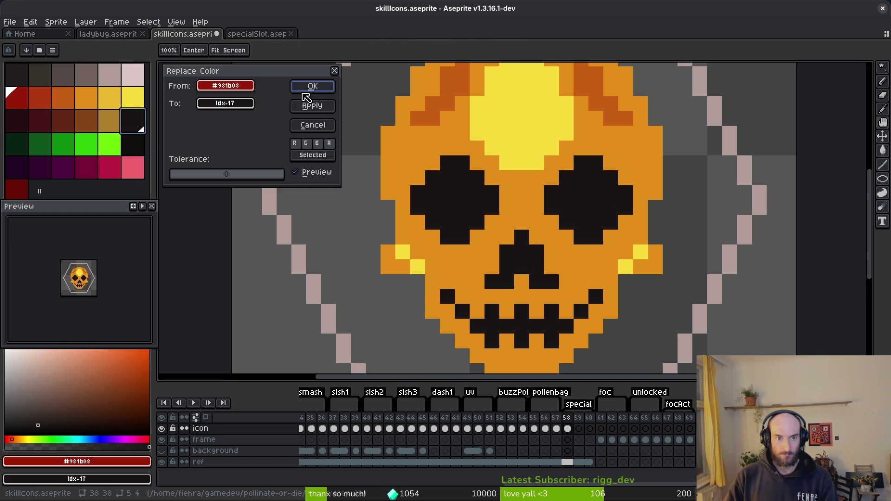
left_click(304, 92)
Sample the eyes' near-black, then try a darker fill on the right eye and undo it
scroll(541, 262, "down", 7)
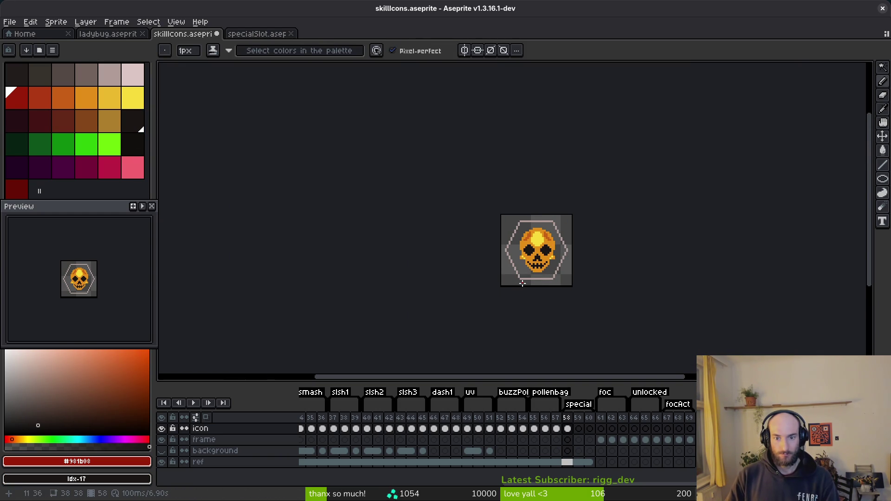
scroll(523, 283, "up", 5)
key("alt")
left_click(552, 200, "alt")
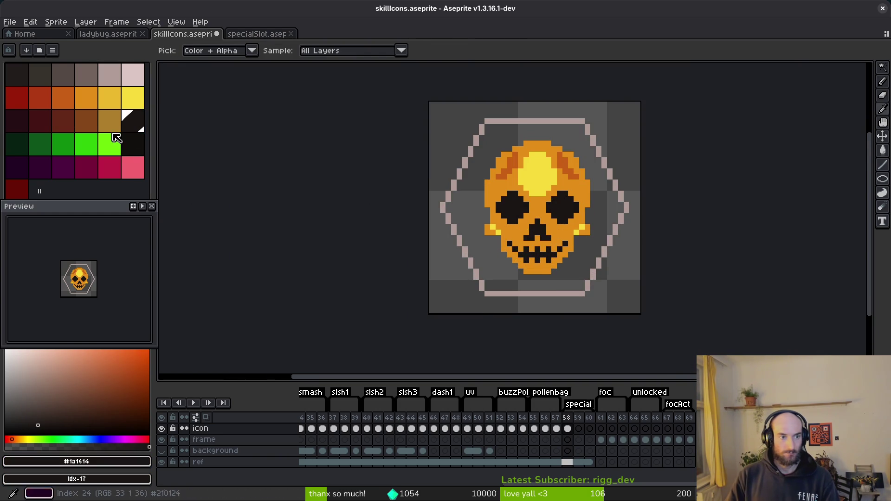
key("shift+r")
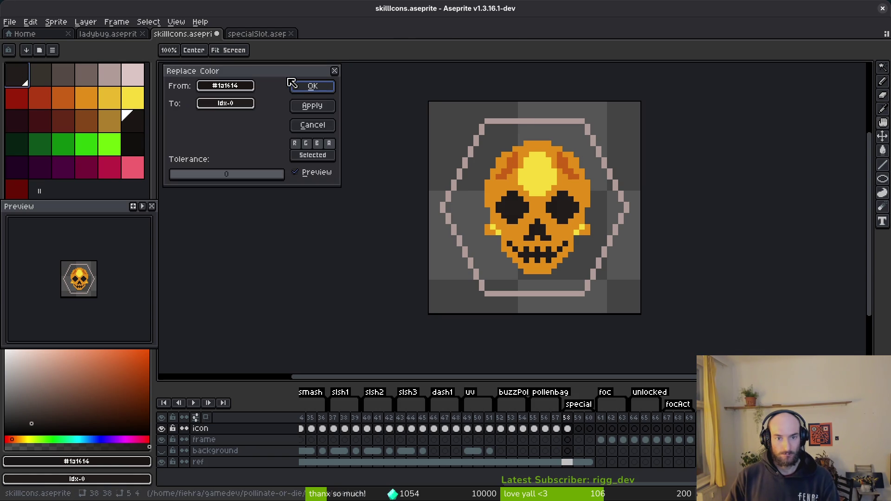
left_click(310, 88)
scroll(559, 226, "up", 2)
left_click(132, 144)
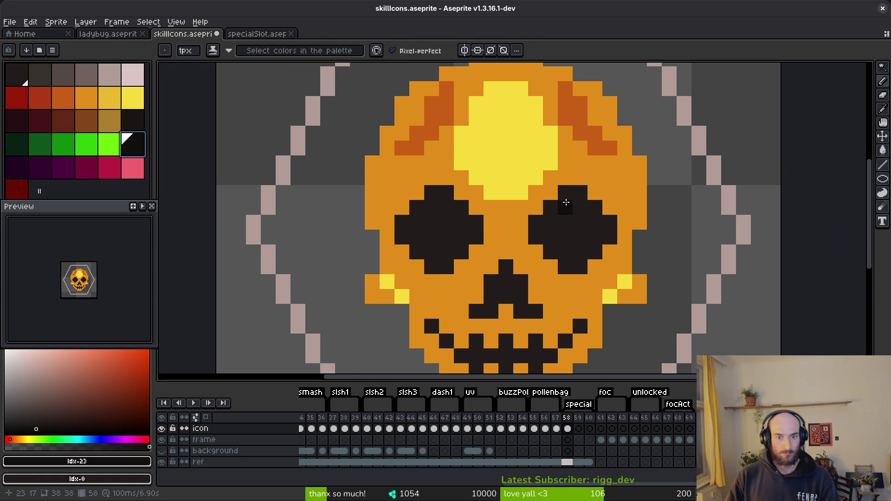
key("g")
left_click(578, 195)
key("ctrl+z")
Pencil darker pixels around both eye rims and at the nose's corners
key("b")
left_click(610, 222)
left_click(538, 211)
left_click(476, 222)
left_click(461, 207)
left_click(447, 192)
left_click(432, 192)
left_click(417, 206)
left_click(402, 222)
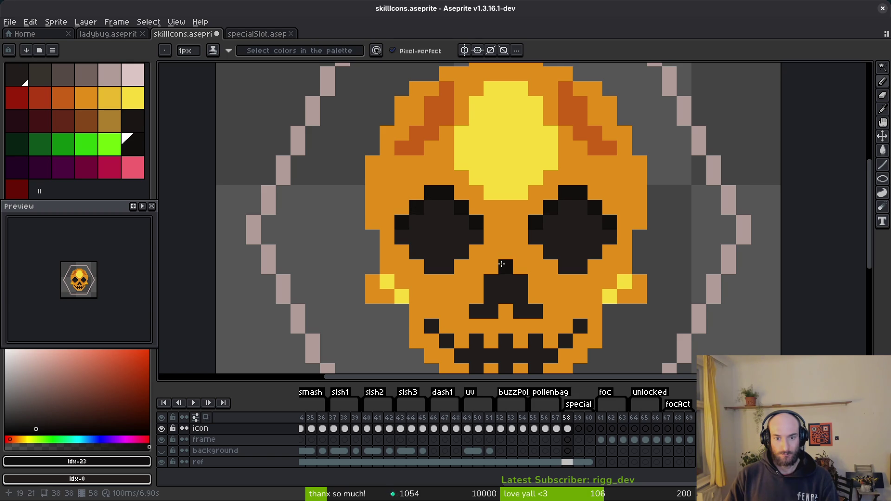
left_click(476, 311)
left_click(520, 282)
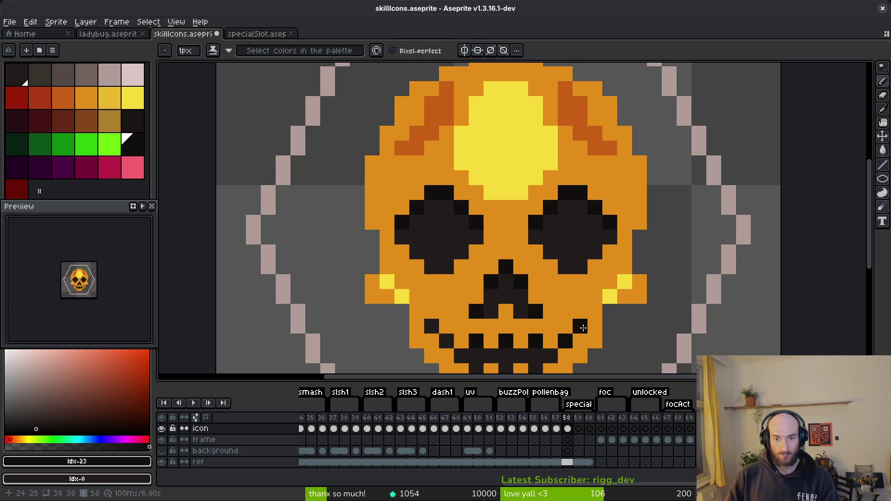
Paint two more mouth pixels black
scroll(441, 337, "down", 3)
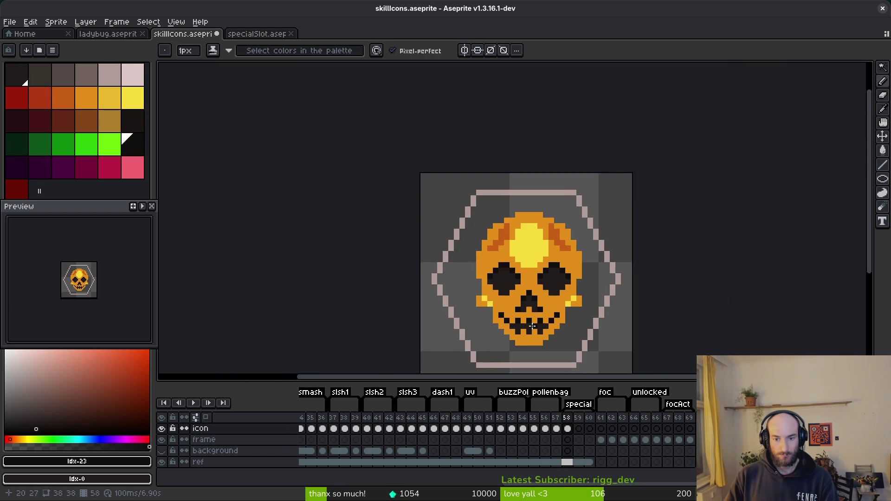
scroll(471, 319, "up", 4)
left_click(454, 324)
left_click(498, 325)
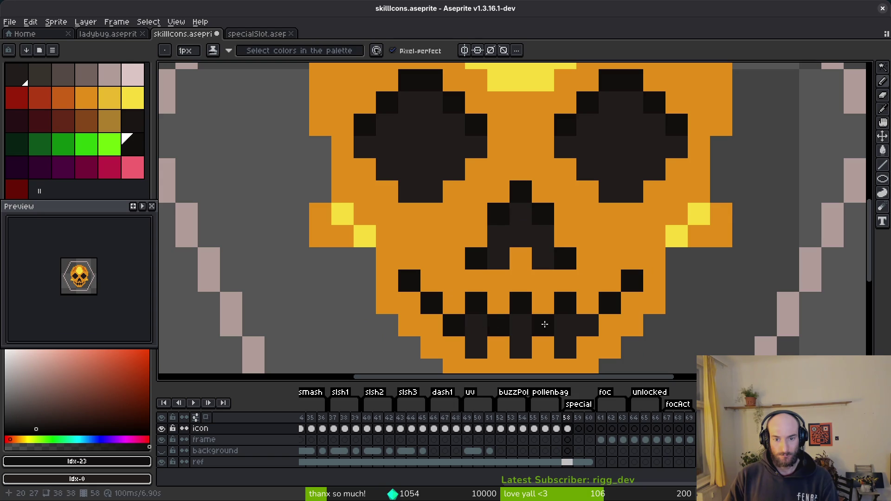
Save the icon file as skillIcons.aseprite
scroll(626, 345, "down", 4)
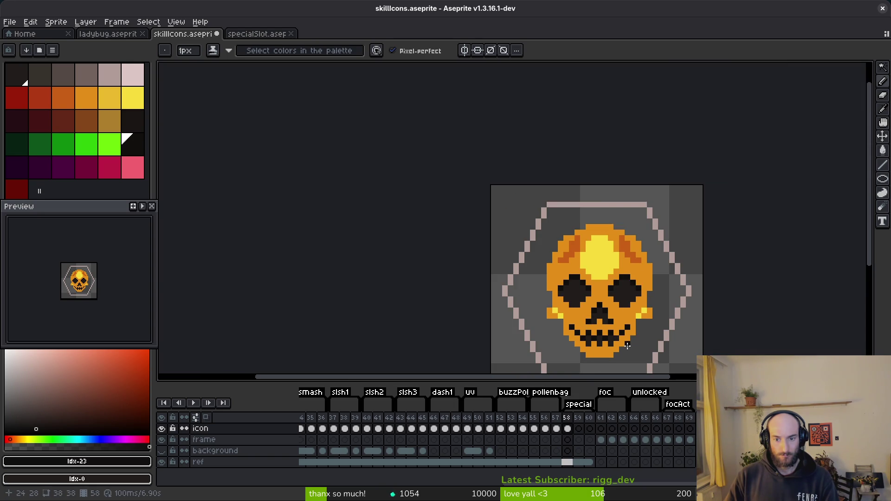
key("ctrl+s")
scroll(580, 325, "down", 3)
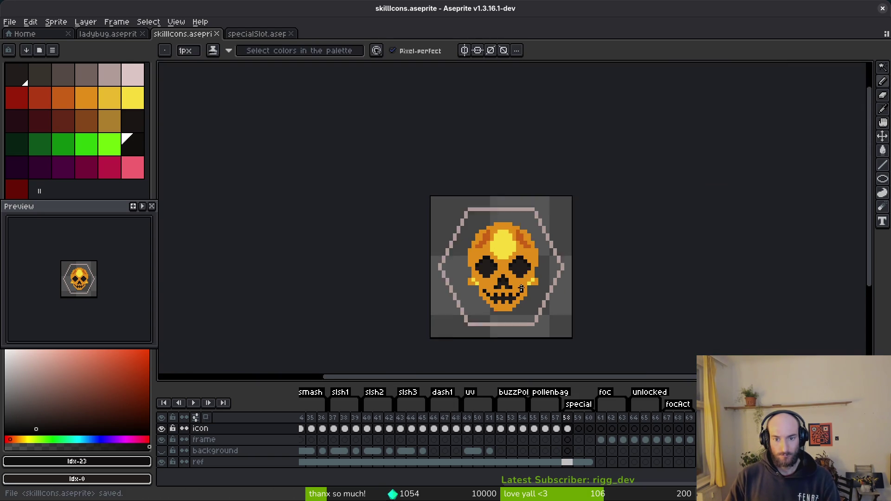
scroll(525, 302, "up", 4)
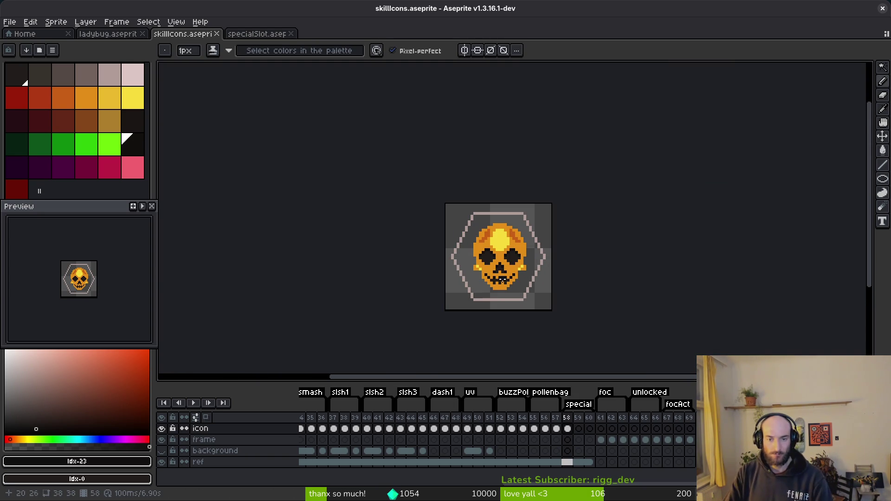
Replace the skull's orange and darker orange accent with yellows using Replace Color twice
left_click(521, 183, "alt")
right_click(109, 98)
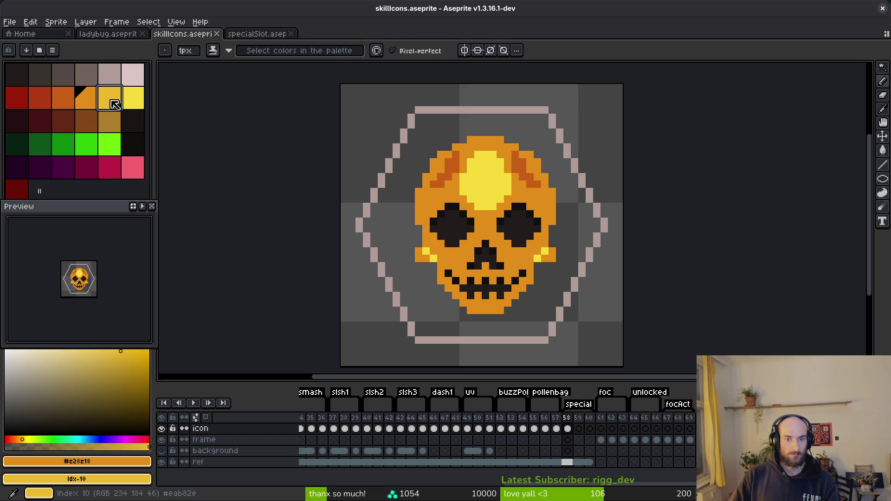
key("shift+r")
left_click(297, 87)
left_click(56, 91)
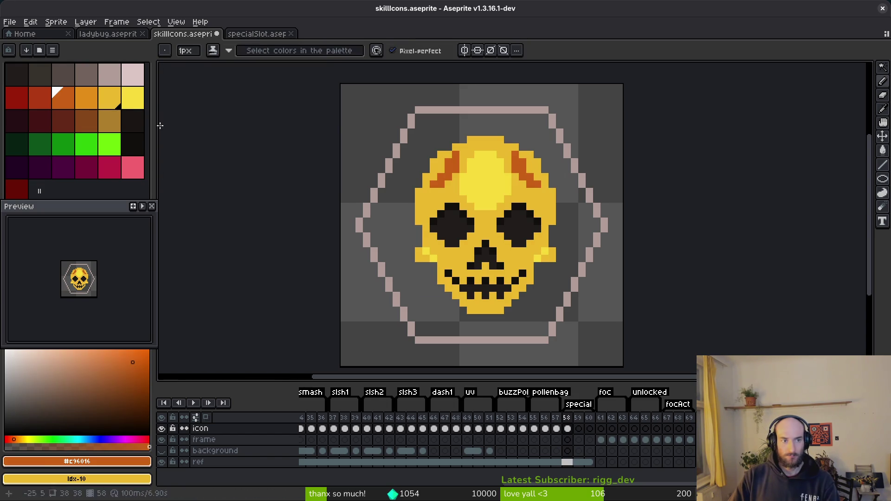
right_click(93, 102)
key("shift+r")
left_click(310, 86)
scroll(557, 260, "down", 4)
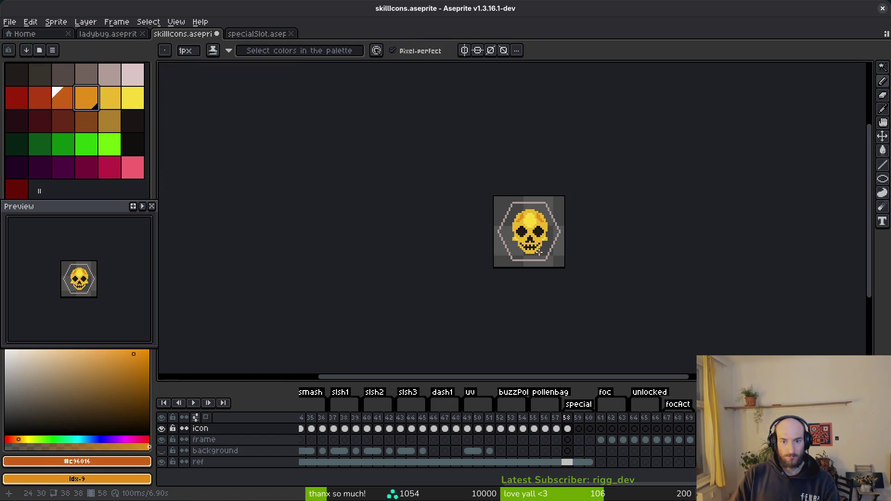
scroll(537, 246, "up", 5)
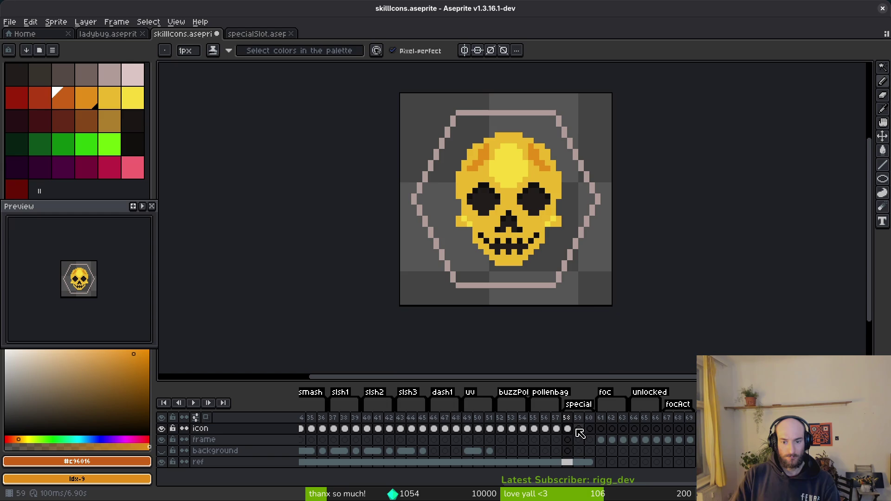
Step through timeline frames 57 to 60 and settle on frame 59 with the skull
left_click(544, 429)
left_click(568, 429)
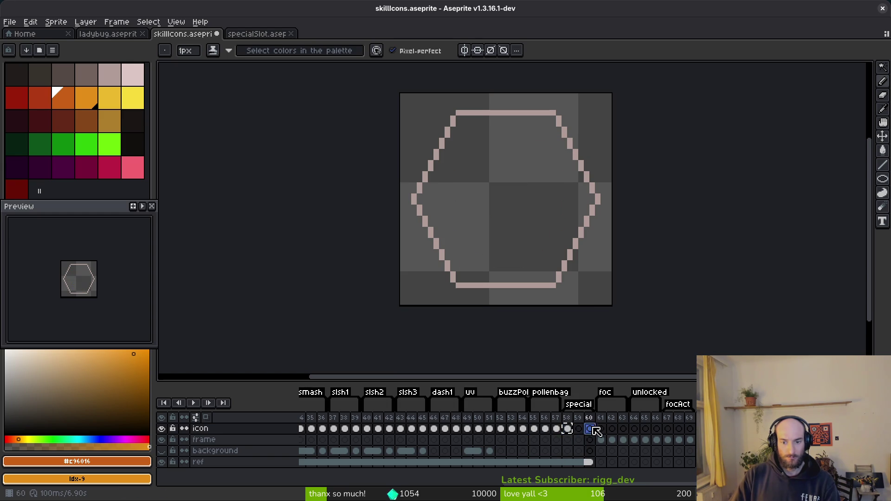
left_click(557, 429)
left_click(578, 429)
left_click(589, 429)
left_click(578, 429)
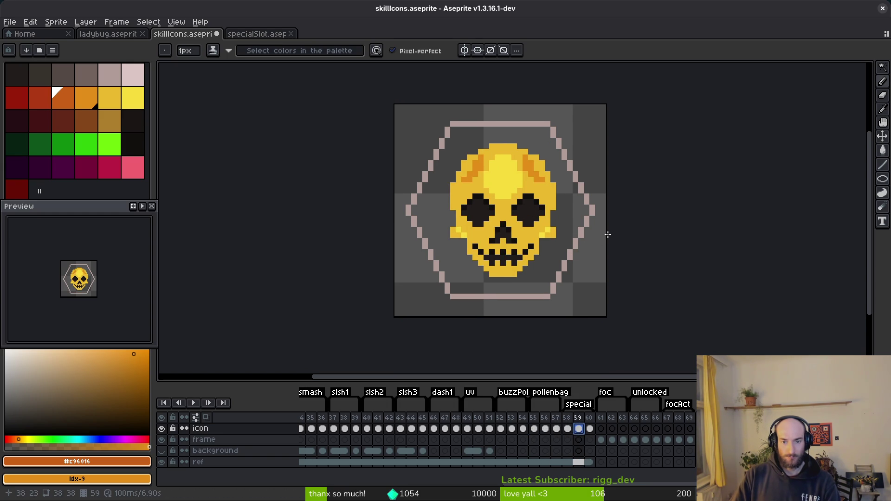
scroll(604, 237, "down", 2)
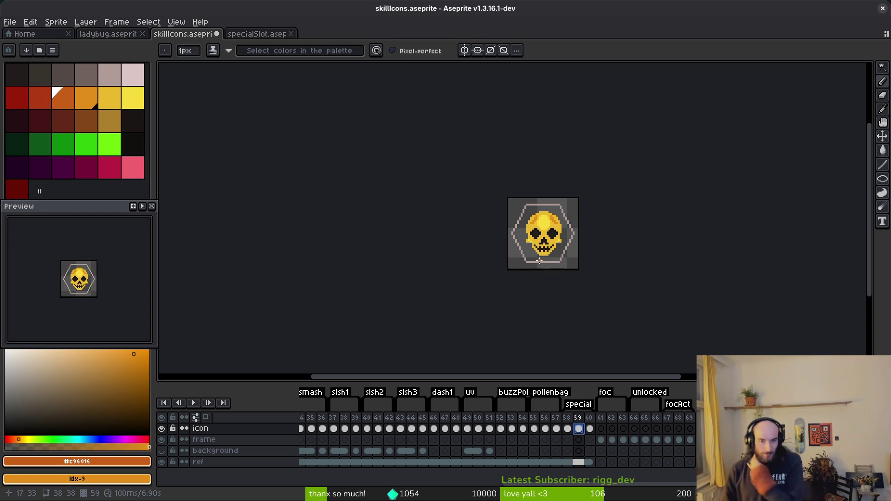
scroll(672, 195, "up", 5)
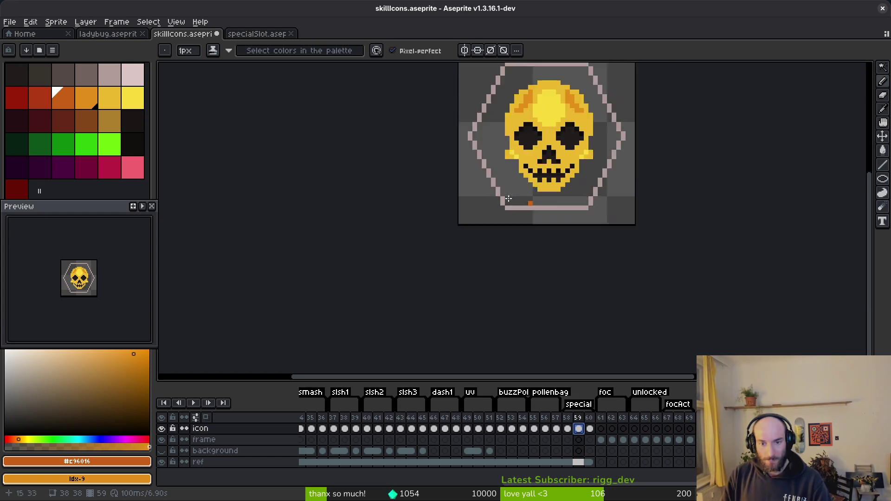
Replace the dark eye colour #201c1a with transparency
key("alt")
left_click(671, 196)
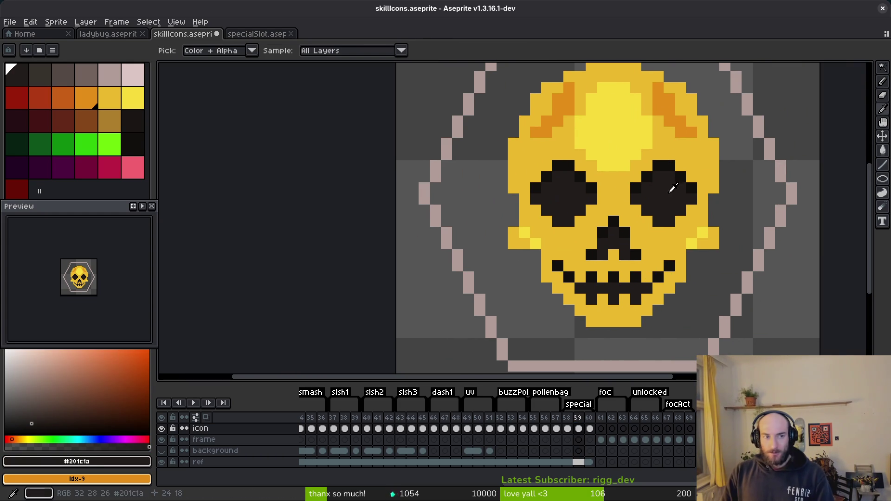
right_click(733, 271)
key("shift+r")
left_click(314, 89)
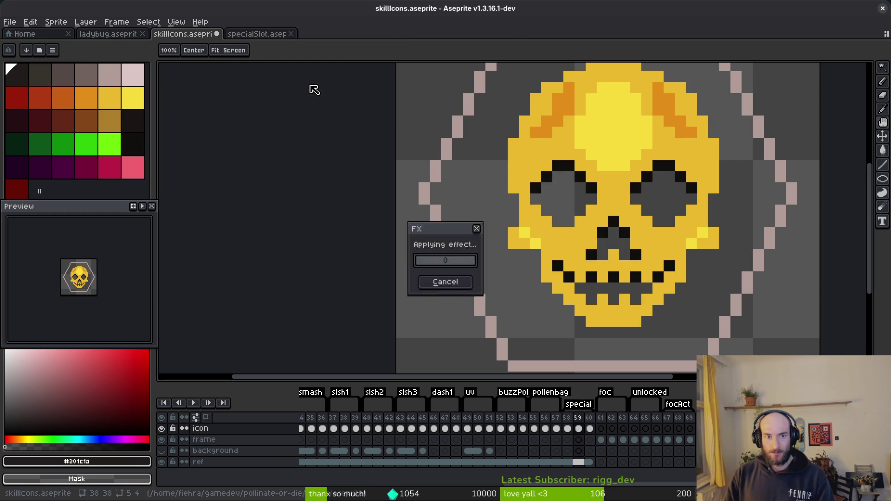
Make the darkest black #120f0c transparent too and save skillIcons.aseprite
left_click(662, 165, "alt")
key("shift+r")
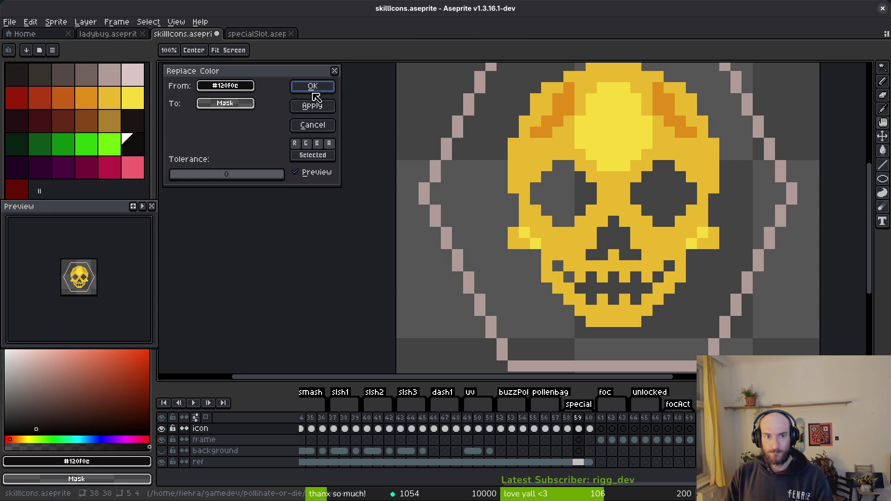
left_click(312, 88)
key("ctrl+s")
scroll(702, 299, "down", 4)
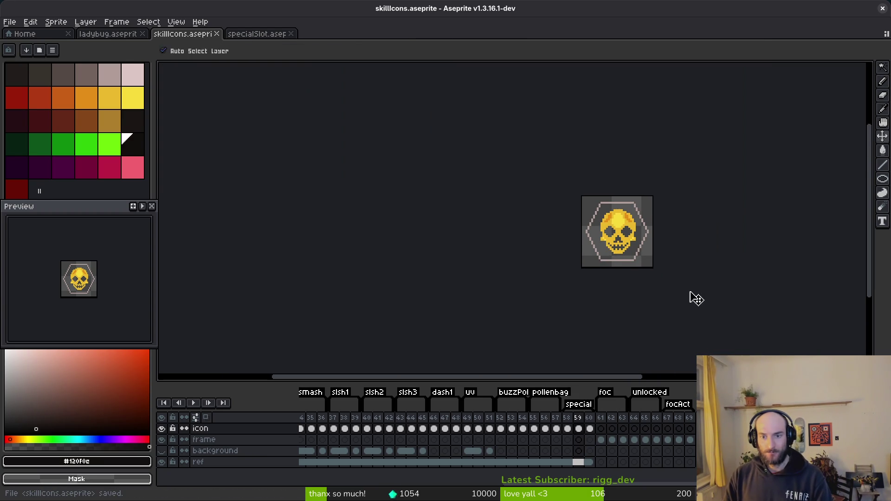
scroll(622, 260, "up", 6)
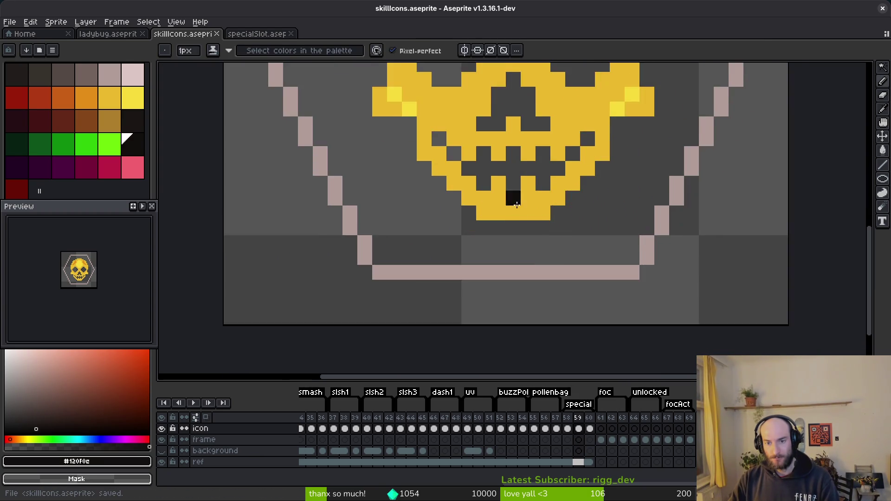
Paint the stray dark upper-teeth pixels gold and reset the colour to transparent
scroll(525, 203, "up", 2)
left_click(576, 191, "alt")
left_click_drag(558, 192, 498, 192)
left_click(498, 224, "alt")
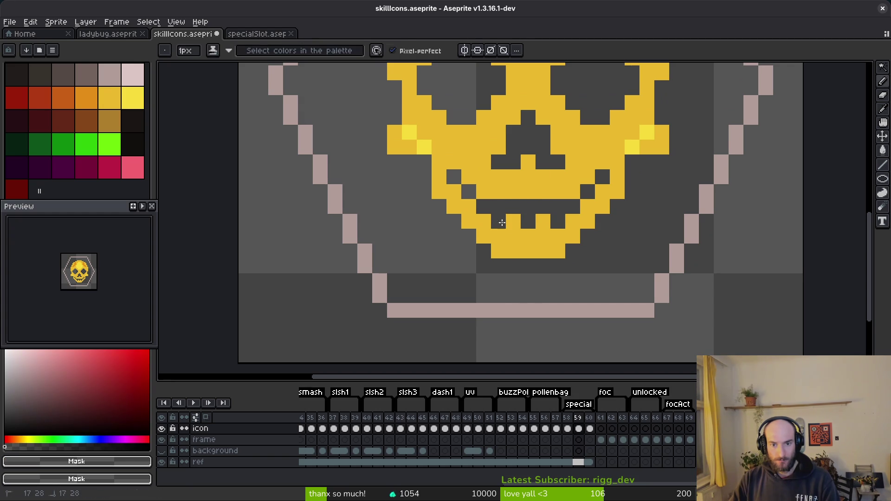
key("e")
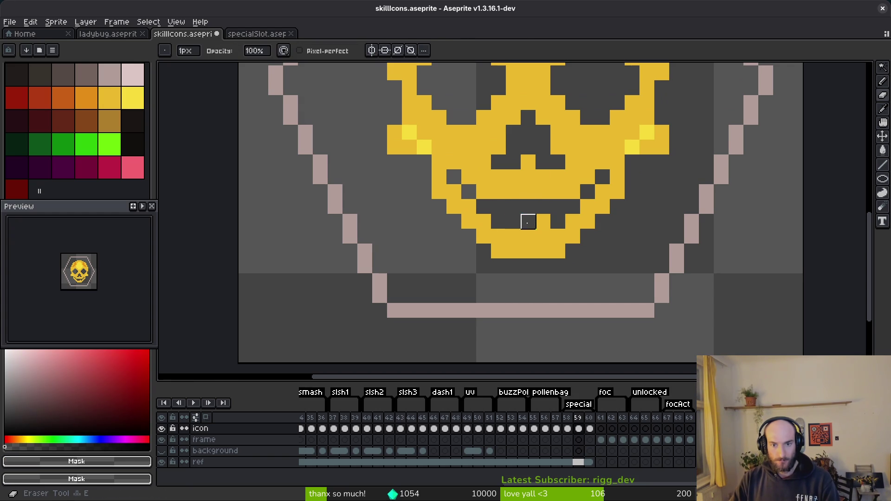
Redo the Replace Color so the gaps between the teeth turn transparent again
scroll(588, 237, "down", 5)
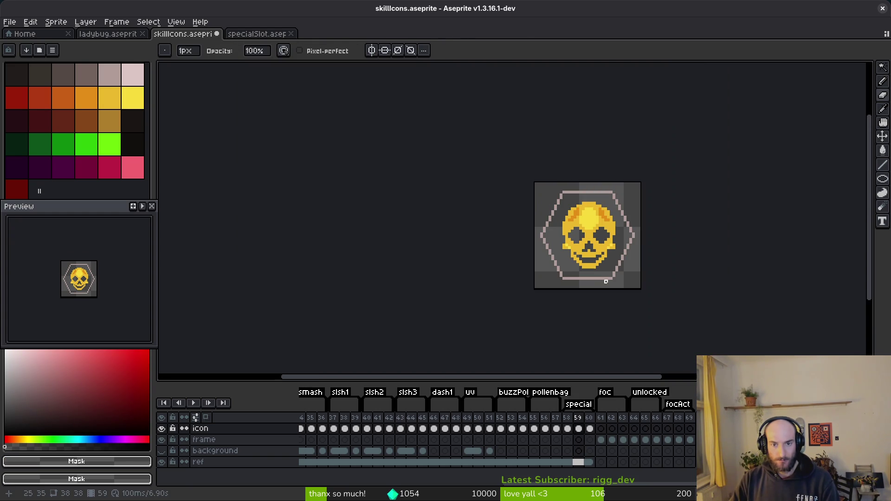
scroll(613, 278, "down", 4)
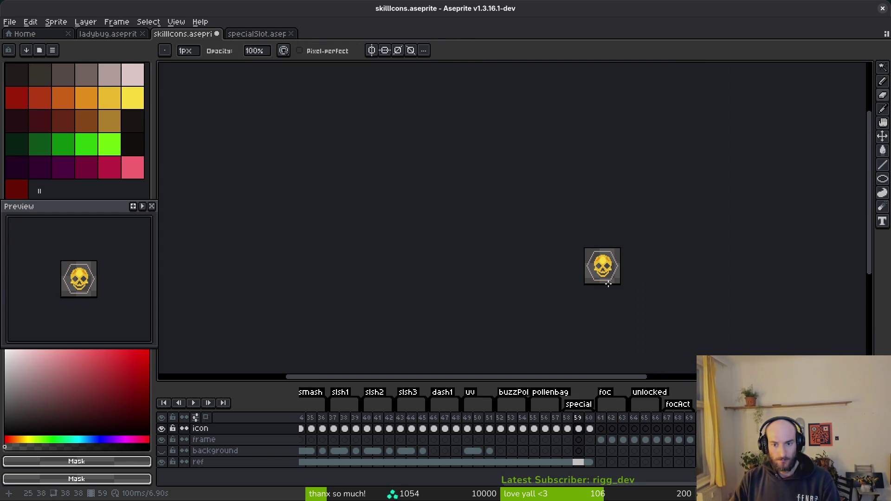
scroll(607, 279, "up", 5)
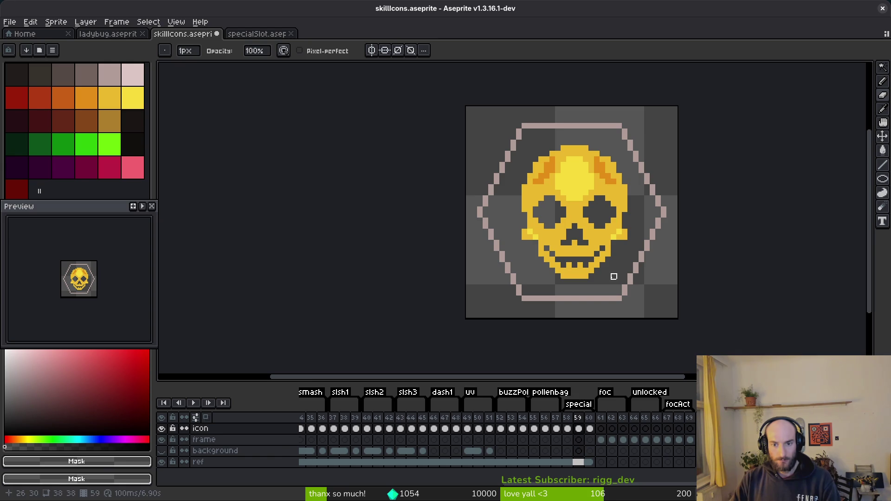
key("ctrl+y")
scroll(607, 278, "down", 5)
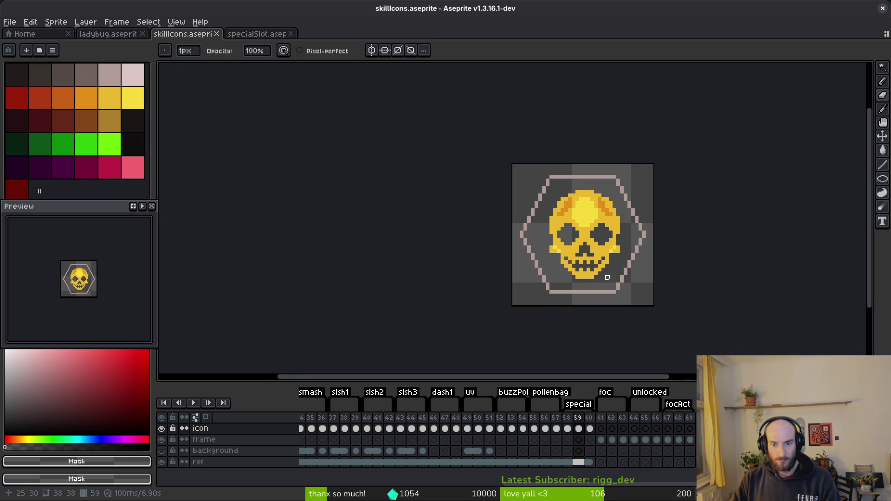
scroll(599, 272, "up", 5)
scroll(593, 264, "up", 5)
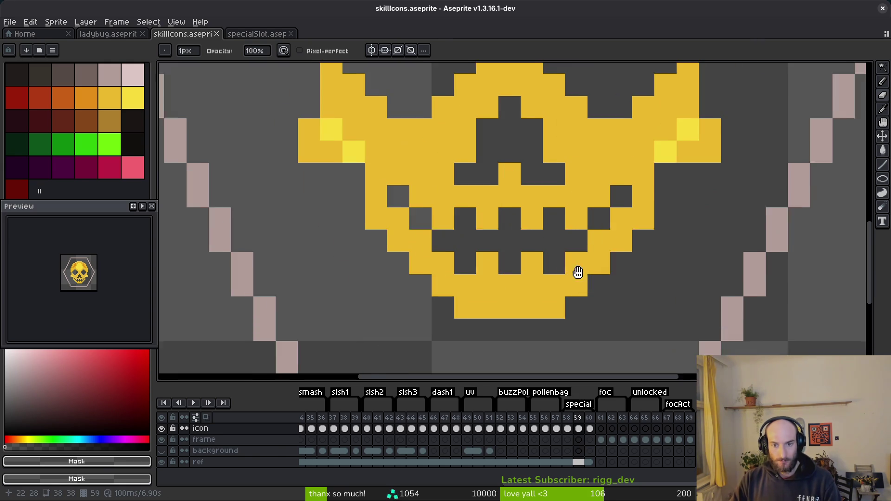
scroll(631, 319, "down", 2)
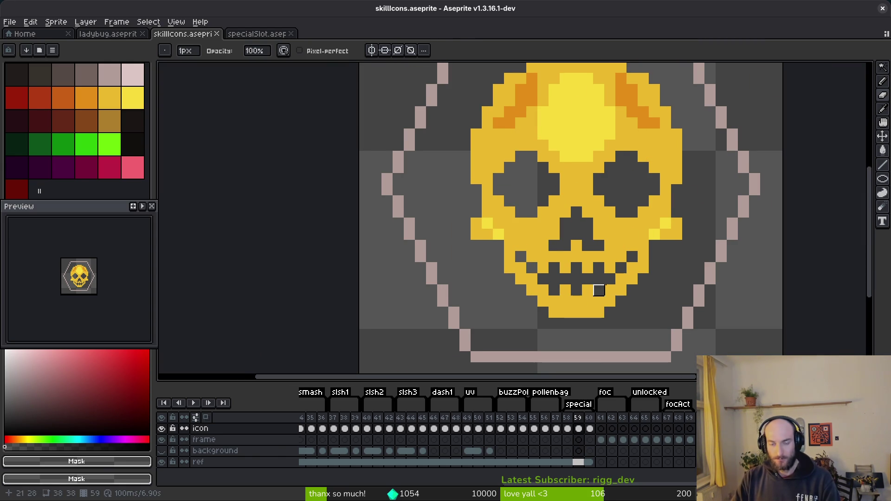
scroll(594, 294, "right", 1)
scroll(522, 320, "down", 3)
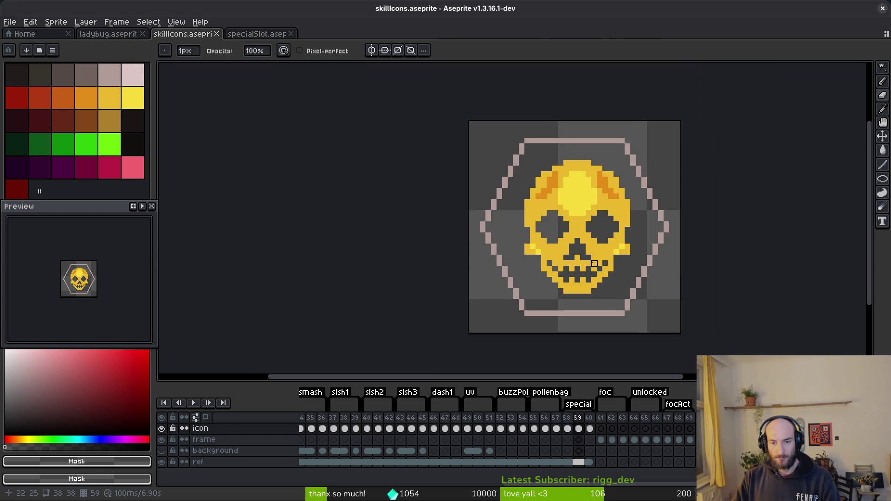
scroll(580, 210, "up", 4)
Paint bright-yellow #f7db3b highlights on the forehead's right and across the left brow
key("i")
left_click(581, 210, "alt")
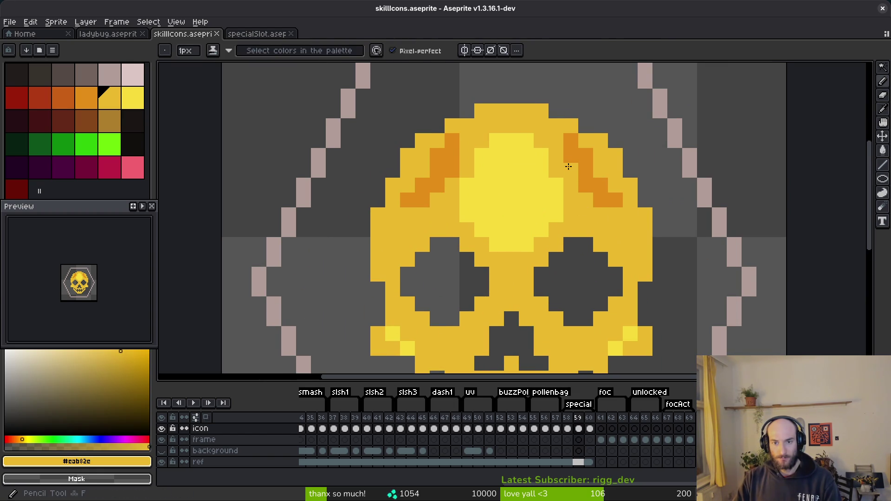
scroll(624, 277, "down", 4)
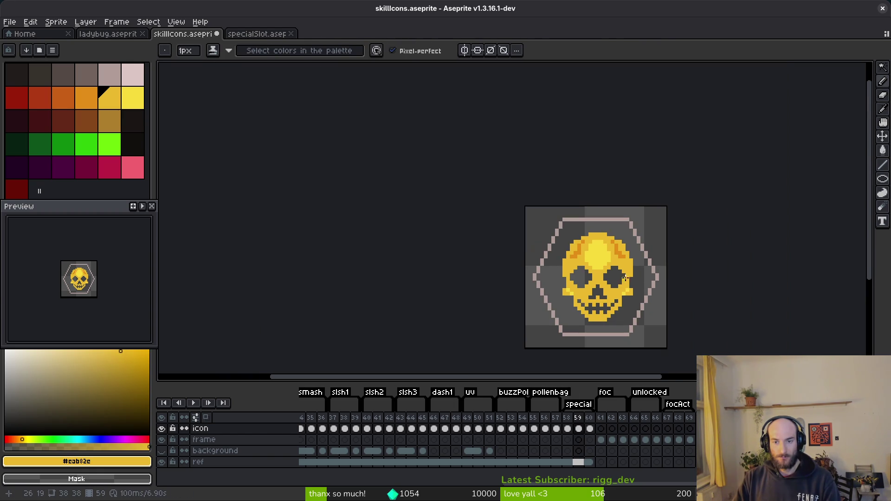
scroll(626, 282, "up", 3)
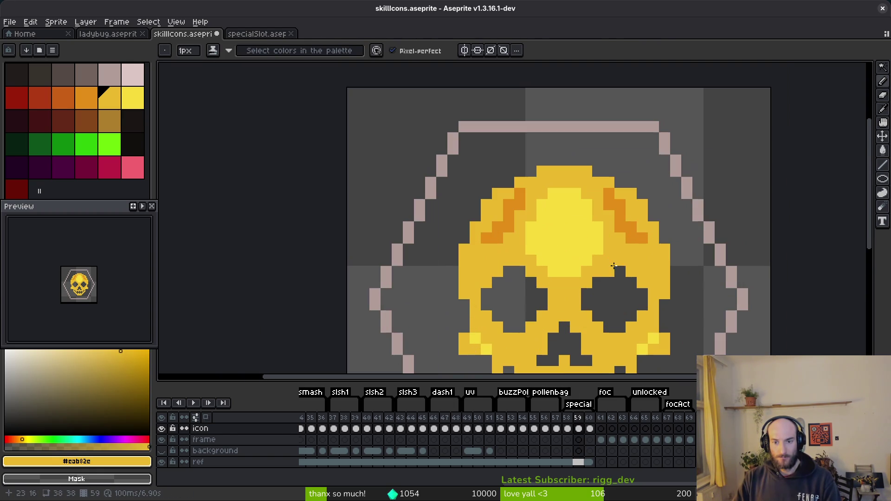
left_click(580, 218, "alt")
left_click(530, 253, "alt")
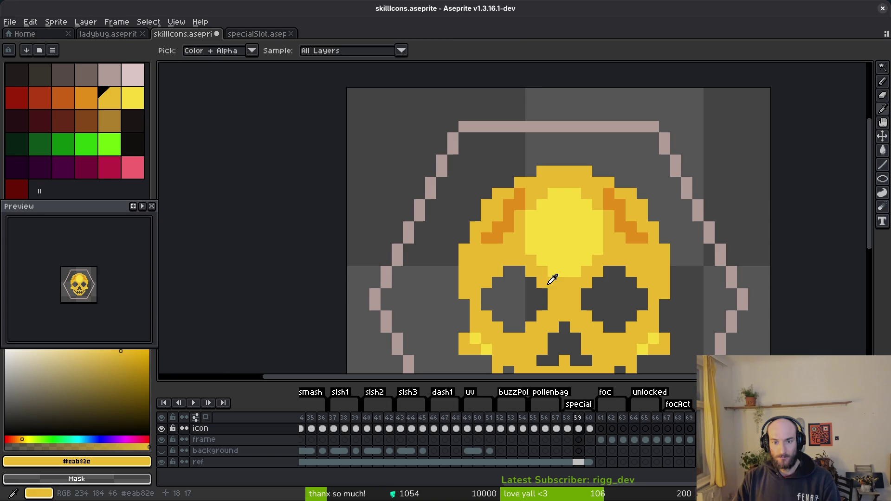
scroll(557, 270, "down", 4)
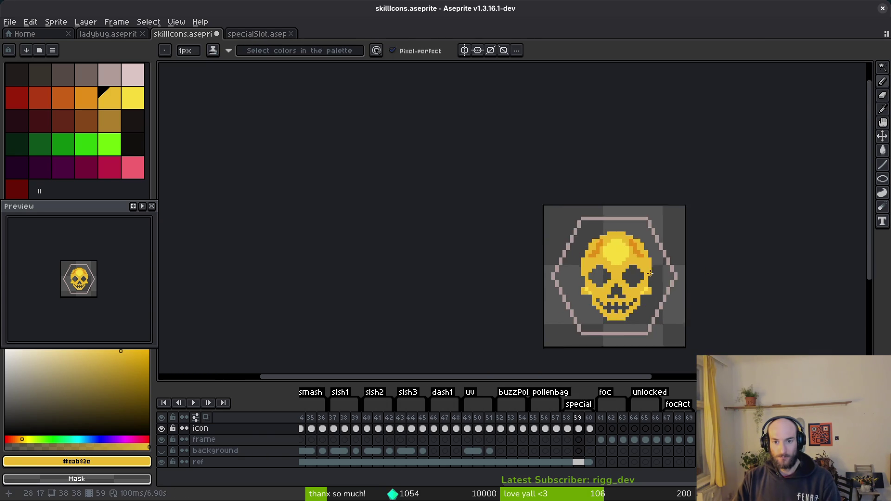
key("alt+Tab")
key("alt+Tab")
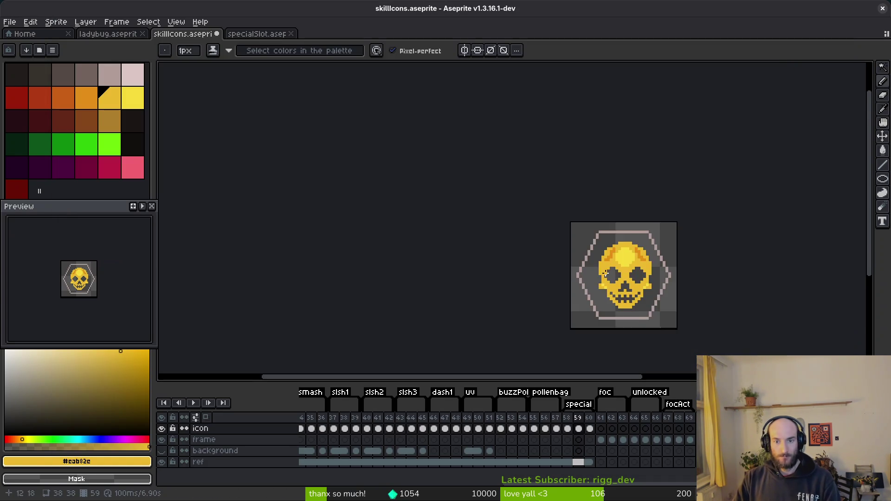
scroll(673, 244, "up", 4)
key("]")
left_click_drag(701, 215, 654, 238)
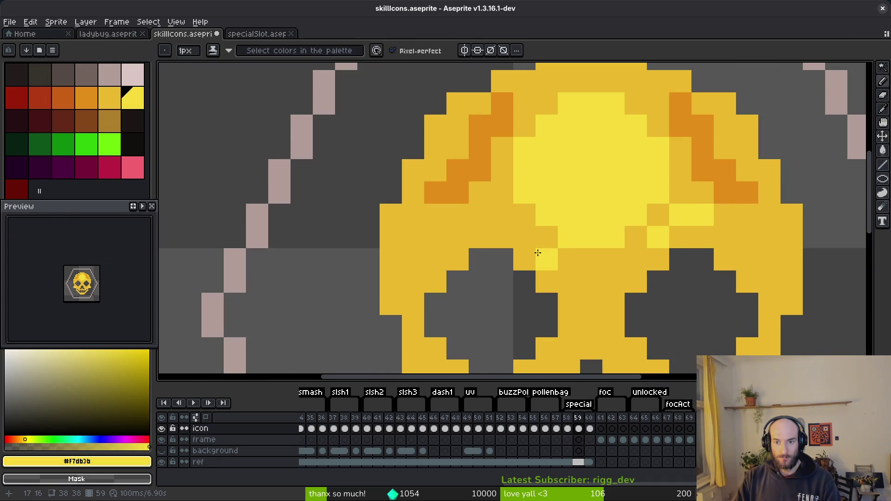
left_click_drag(493, 219, 453, 217)
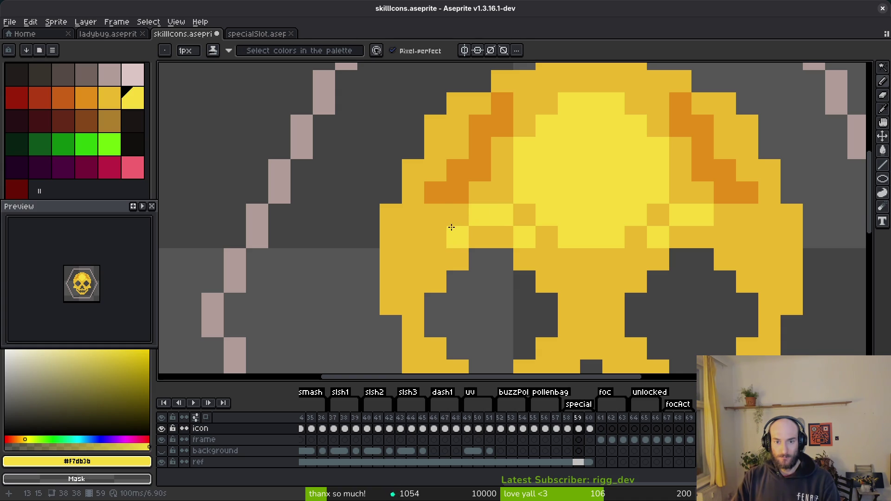
Touch up two skull pixels in darker gold #eab32e
scroll(744, 233, "down", 6)
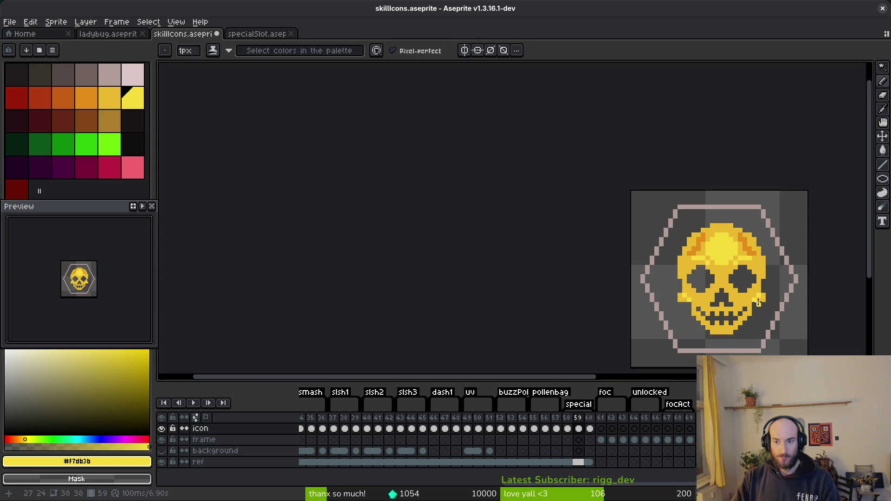
scroll(742, 302, "up", 6)
scroll(598, 232, "up", 1)
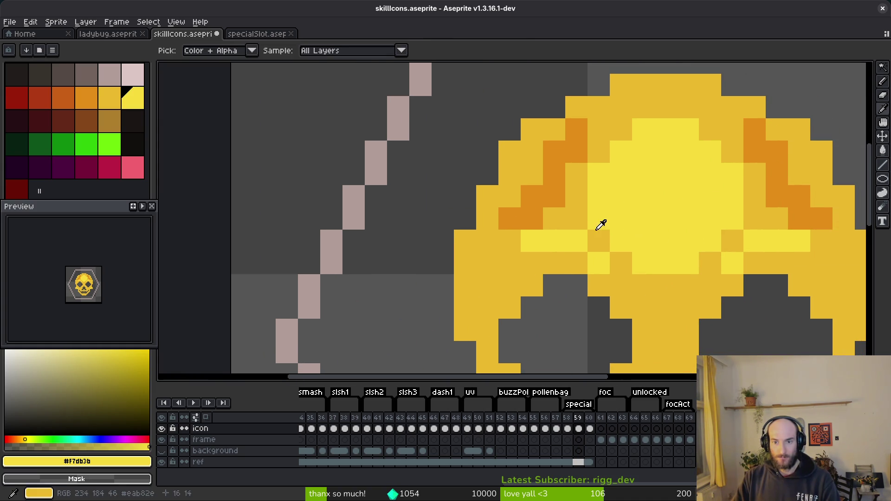
left_click(598, 217, "alt")
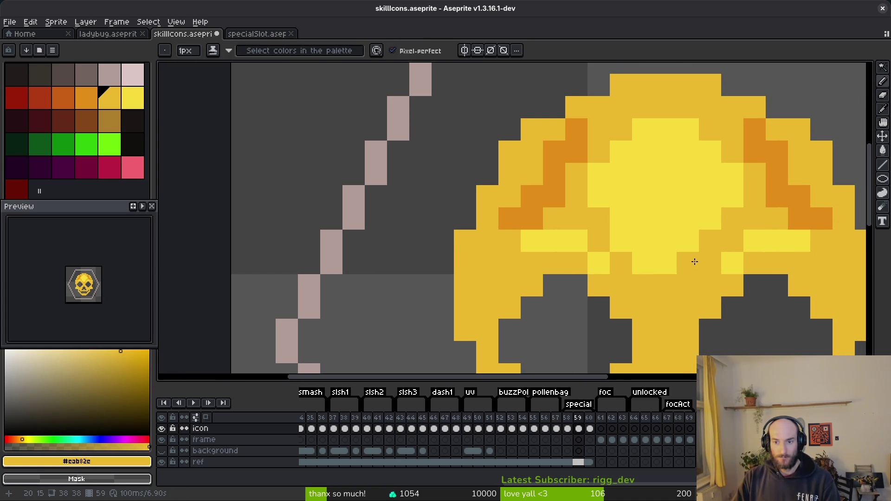
left_click(645, 264)
left_click(620, 240)
left_click_drag(684, 299, 615, 277)
scroll(642, 269, "down", 6)
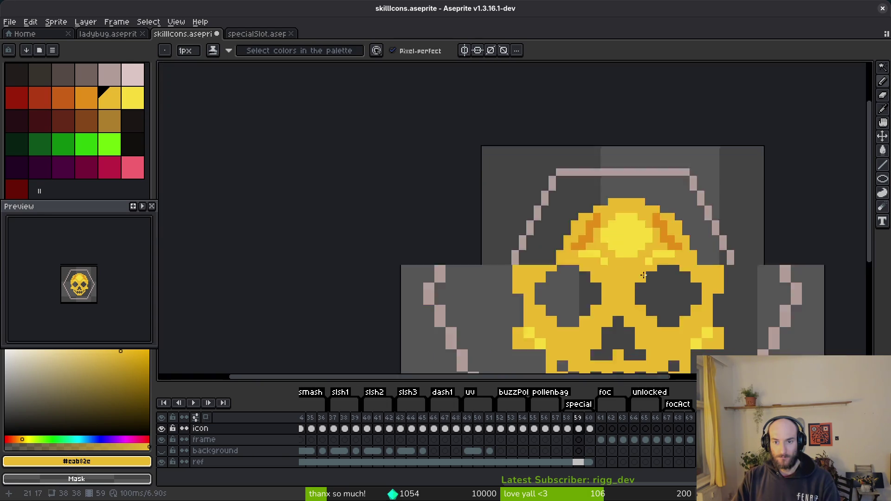
scroll(647, 275, "up", 4)
Set gold #cab82c as the second colour and cover the stray light pixel with it
left_click(646, 276, "alt")
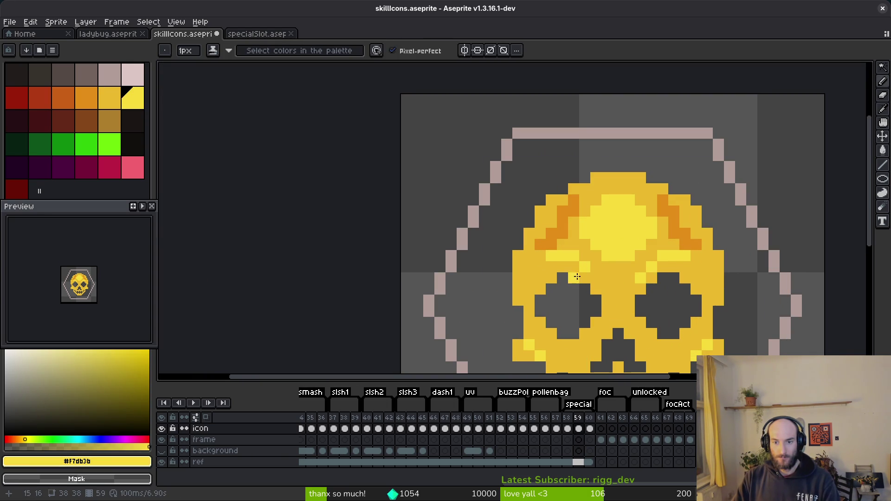
scroll(683, 324, "down", 4)
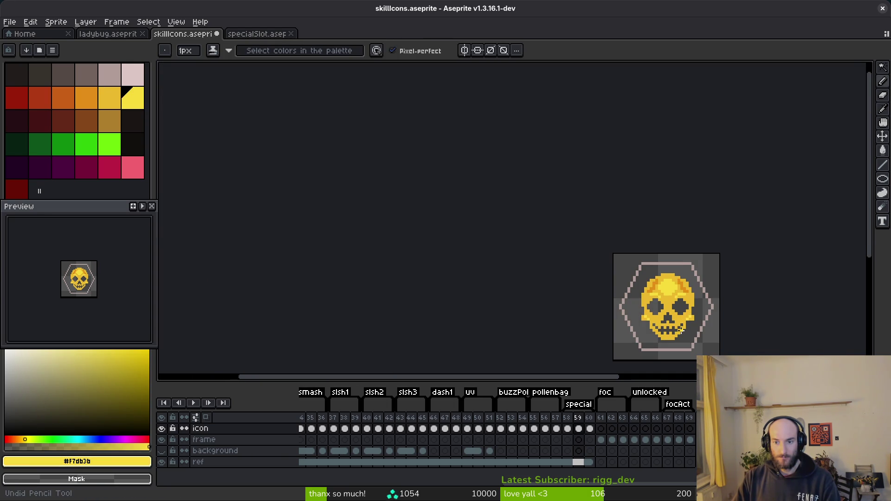
scroll(691, 299, "up", 3)
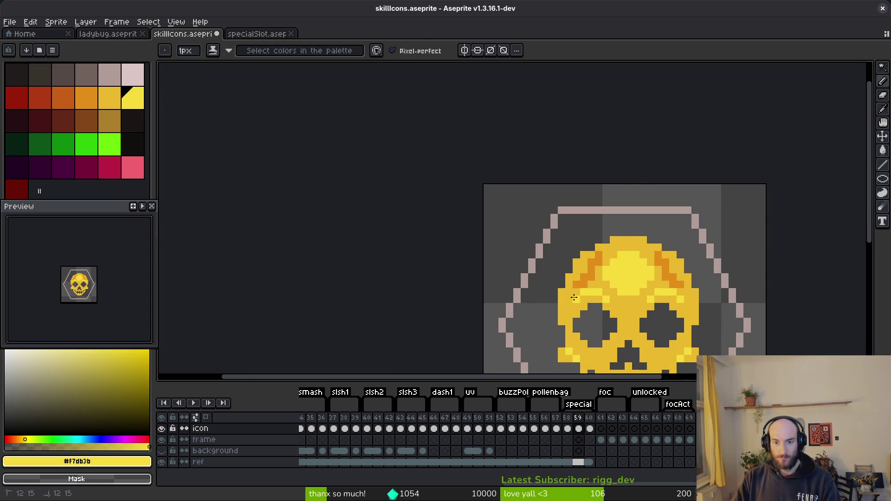
scroll(651, 324, "down", 3)
key("alt+Tab")
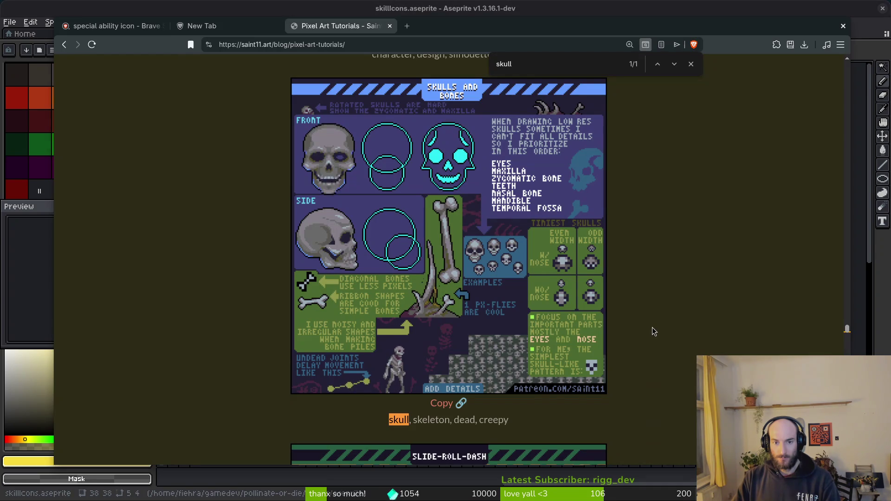
key("alt+Tab")
scroll(652, 328, "up", 3)
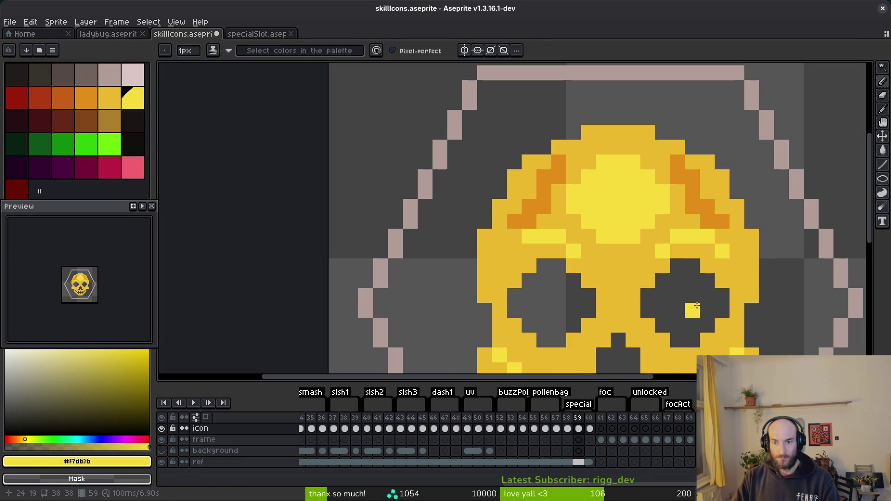
right_click(709, 240, "alt")
right_click(529, 237)
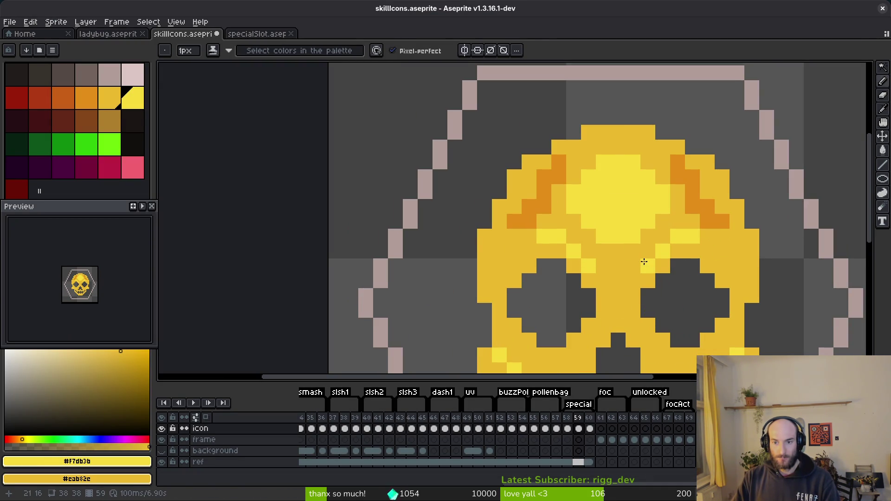
Add bright-yellow pixels on the brow and at the skull's right edge
scroll(692, 266, "down", 4)
scroll(656, 258, "up", 3)
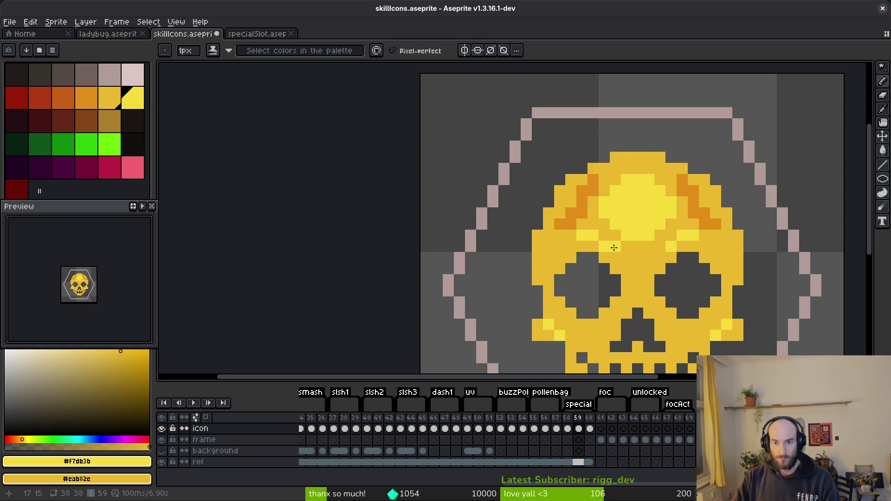
left_click(604, 235)
left_click(671, 235)
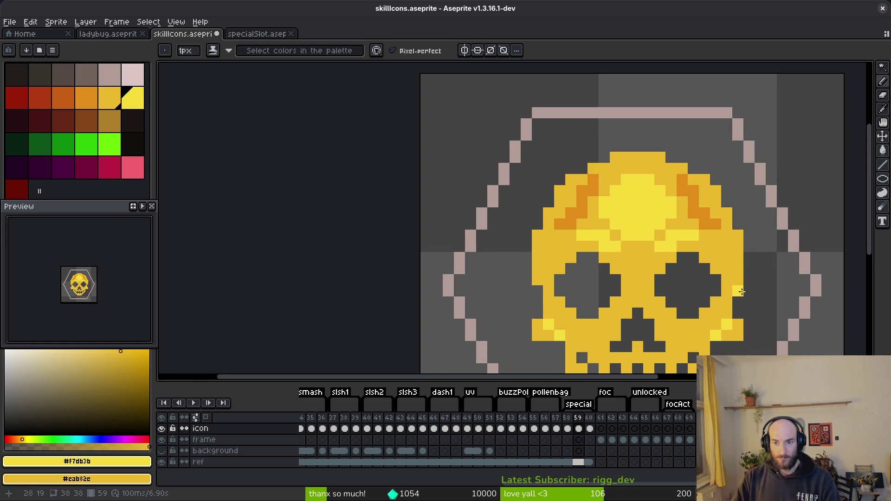
scroll(736, 299, "down", 4)
Undo the last pencil stroke, save the skillIcons file, and sample orange #c28c1a
key("ctrl+z")
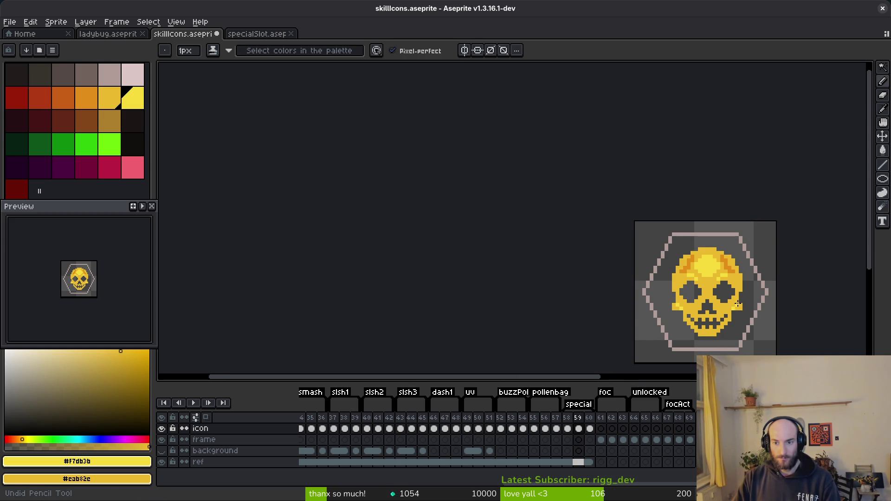
key("ctrl+s")
scroll(622, 142, "up", 4)
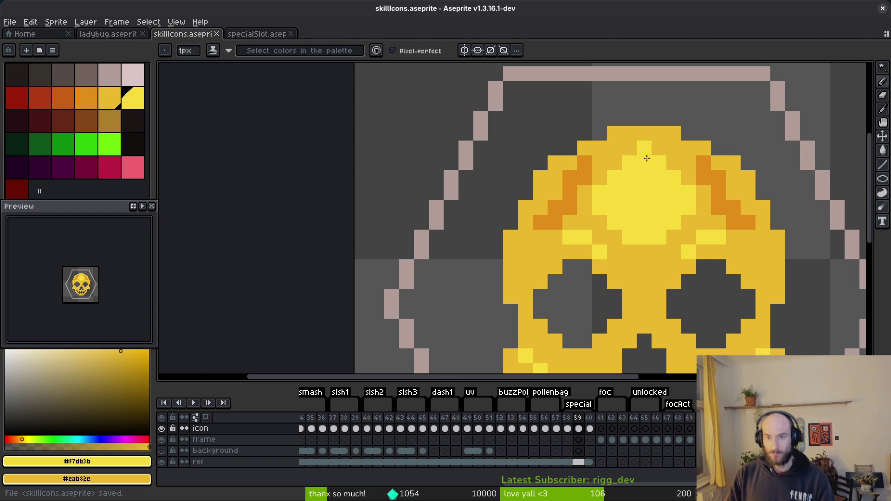
key("alt+Tab")
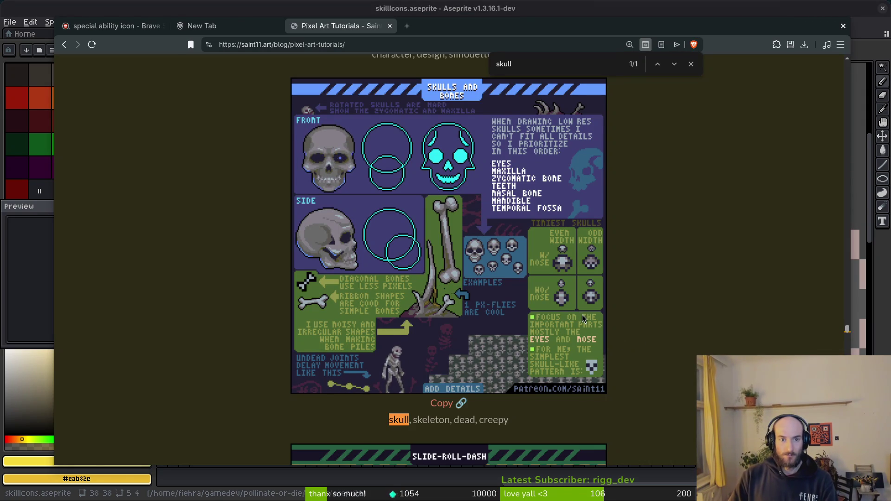
key("alt+Tab")
key("alt+Tab")
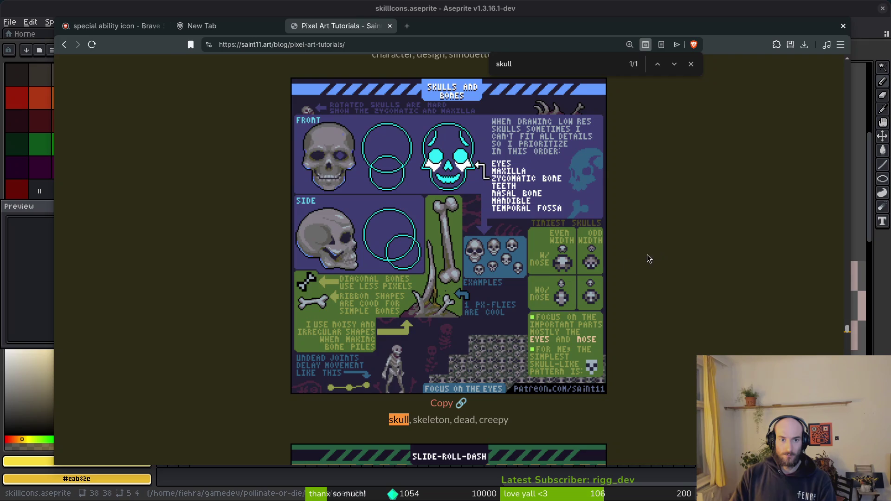
key("alt+Tab")
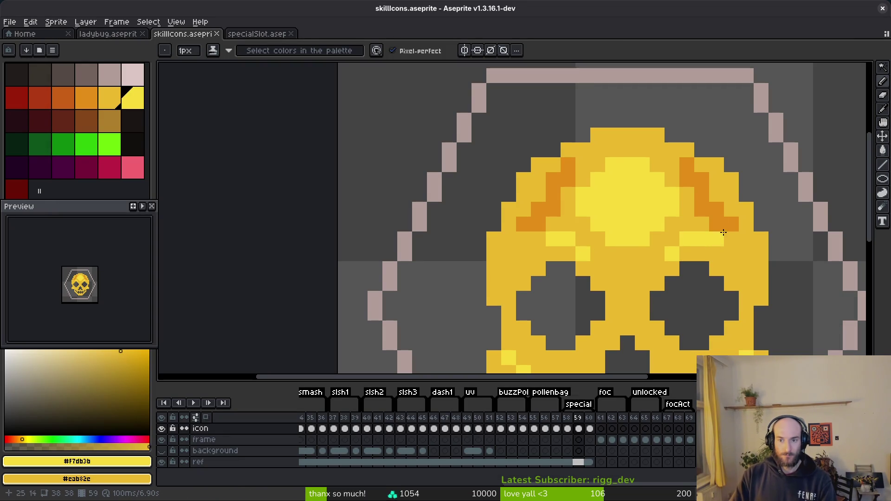
key("alt+Tab")
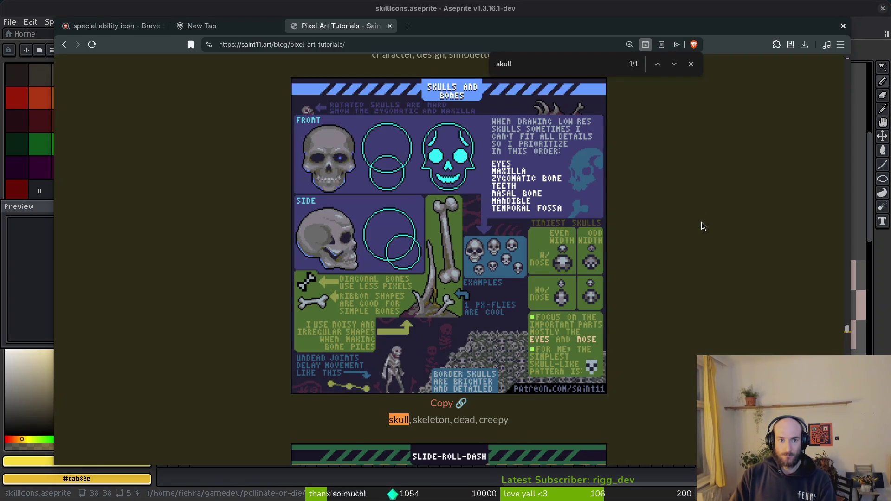
key("alt+Tab")
left_click_drag(697, 241, 612, 225)
left_click(642, 204, "alt")
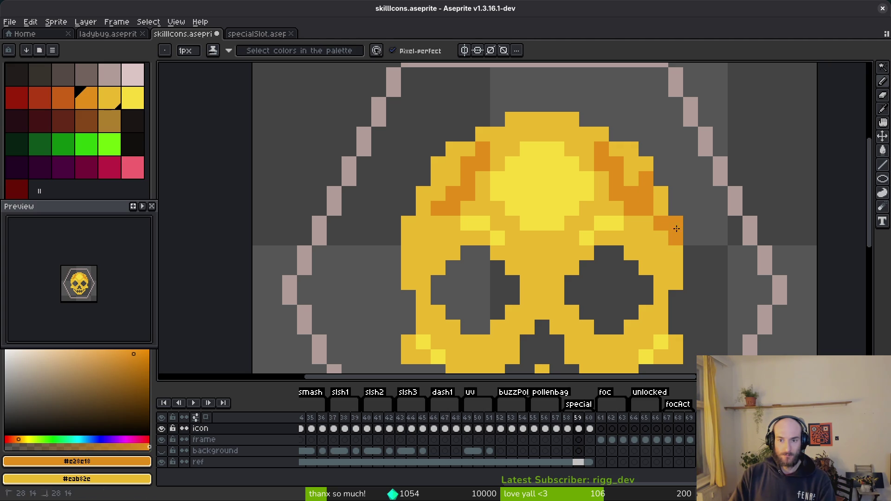
Paint a bright-yellow #f7db3b row across the forehead and brighten an orange edge pixel
left_click(579, 198, "alt")
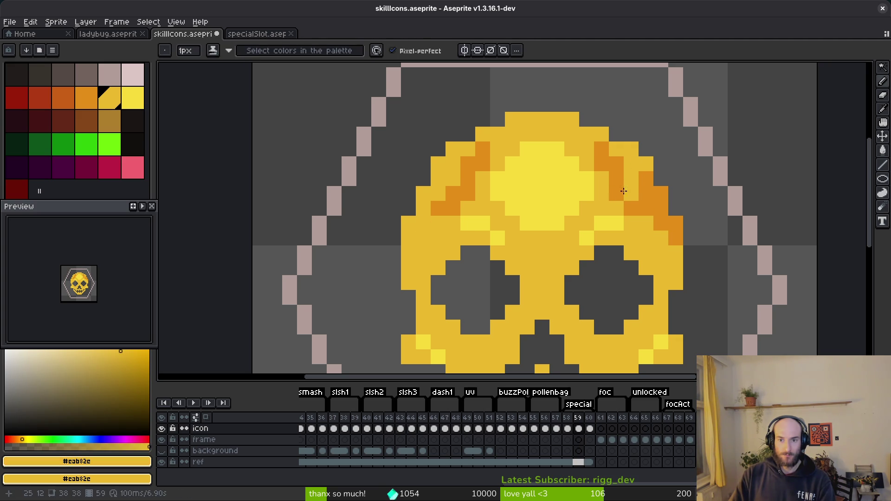
left_click(589, 191, "alt")
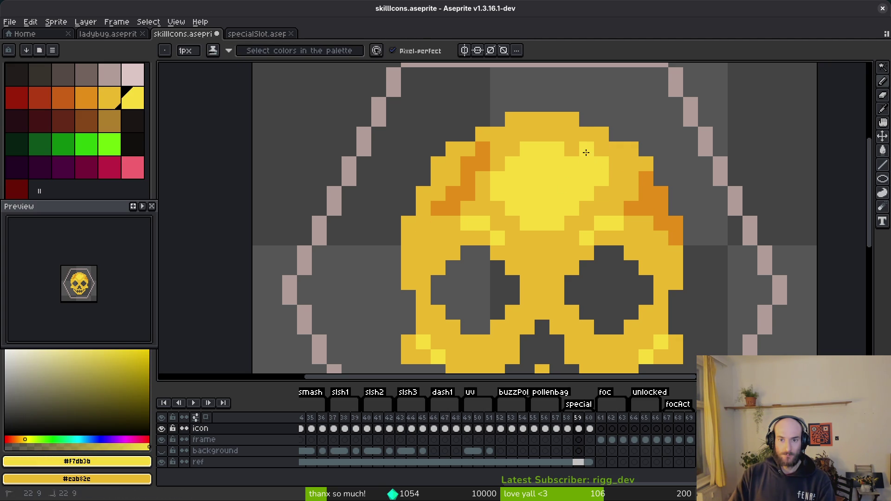
left_click_drag(568, 137, 513, 138)
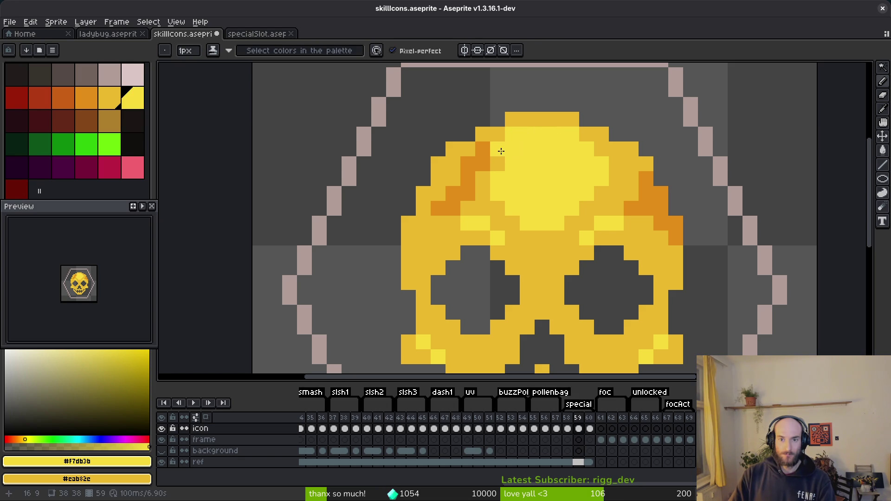
left_click(489, 163)
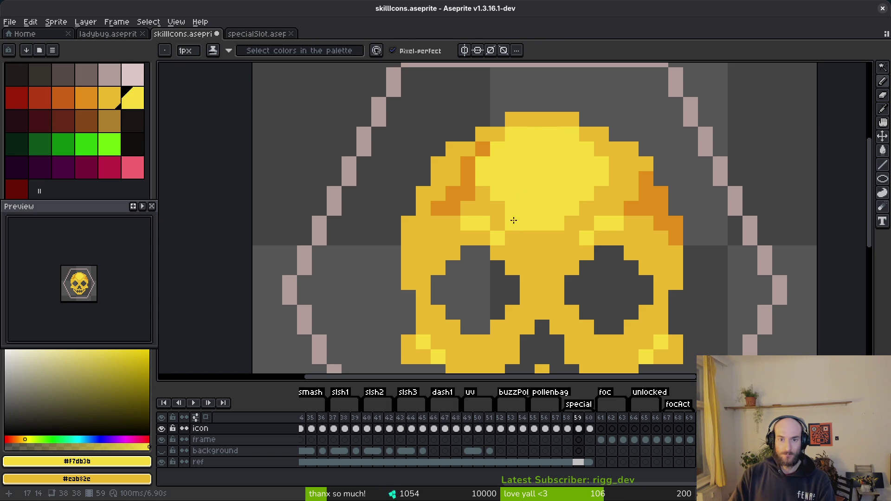
Refine the upper-left brow shading with orange #c28c18 and gold #cab82e pixels
left_click(461, 181, "alt")
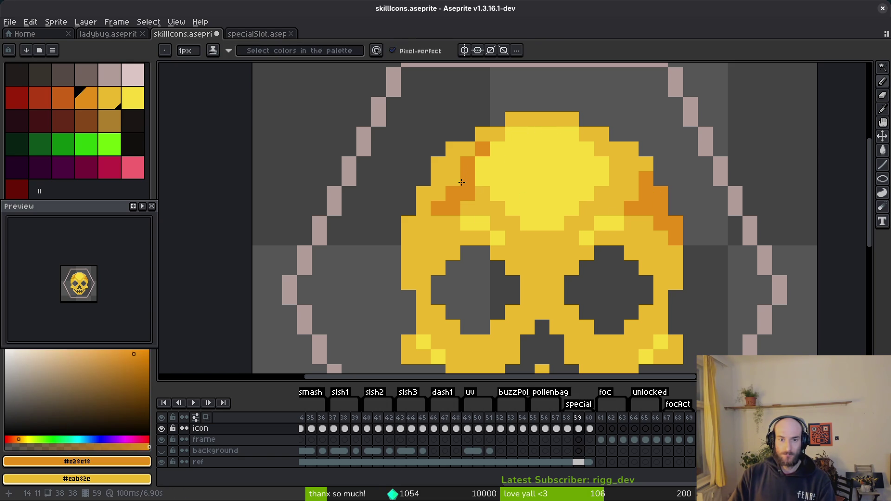
left_click_drag(432, 178, 424, 195)
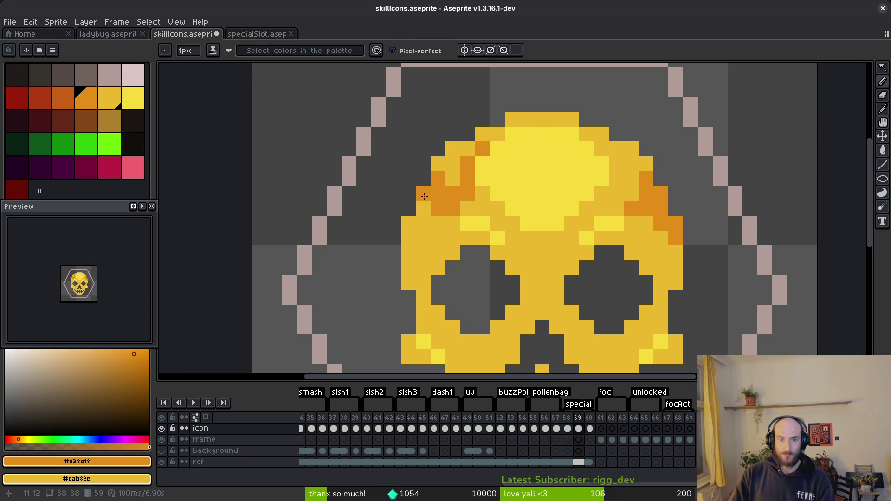
left_click(458, 185, "alt")
left_click(454, 210)
left_click_drag(469, 196, 482, 150)
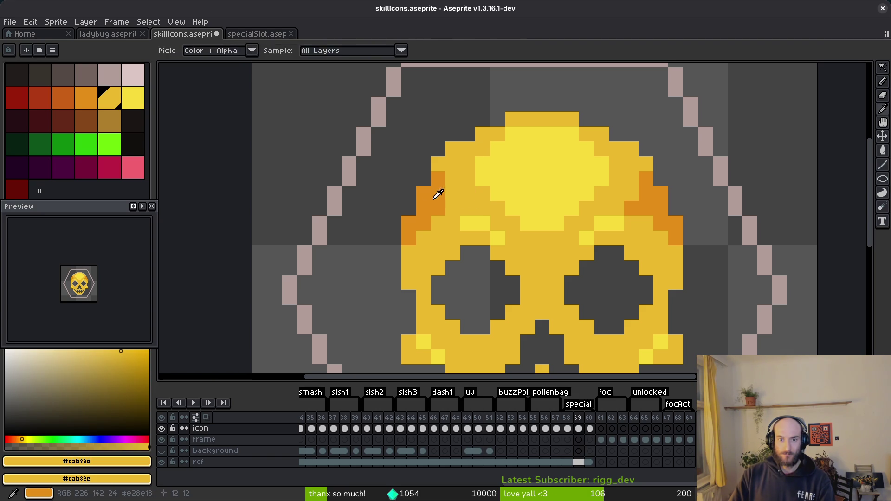
left_click(448, 209, "alt")
left_click(453, 190)
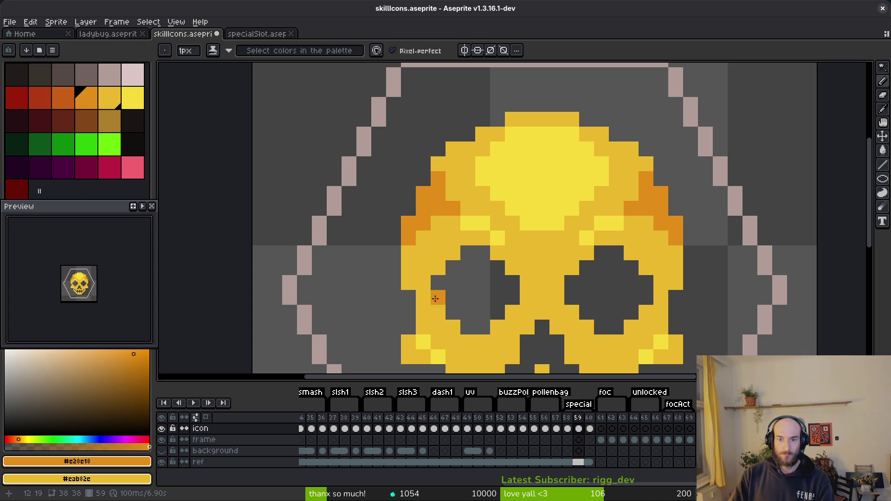
Inspect the gold skull's orange brow shading and save skillIcons.aseprite
scroll(450, 307, "down", 5)
scroll(452, 180, "up", 4)
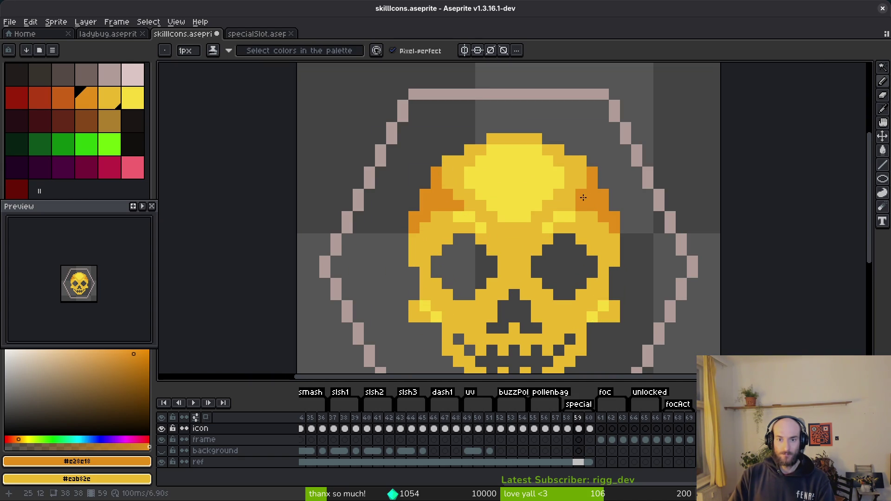
scroll(622, 236, "up", 3)
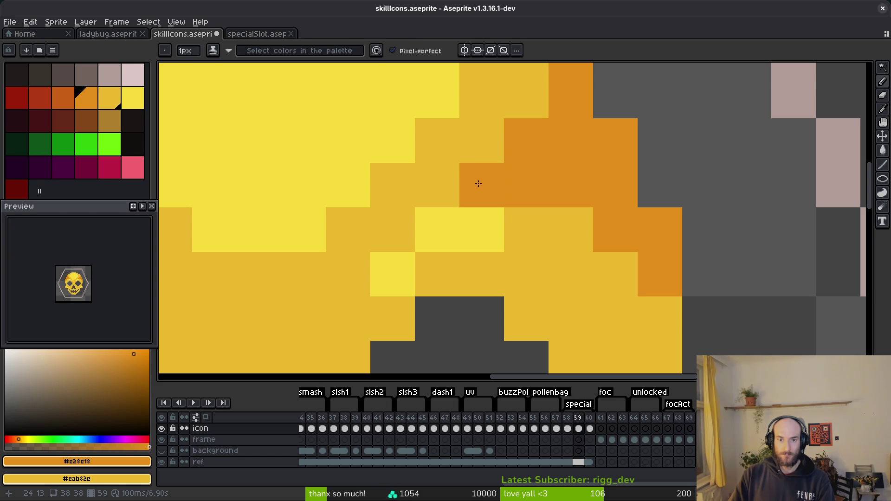
key("alt")
scroll(553, 253, "down", 3)
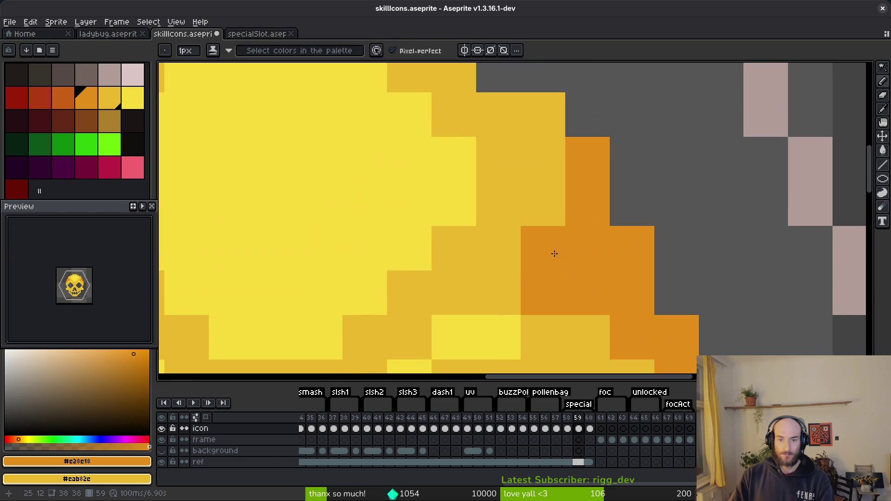
scroll(656, 221, "up", 4)
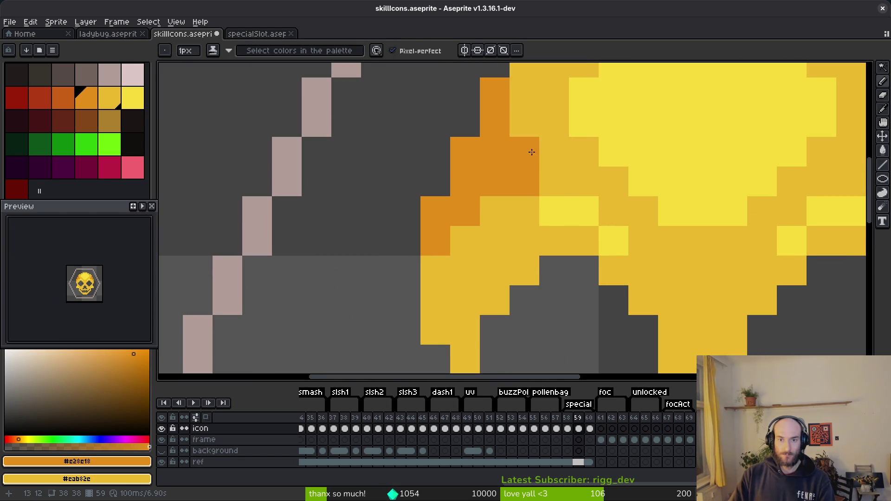
scroll(575, 204, "down", 10)
key("ctrl+s")
scroll(589, 228, "up", 3)
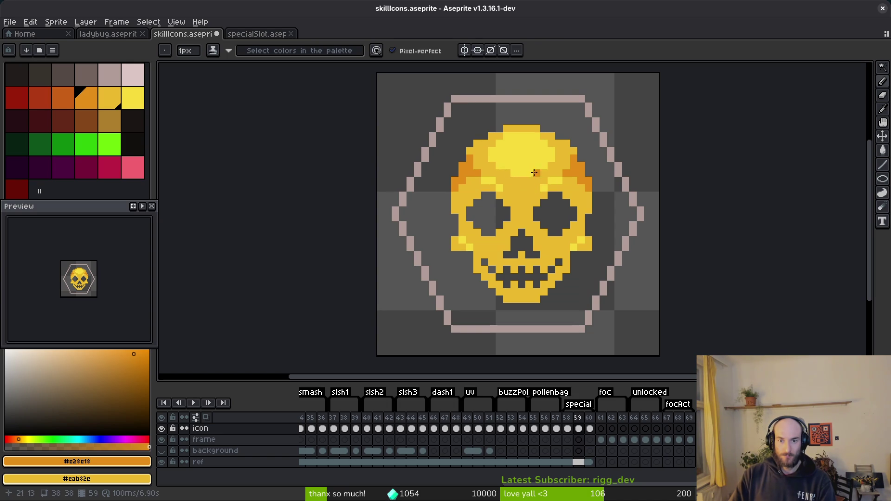
scroll(534, 173, "down", 3)
scroll(543, 189, "up", 4)
scroll(540, 120, "down", 4)
key("alt+Tab")
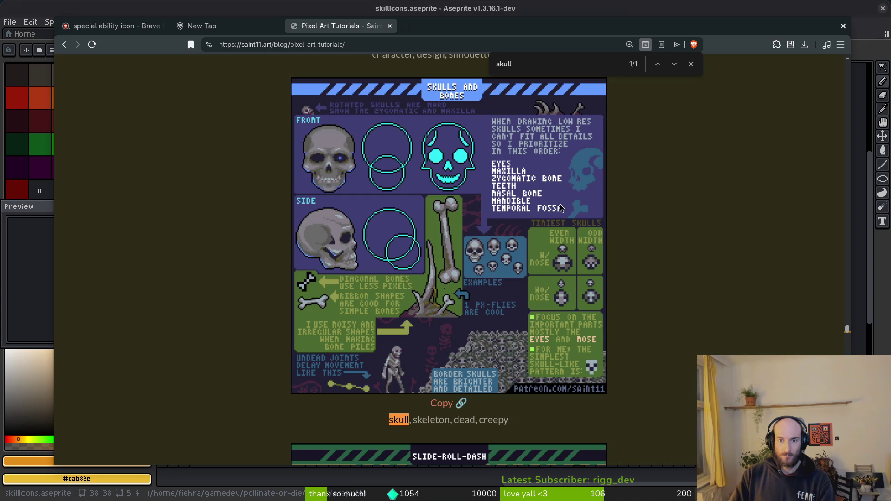
key("alt+Tab")
scroll(547, 172, "up", 5)
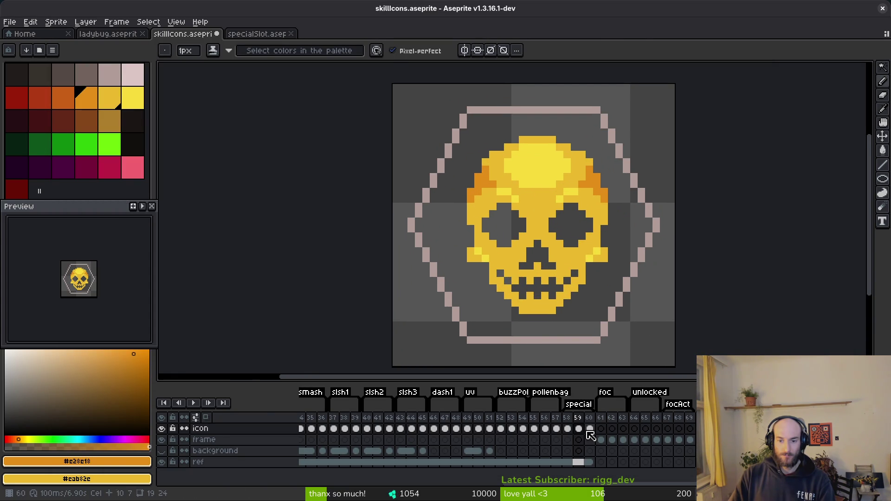
Preview the skull frames 58–60 as an animation, then return to frame 59
left_click(589, 430)
left_click(568, 429)
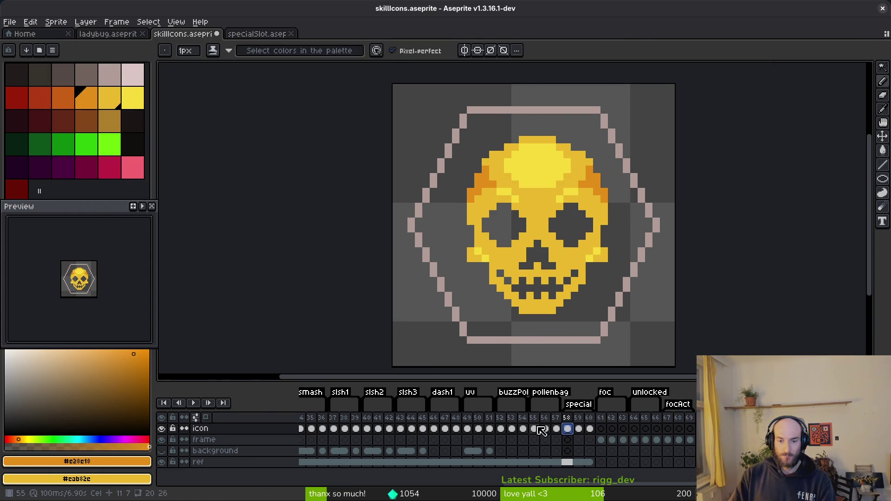
key("Return")
left_click(580, 429)
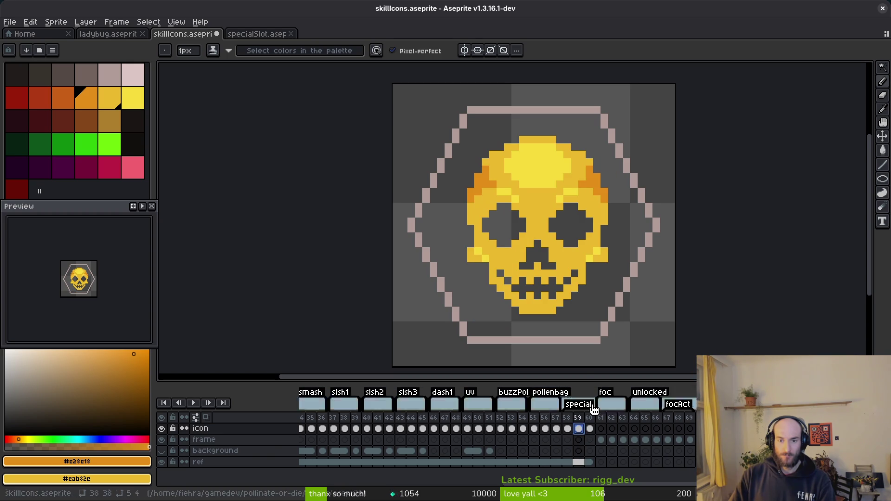
scroll(592, 174, "up", 2)
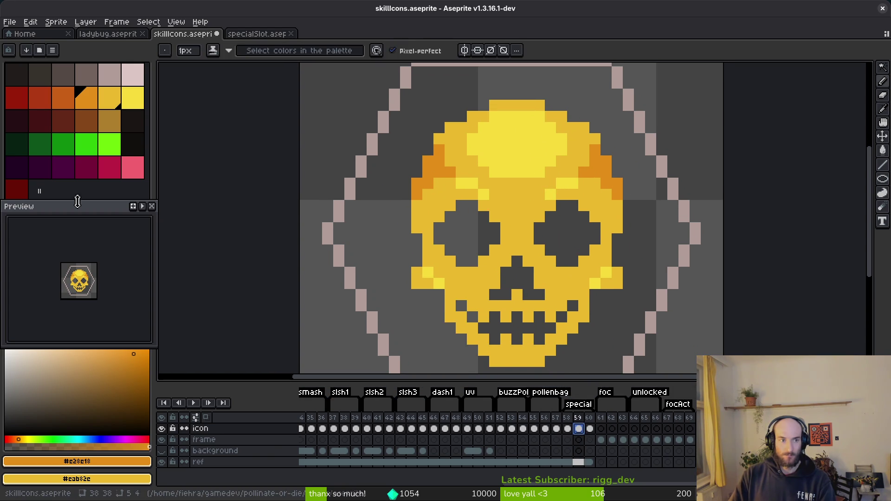
On frame 59, replace orange with dark red, gold with red, and yellow with orange
left_click(25, 198)
key("shift+r")
left_click(313, 88)
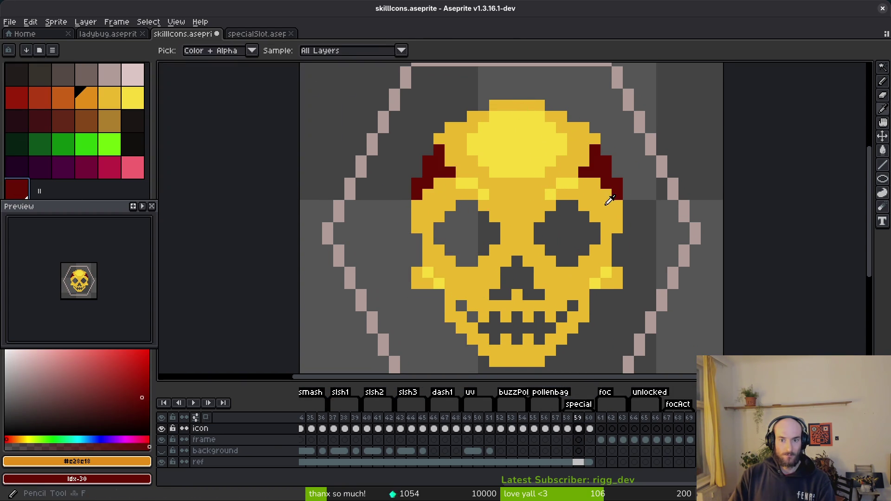
left_click(609, 202)
right_click(16, 98)
key("shift+r")
left_click(309, 86)
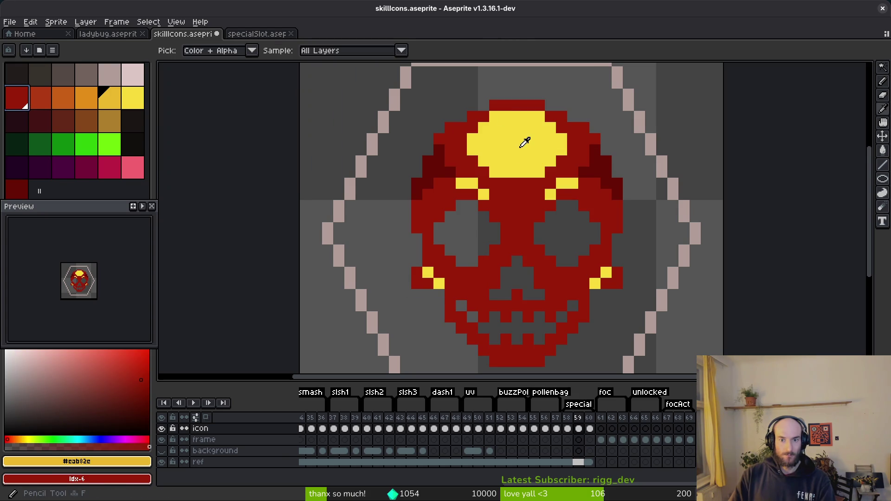
left_click(521, 149)
right_click(40, 97)
key("shift+r")
left_click(309, 87)
Back on frame 58, replace the skull's yellow with pale pink and gold with light grey
scroll(573, 237, "down", 4)
scroll(577, 282, "up", 2)
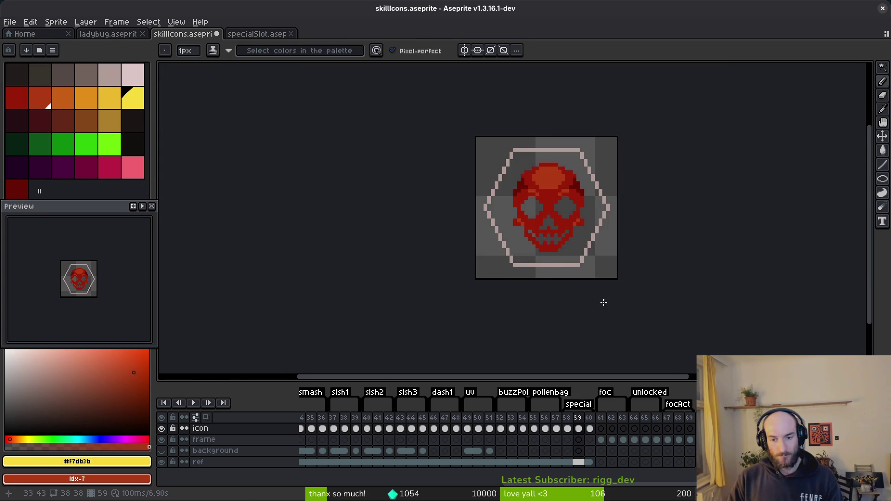
key("ctrl+z")
key("ctrl+z")
scroll(556, 200, "up", 1)
key("i")
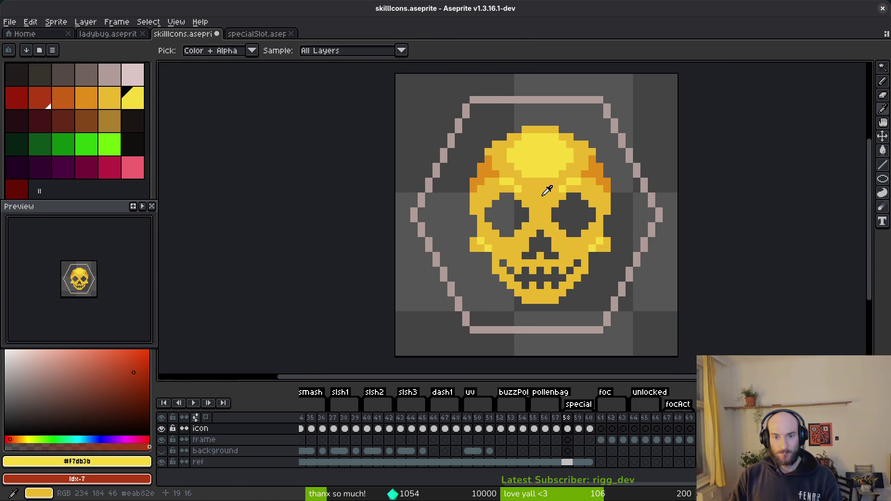
key("b")
right_click(133, 79)
key("shift+r")
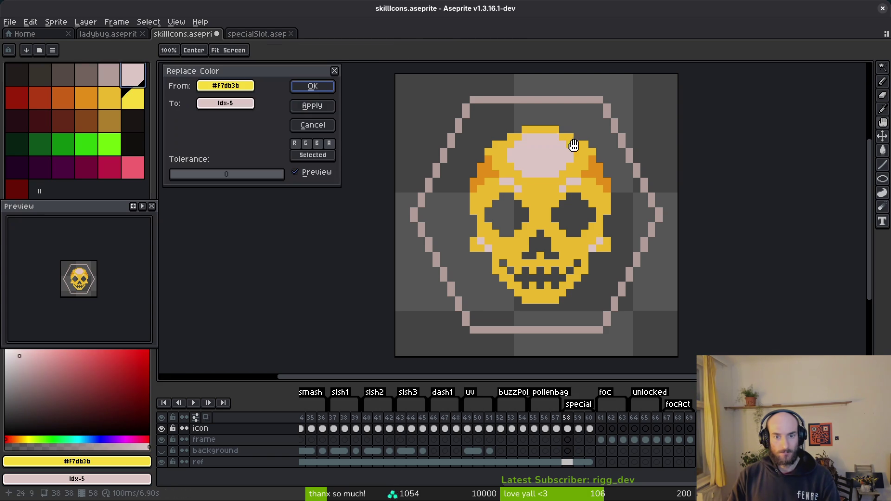
left_click(333, 86)
left_click(110, 99)
right_click(110, 76)
key("shift+r")
left_click(334, 86)
Turn frame 58's orange horns mid grey, then darken the horn grey #71625d
left_click(86, 97)
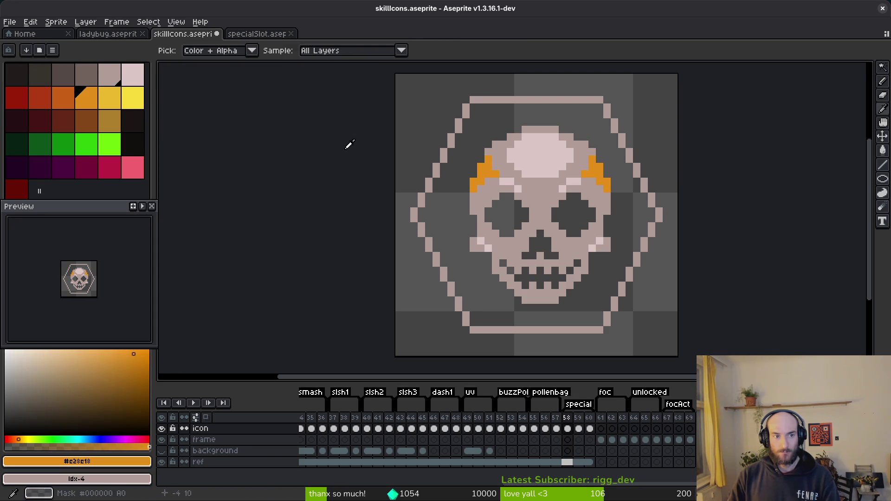
right_click(87, 76)
key("shift+r")
left_click(310, 88)
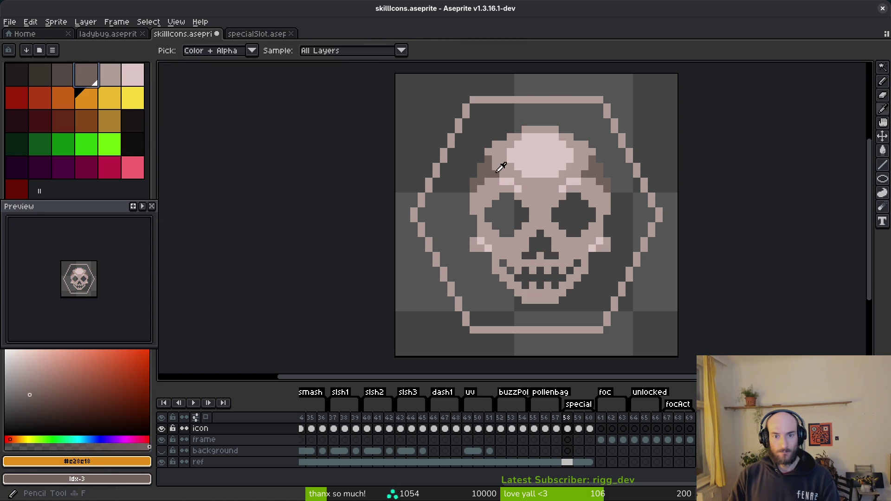
left_click(87, 74)
right_click(64, 75)
key("shift+r")
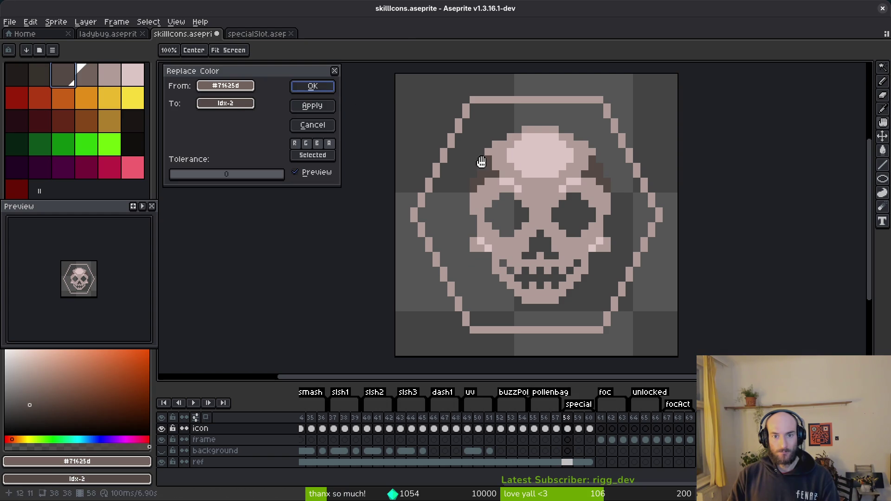
left_click(317, 89)
Shift the main skull tone #b19d99 to grey-brown and highlight #dcc6c5 to light grey
left_click(110, 74)
right_click(86, 75)
key("shift+r")
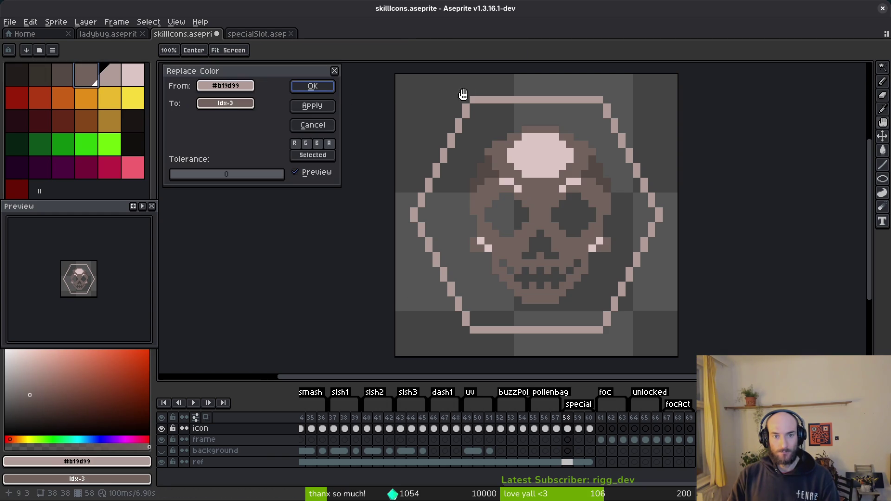
left_click(310, 89)
left_click(133, 75)
right_click(110, 75)
key("shift+r")
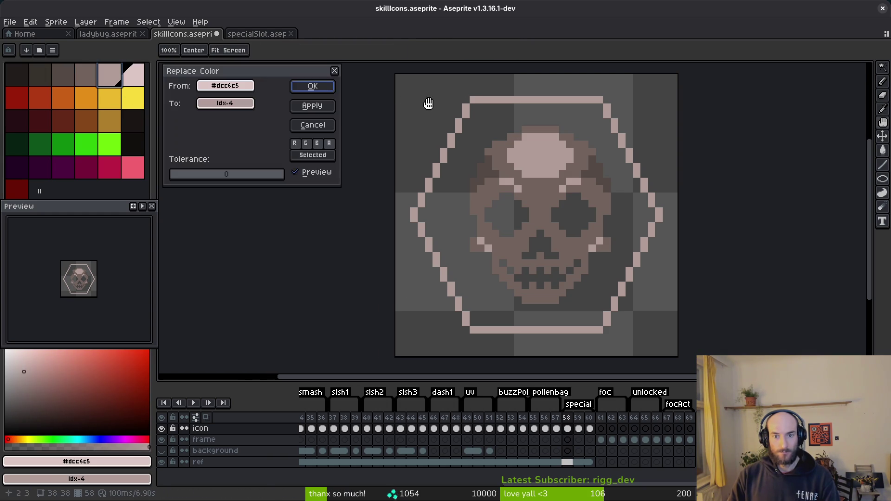
left_click(312, 88)
Replace the horn shading colour #544a45 with the darkest, nearly black palette colour
scroll(574, 220, "down", 8)
scroll(573, 220, "up", 9)
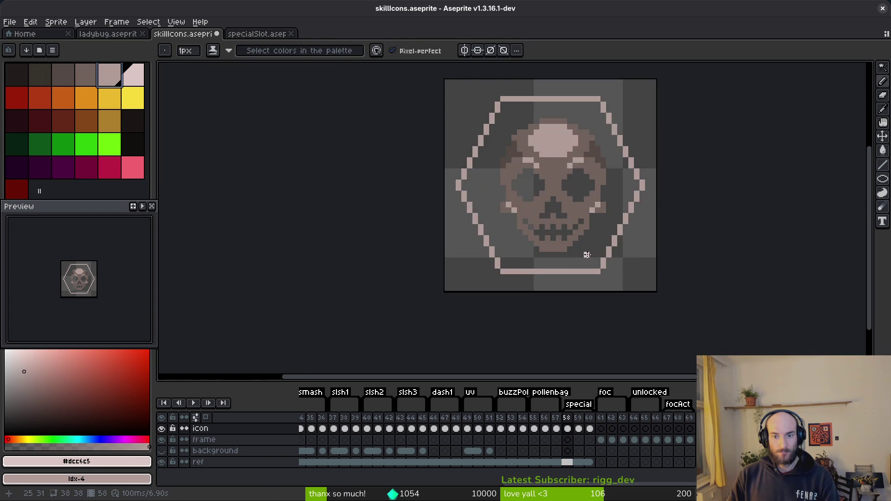
left_click_drag(573, 220, 547, 259)
scroll(530, 233, "up", 3)
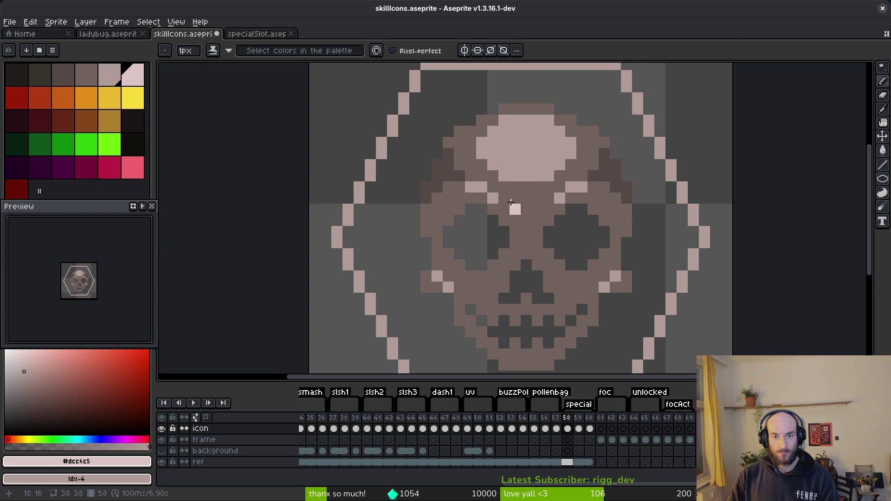
left_click(39, 74)
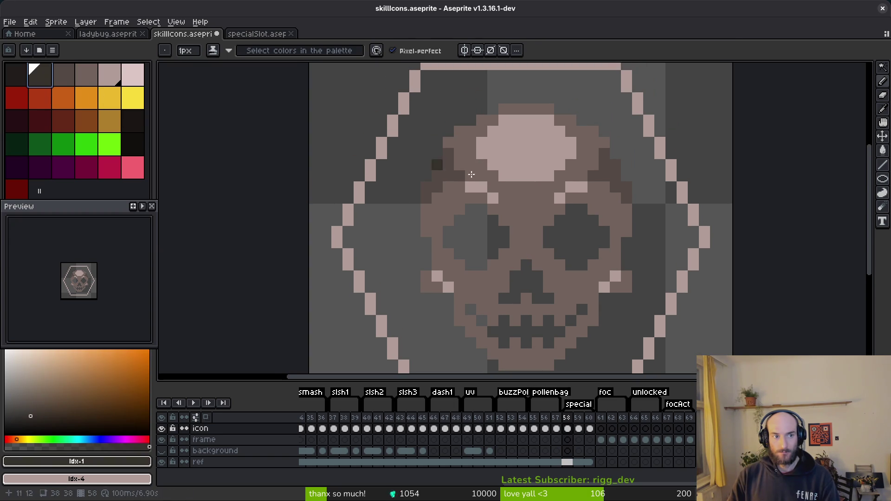
key("alt")
key("x")
left_click(452, 166, "alt")
key("shift+r")
scroll(517, 218, "down", 3)
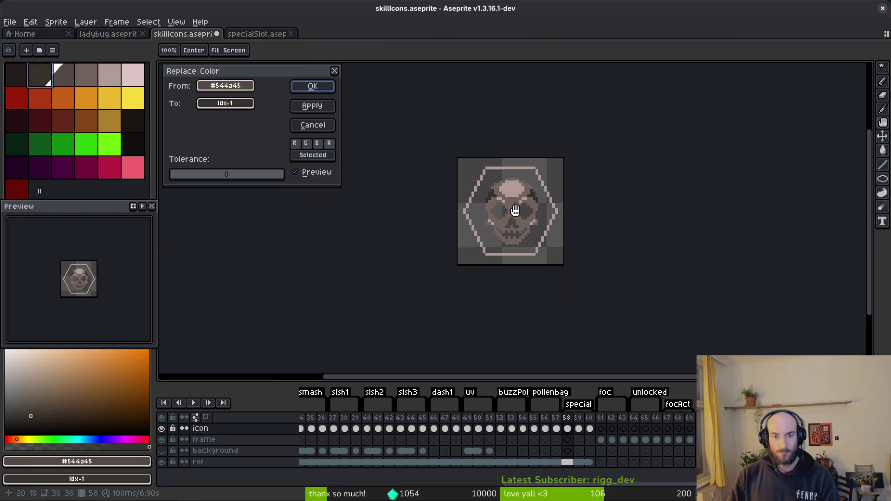
scroll(516, 218, "up", 2)
left_click(312, 86)
Darken the skull's #71625d grey and shift another skull colour to mid grey
left_click(469, 143)
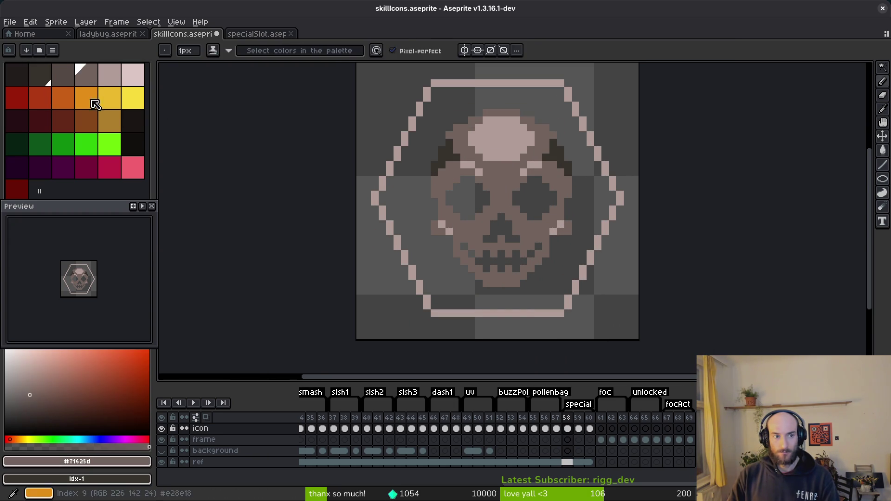
right_click(62, 74)
key("shift+r")
left_click(312, 86)
left_click(485, 126, "alt")
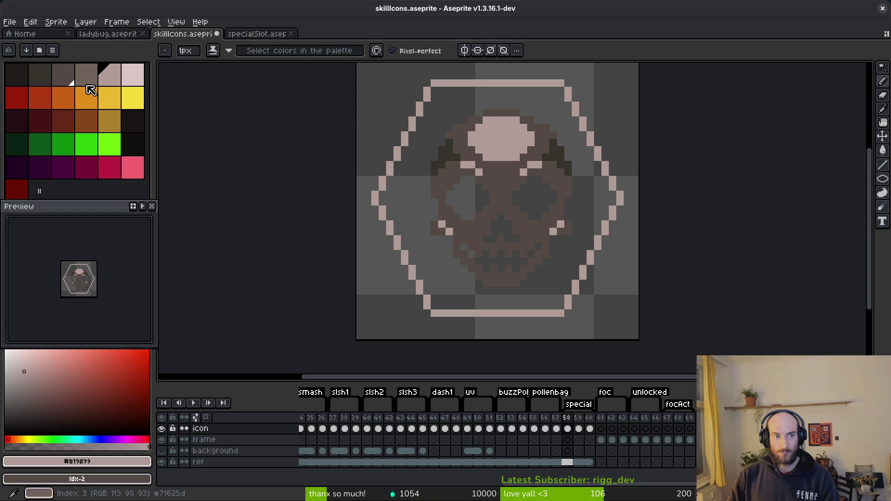
right_click(86, 76)
key("shift+r")
left_click(312, 88)
scroll(541, 221, "down", 2)
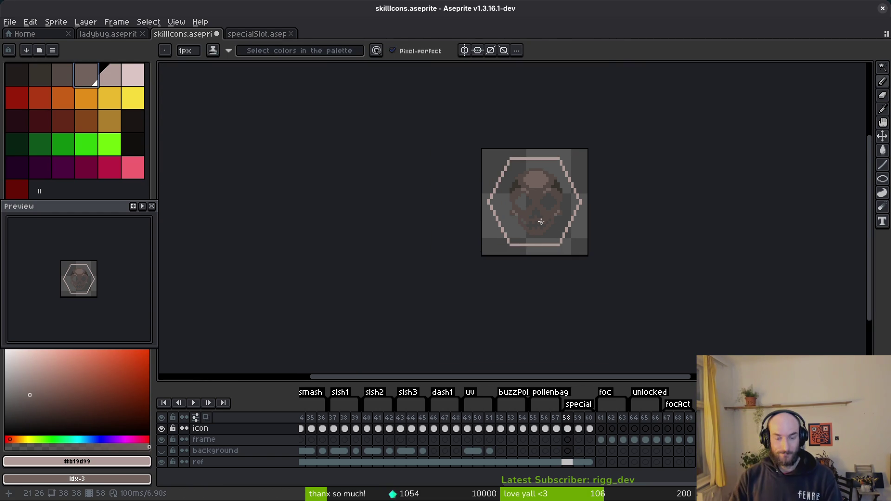
Compare frame 58's grey skull against the red skull on frame 59
key("Right")
key("i")
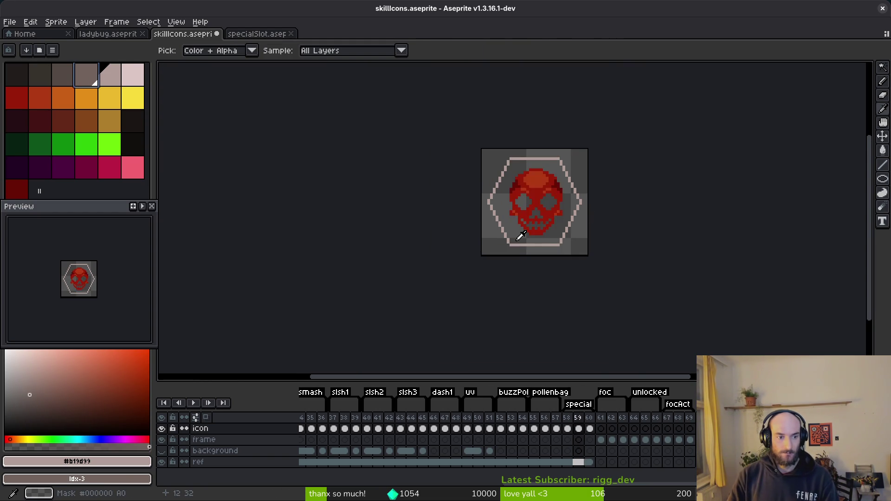
key("Left")
key("b")
scroll(540, 230, "up", 5)
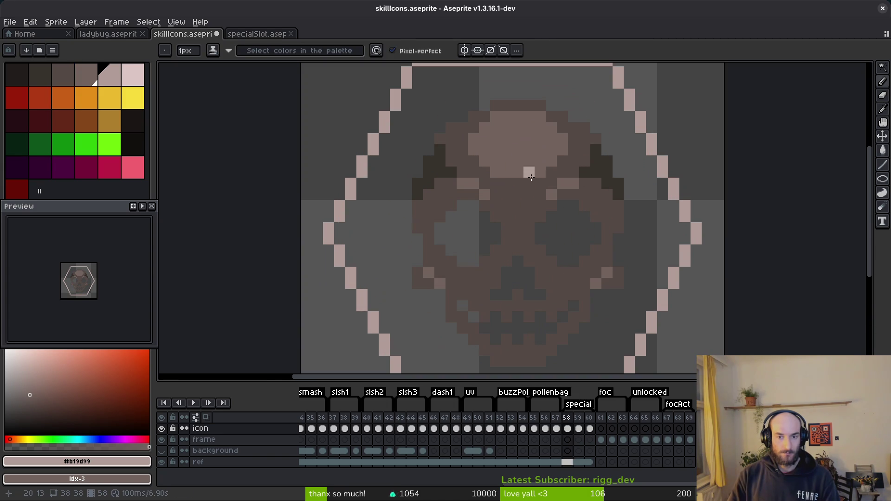
scroll(533, 182, "down", 1)
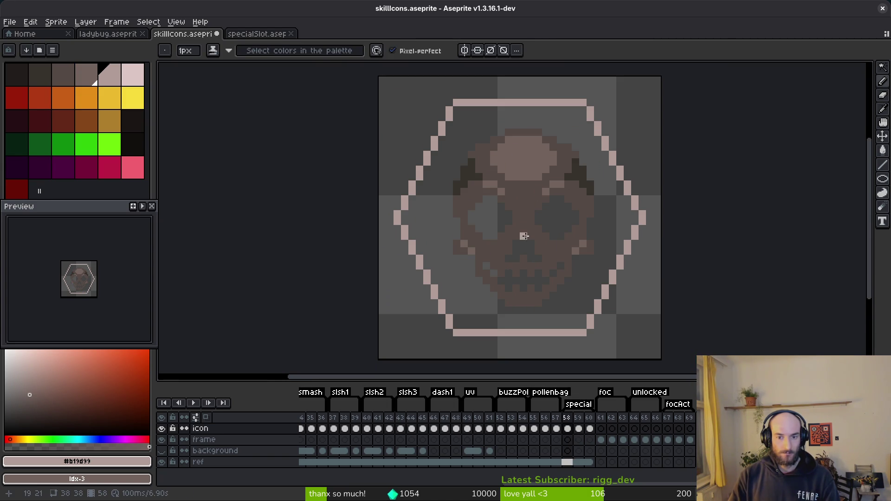
scroll(540, 228, "down", 2)
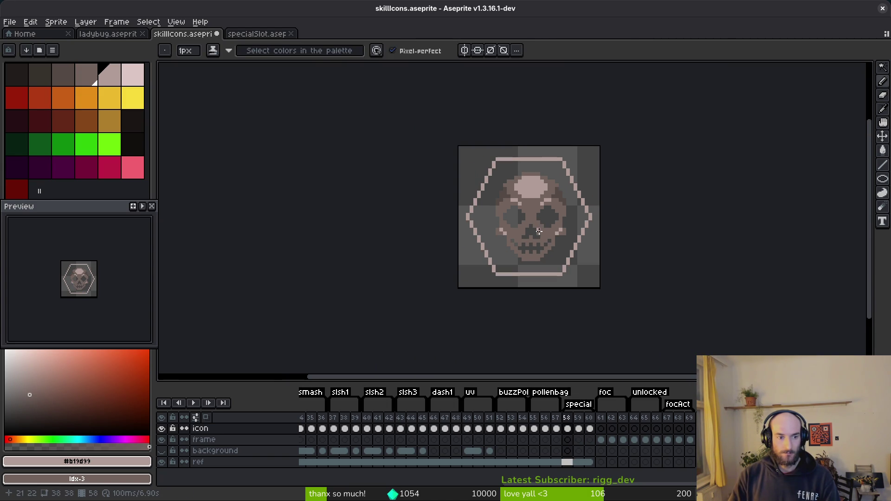
scroll(539, 232, "up", 1)
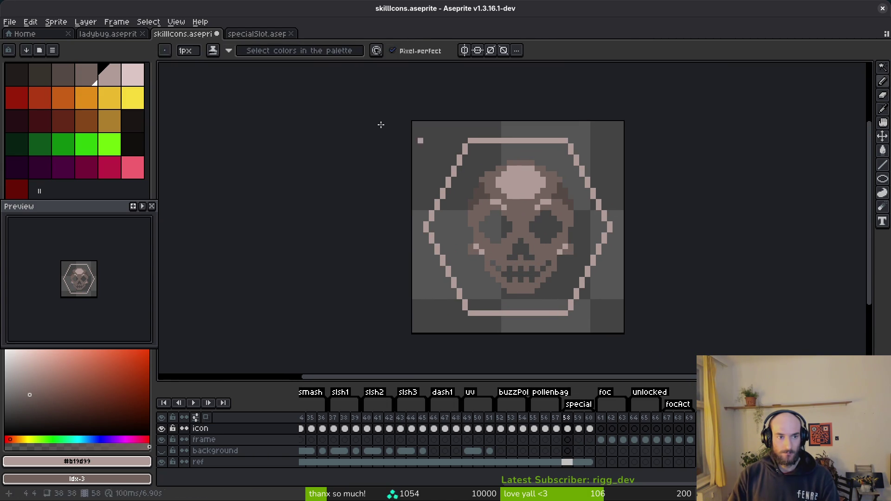
Try filling the skull's light top with a darker brown, then undo it
left_click(34, 397)
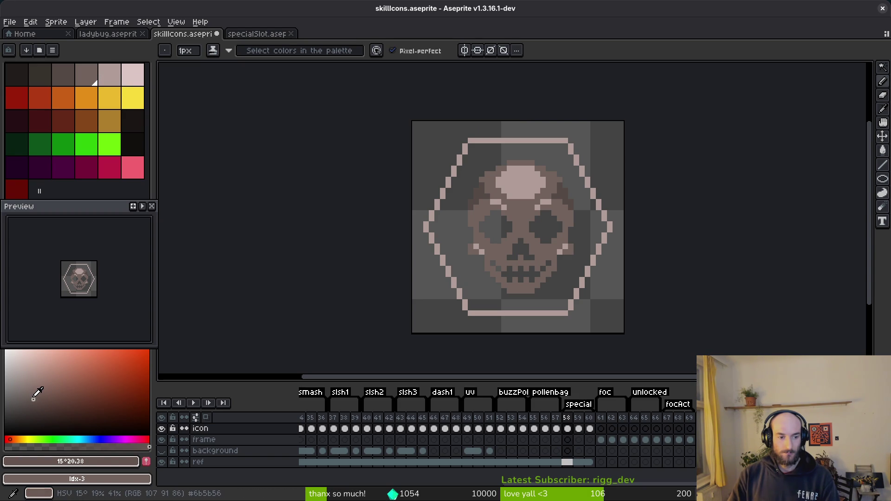
key("g")
left_click(519, 184)
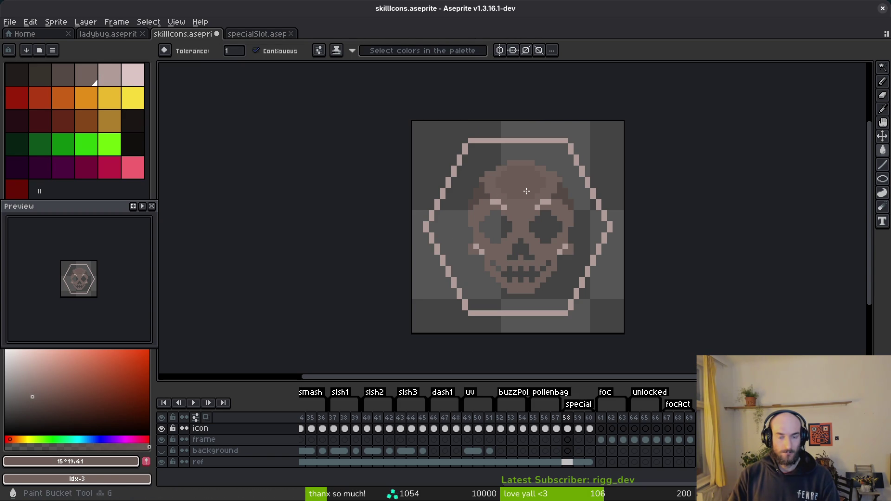
key("ctrl+z")
Refill the skull top with a muted pink, HSV 10° 17% 60%
left_click(550, 217, "alt")
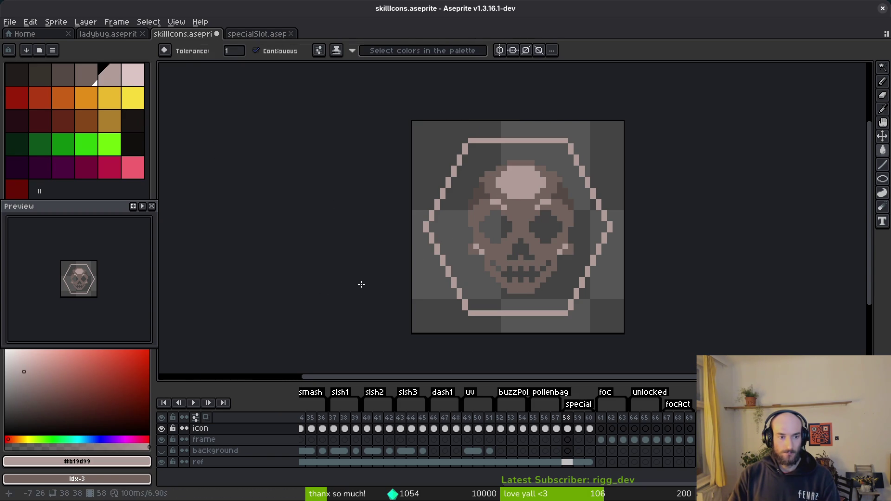
left_click(26, 375)
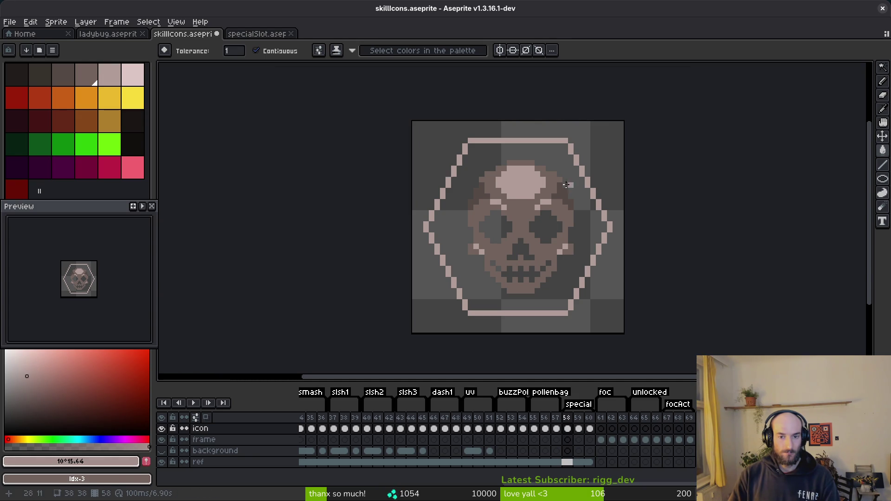
scroll(568, 187, "up", 3)
scroll(482, 198, "down", 4)
scroll(478, 199, "up", 2)
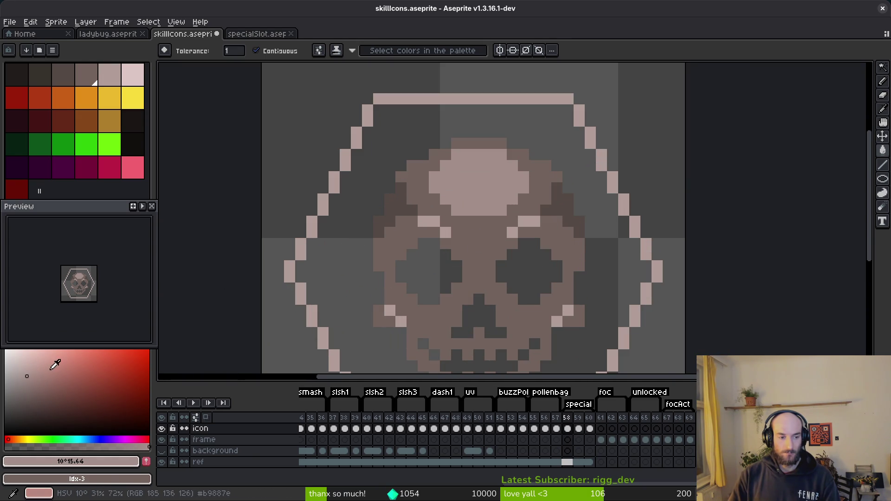
left_click(30, 380)
left_click(481, 175)
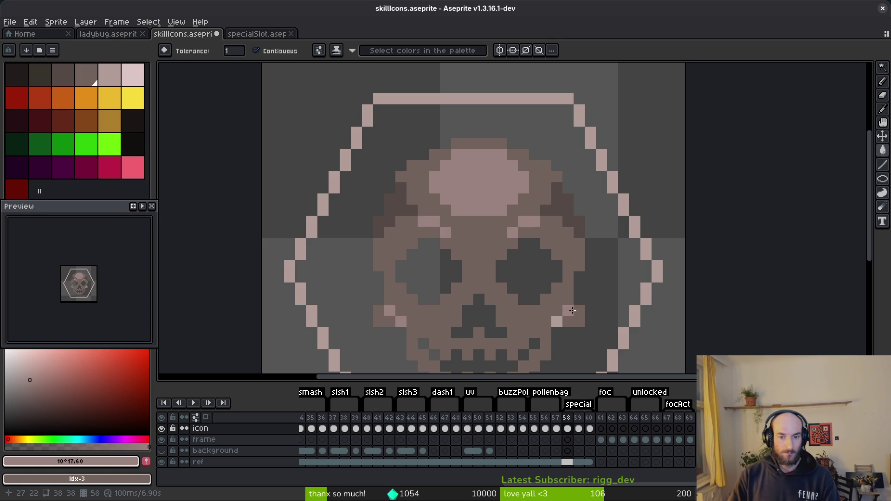
scroll(557, 320, "down", 4)
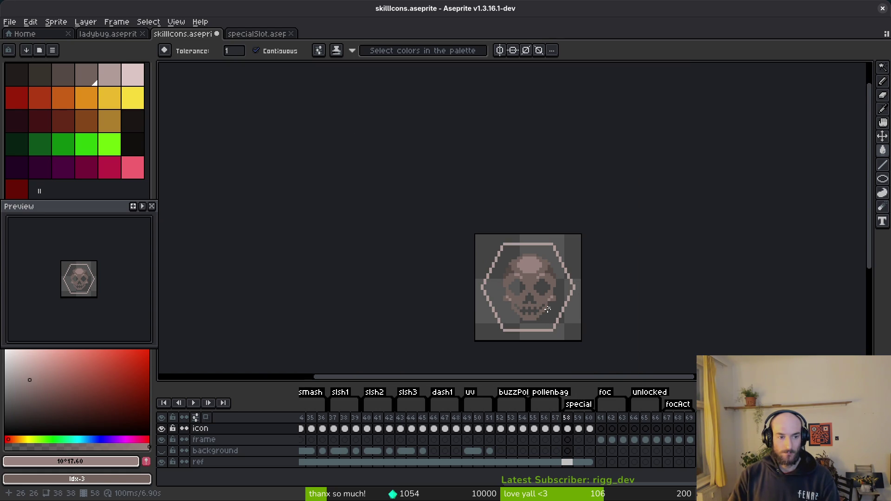
key("Left")
key("Left")
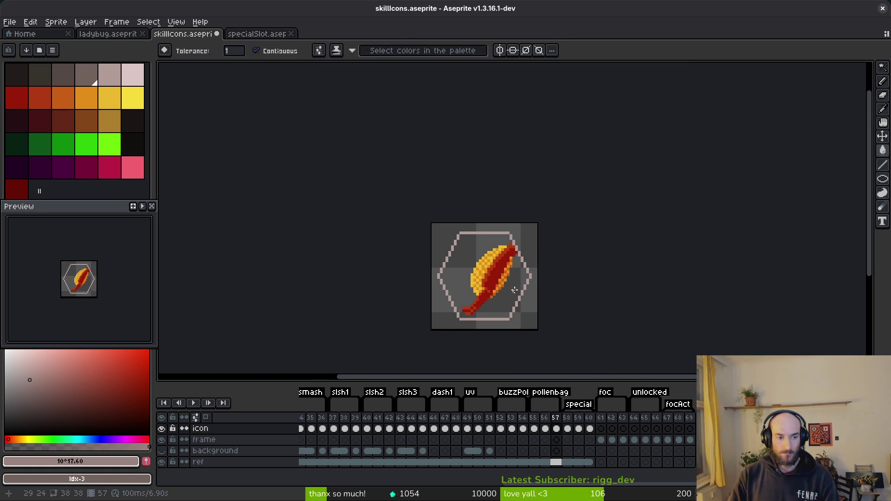
Flip between the grey, red and gold skull frames, then save the skill icons file
key("Right")
key("Right")
key("Right")
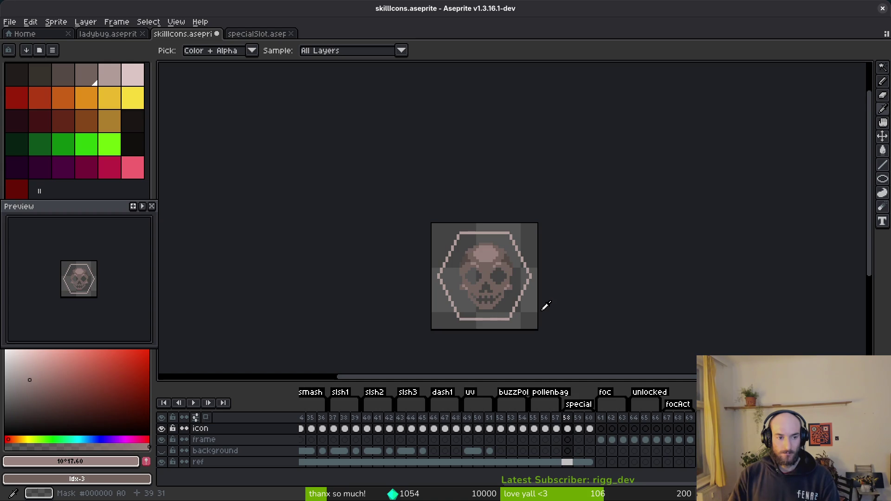
key("Left")
key("Left")
key("Right")
key("Right")
key("Left")
key("w")
scroll(501, 290, "up", 4)
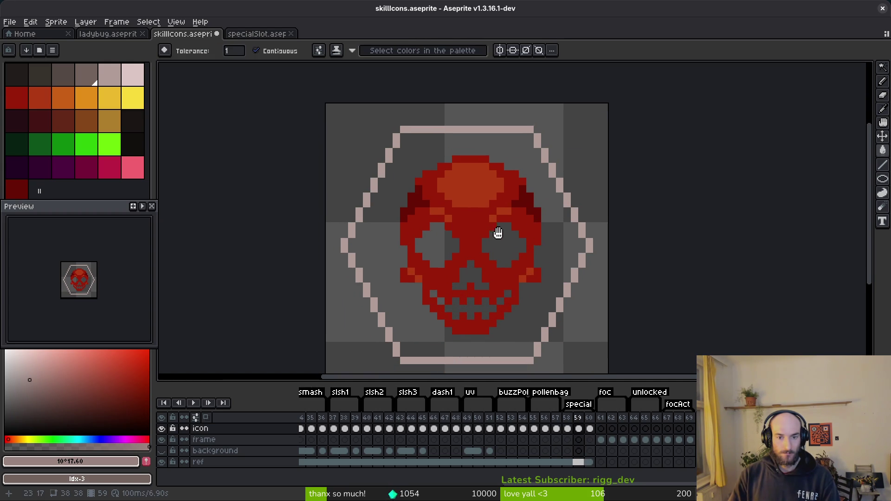
key("ctrl+s")
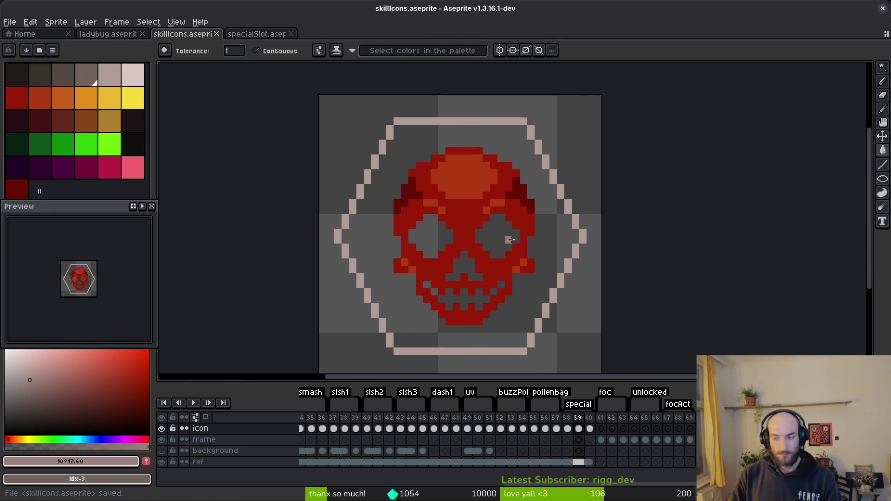
Select the gold skull frame and open, then cancel, Export Sprite Sheet
left_click(589, 422)
key("ctrl+e")
key("Escape")
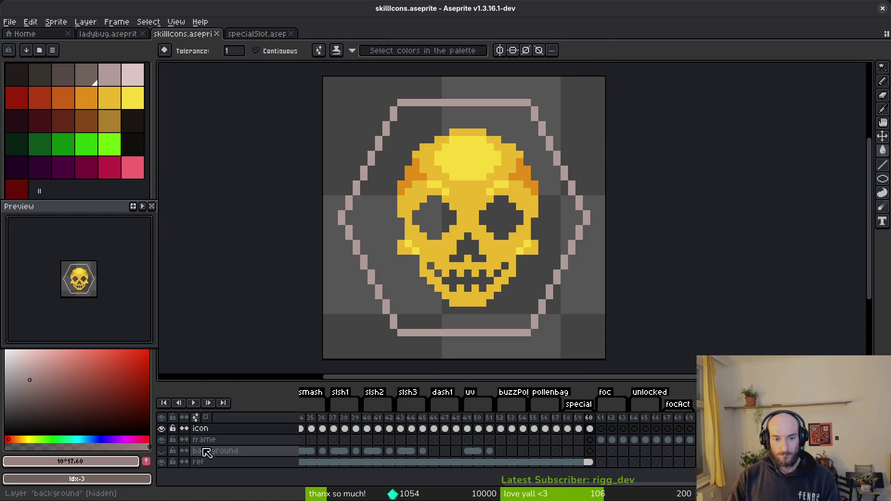
Generate a sprite sheet from only the selected skull frames 58–60
key("ctrl+e")
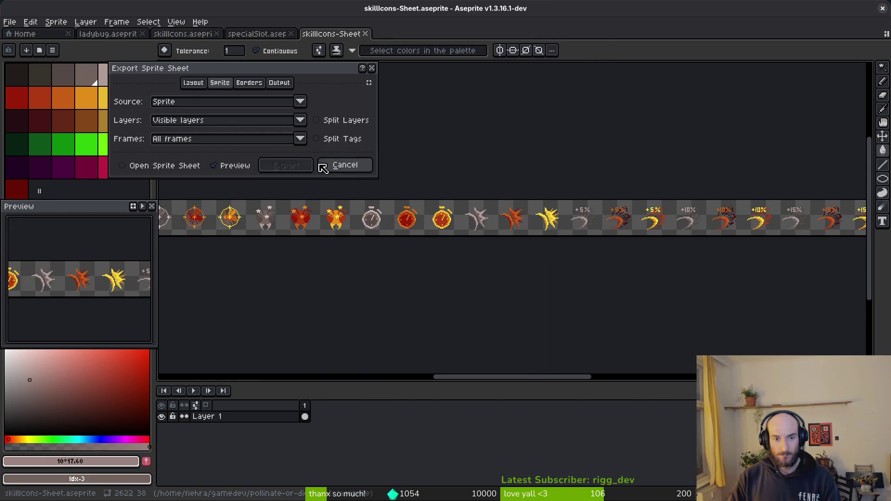
key("Escape")
left_click(577, 418)
key("ctrl+e")
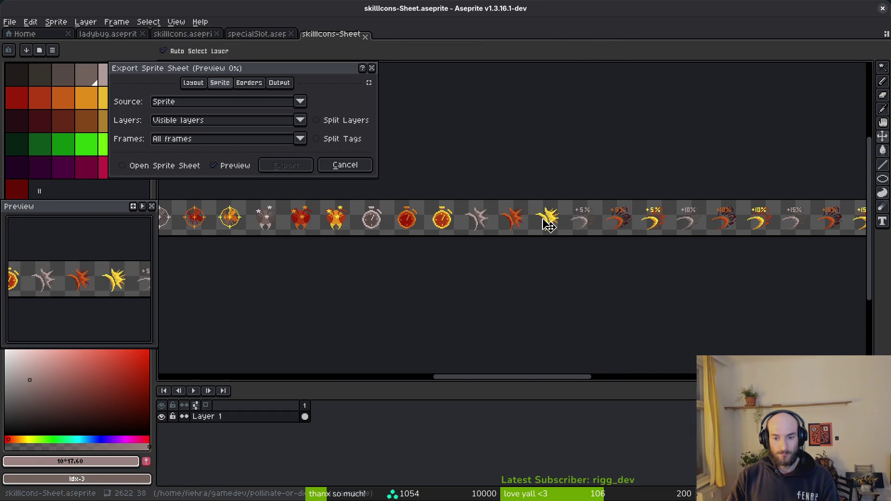
left_click(295, 141)
left_click(234, 156)
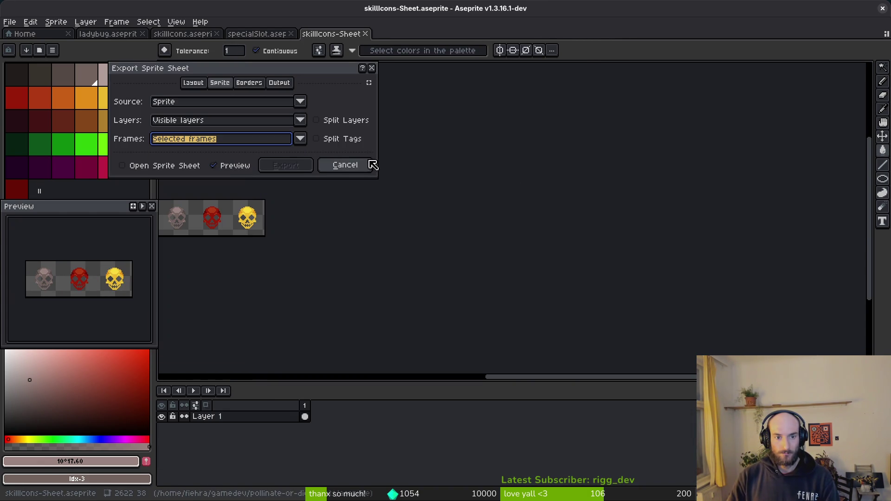
left_click(177, 166)
left_click(286, 165)
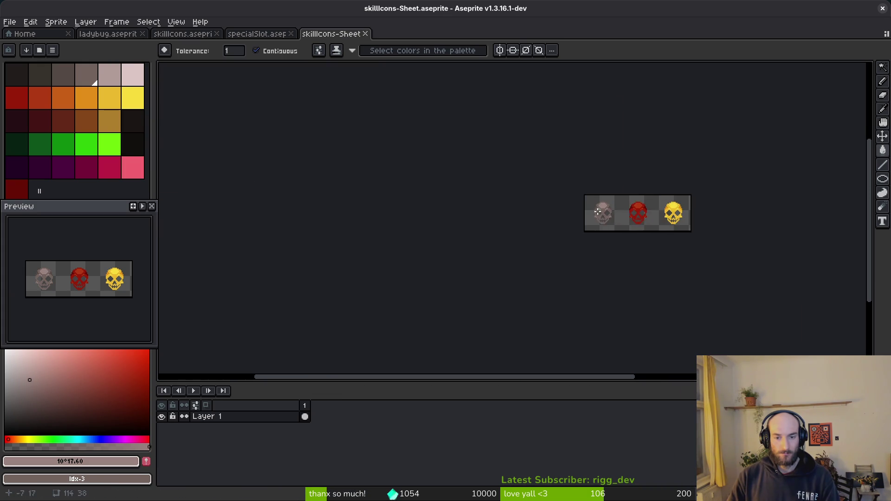
scroll(584, 241, "up", 3)
Export the sheet as special.png in the art/skills folder and close the sheet
key("ctrl+alt+shift+s")
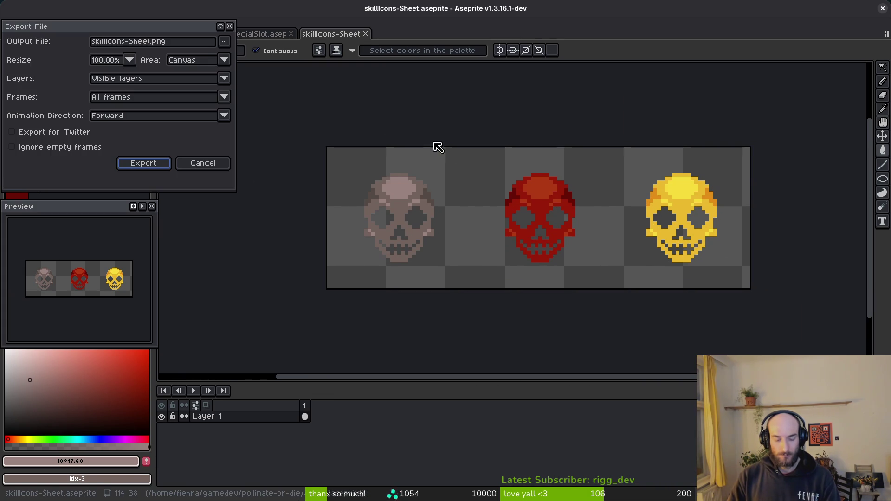
left_click(224, 42)
left_click(244, 57)
left_click(44, 40)
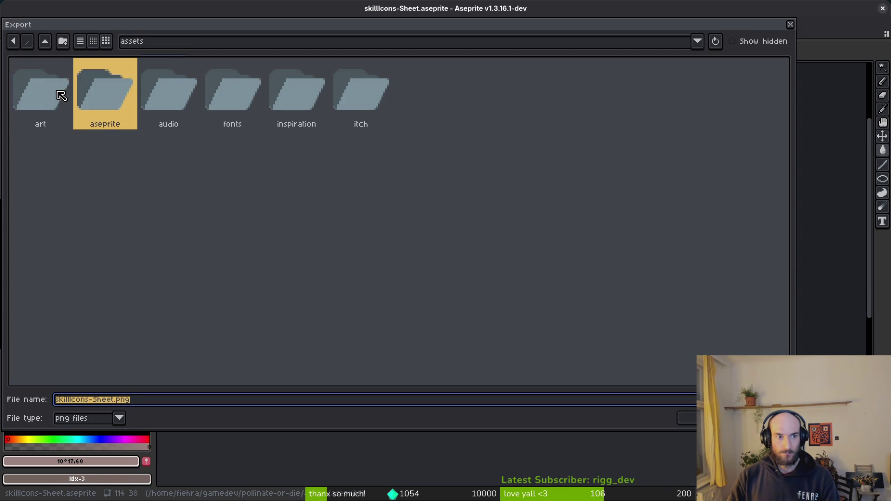
double_click(63, 92)
double_click(65, 158)
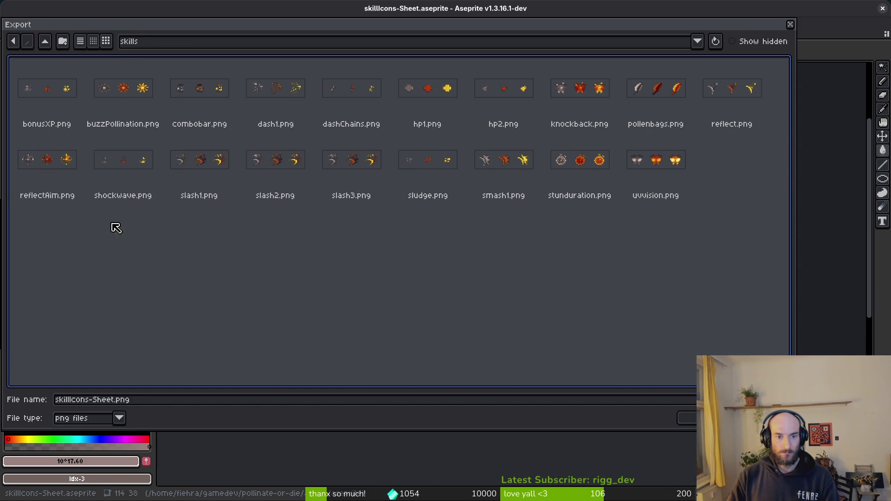
left_click(120, 402)
type("special")
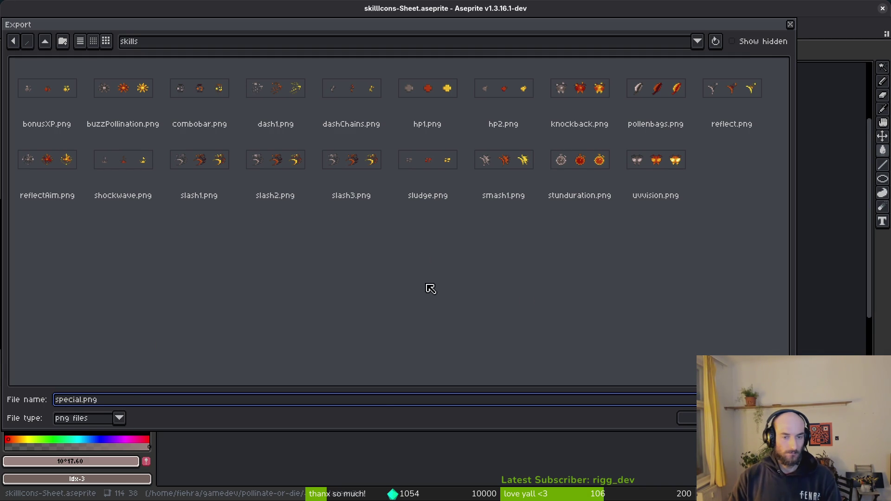
left_click(686, 418)
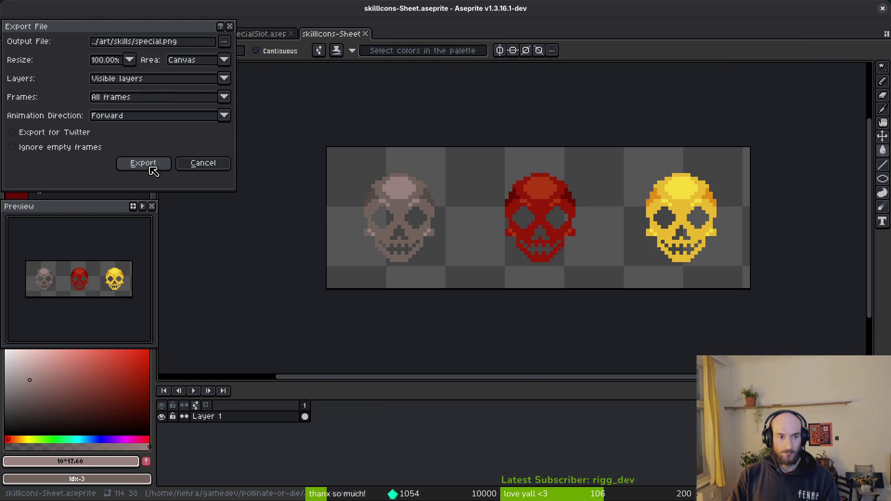
left_click(148, 165)
left_click(365, 33)
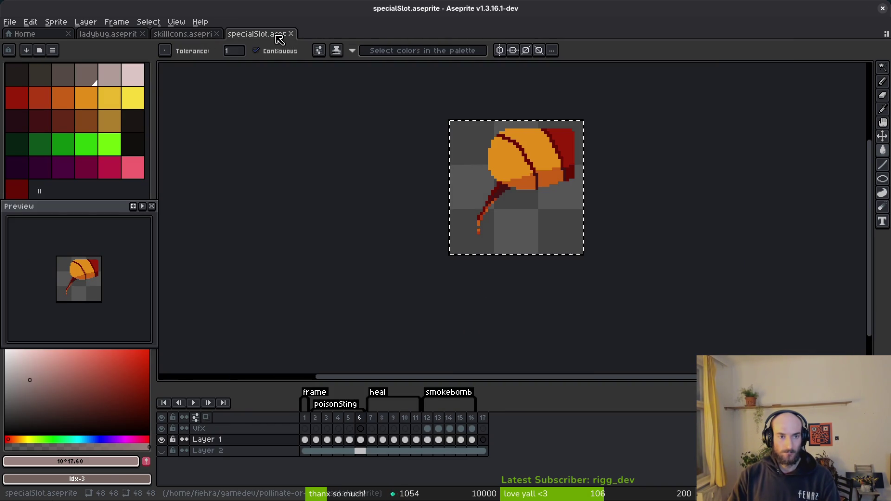
Close specialSlot.aseprite, go to the +5% slash icon on frame 37 and play the animation
left_click(291, 34)
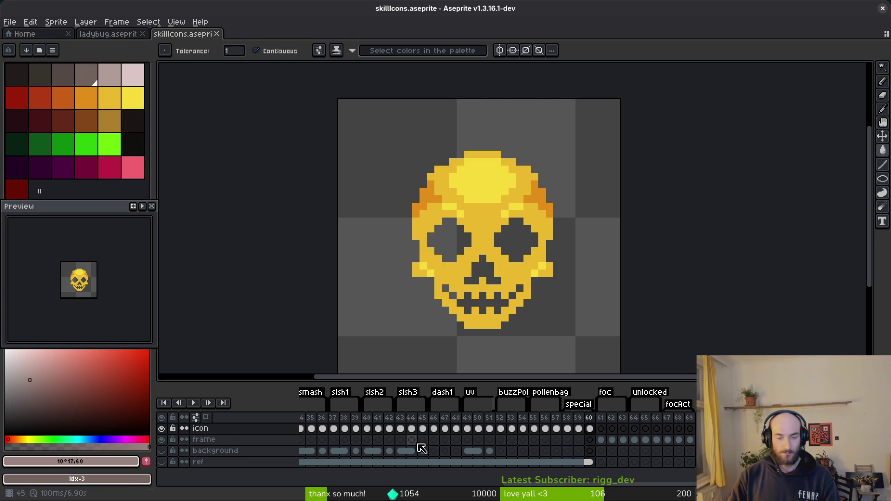
scroll(453, 423, "left", 5)
left_click(430, 428)
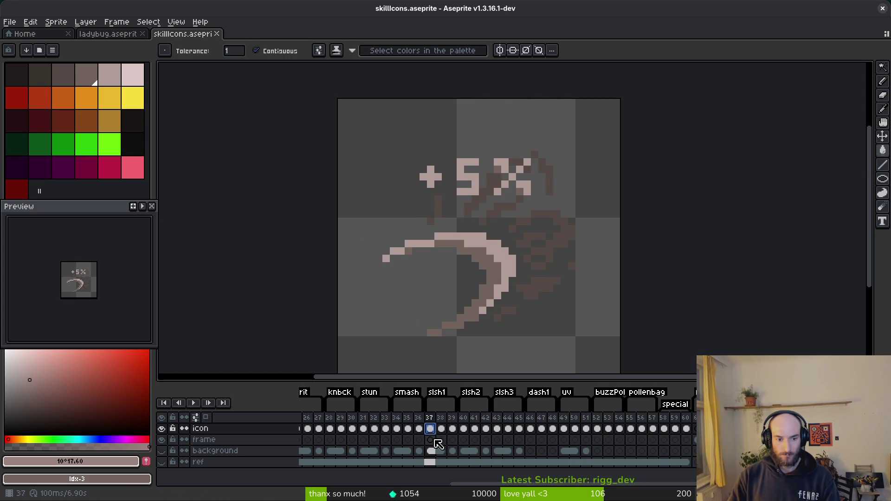
scroll(503, 175, "up", 4)
scroll(510, 205, "down", 5)
key("Return")
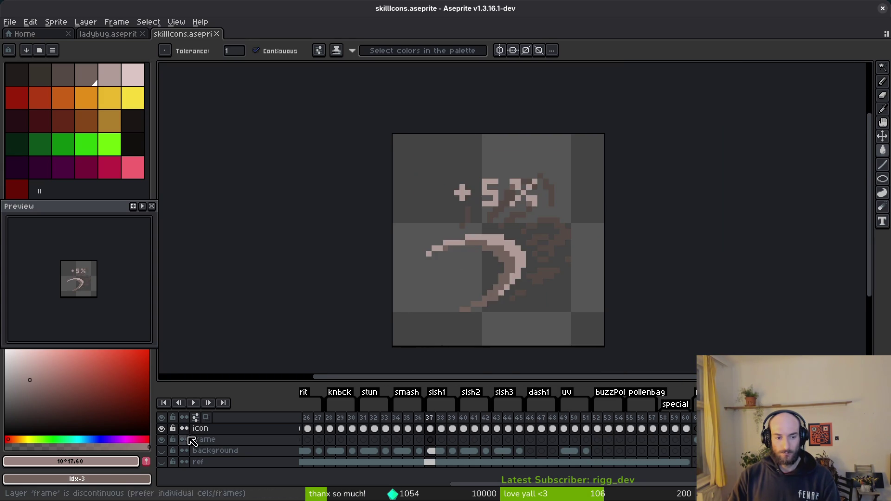
scroll(481, 207, "up", 3)
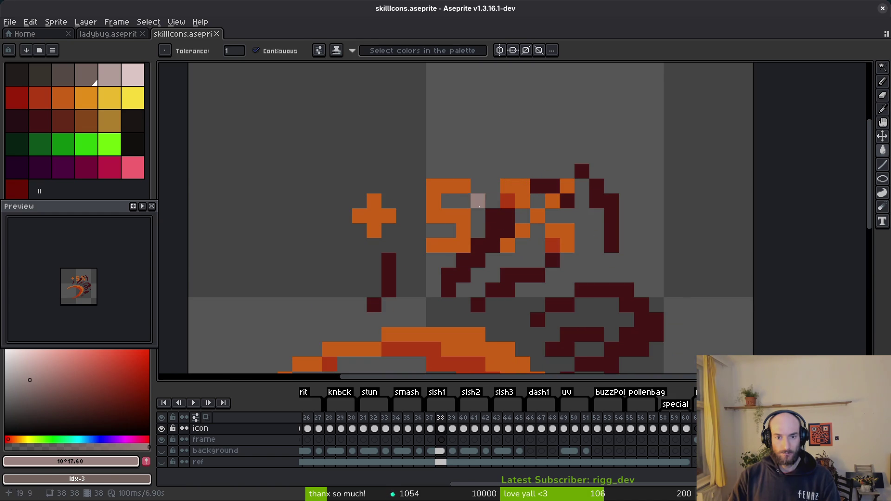
key("shift+w")
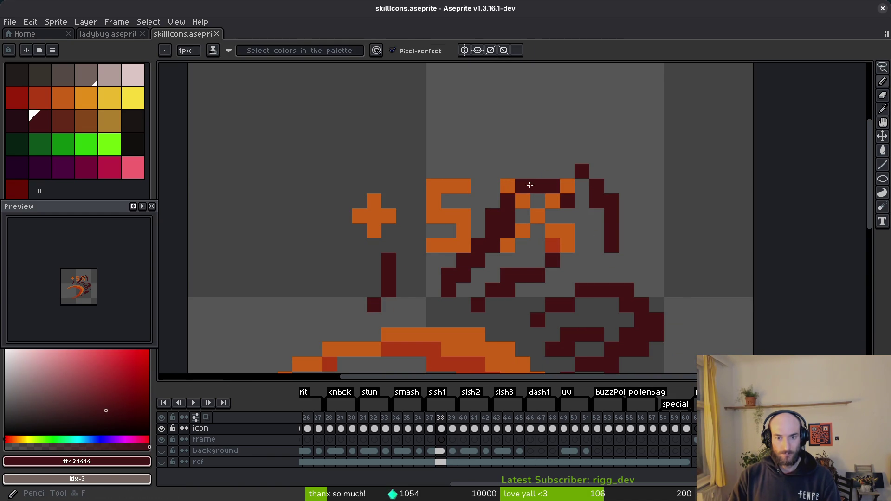
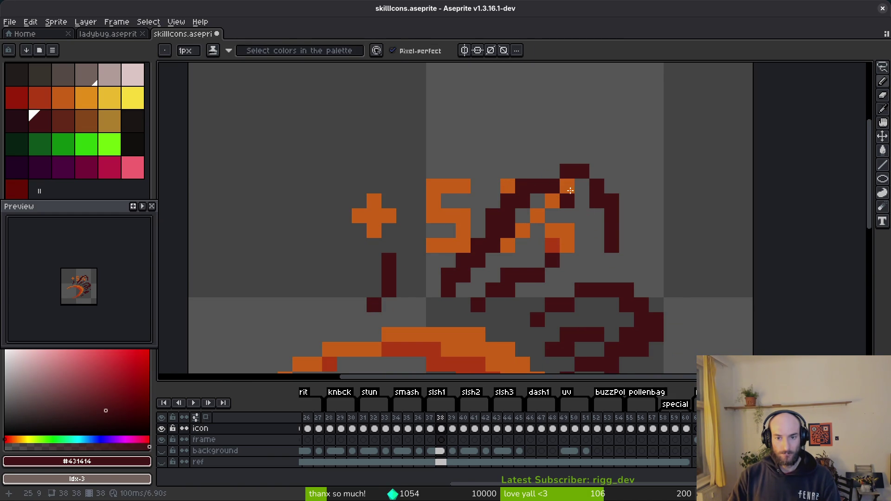
Erase the orange +5% label and stray pixels beside the claw marks
key("e")
left_click_drag(552, 231, 538, 245)
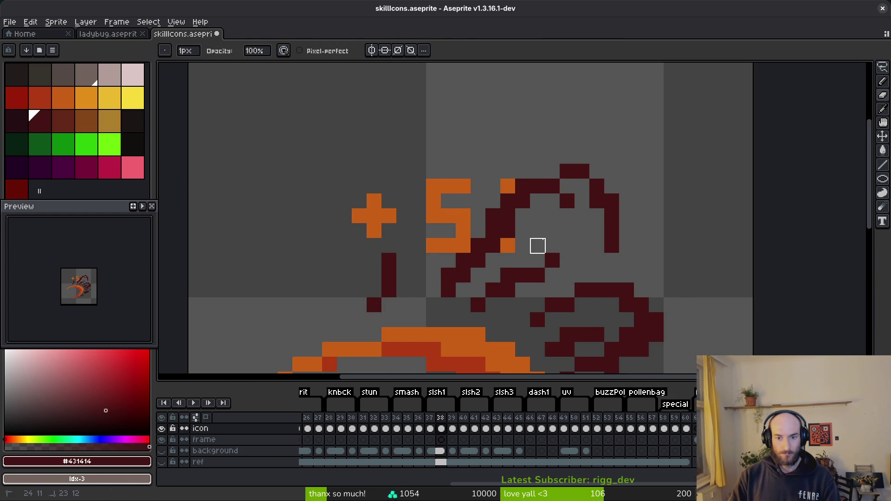
left_click(507, 245)
left_click(507, 185)
left_click_drag(462, 215, 448, 245)
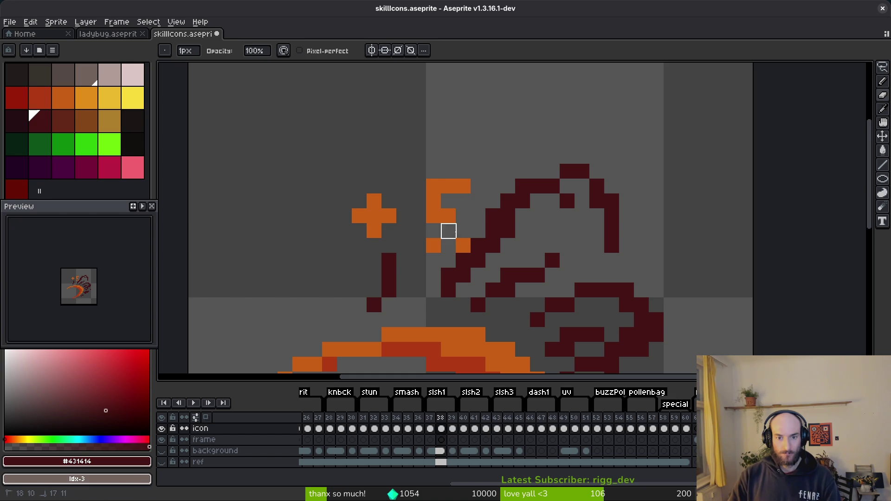
left_click_drag(433, 186, 433, 245)
left_click_drag(374, 216, 374, 201)
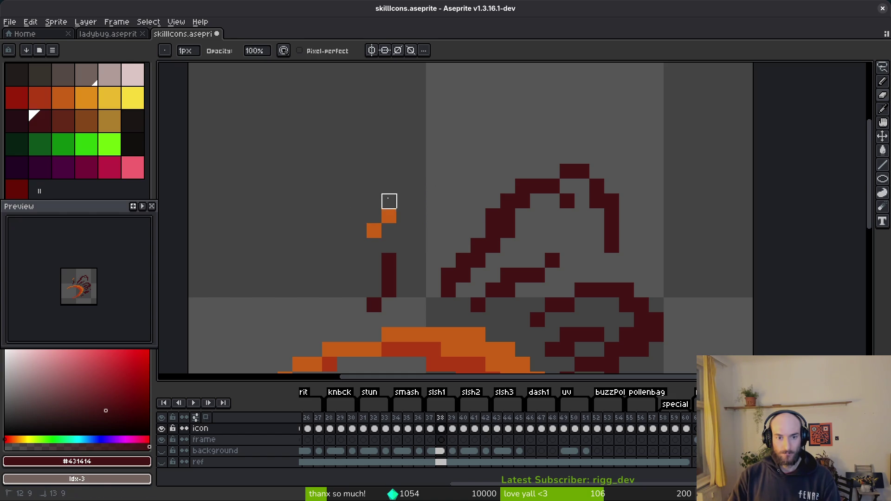
scroll(374, 231, "down", 3)
scroll(529, 173, "up", 4)
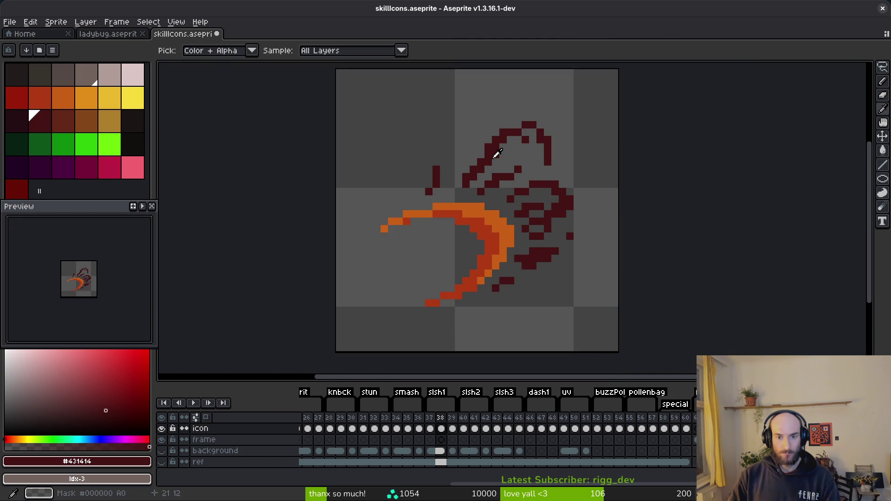
Draw a dark diagonal line and a single dark pixel on the claw strokes
key("b")
left_click_drag(507, 195, 580, 134)
scroll(580, 135, "down", 4)
scroll(591, 172, "up", 3)
left_click(591, 172)
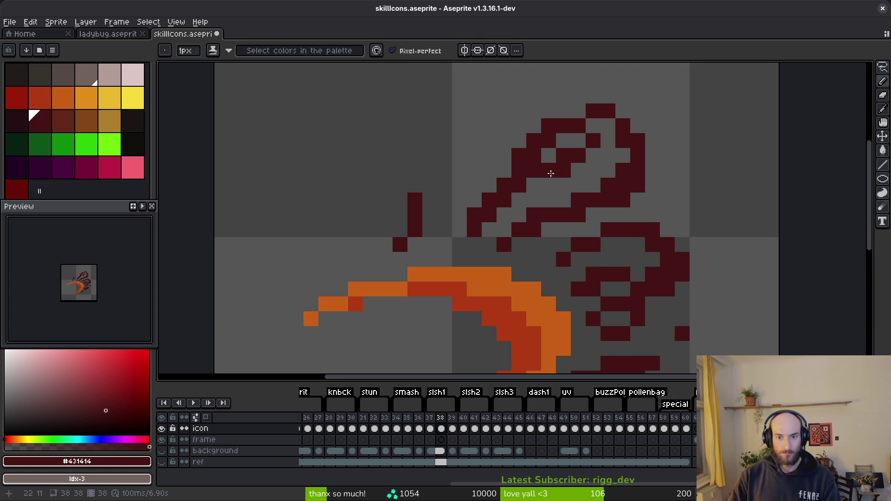
scroll(608, 179, "down", 4)
scroll(609, 185, "up", 3)
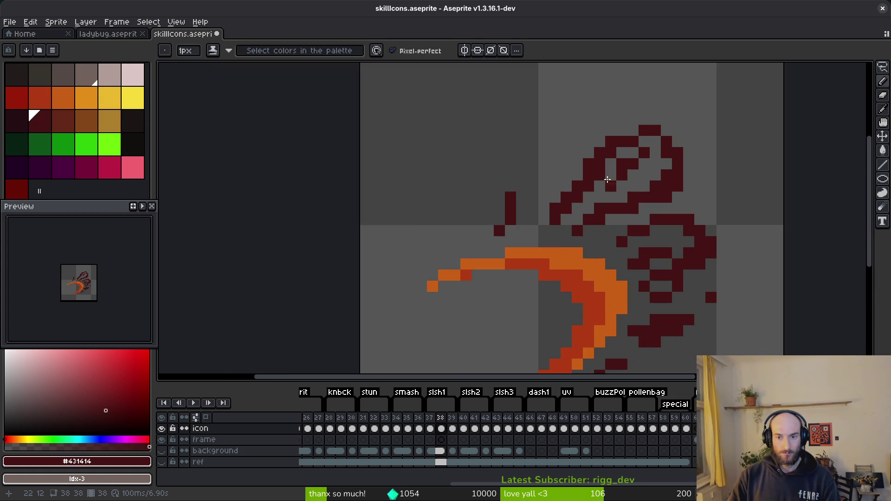
Draw a new dark diagonal claw stroke
key("e")
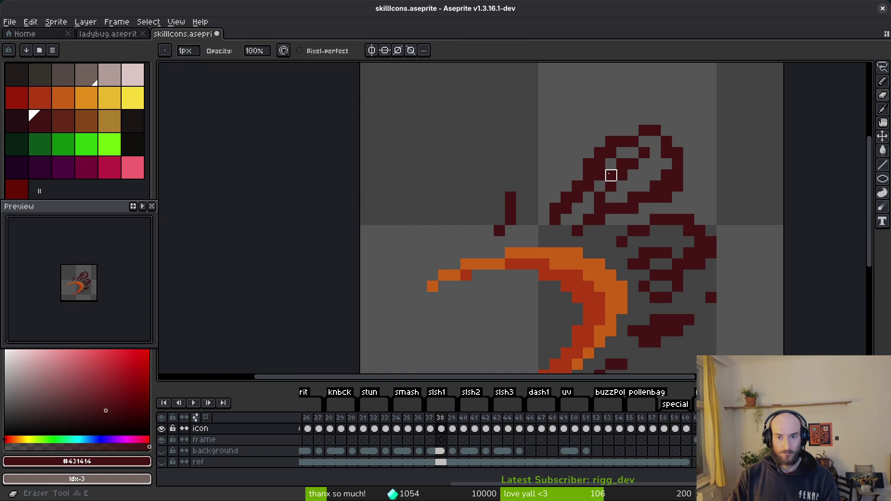
scroll(644, 197, "down", 4)
key("b")
scroll(580, 181, "up", 5)
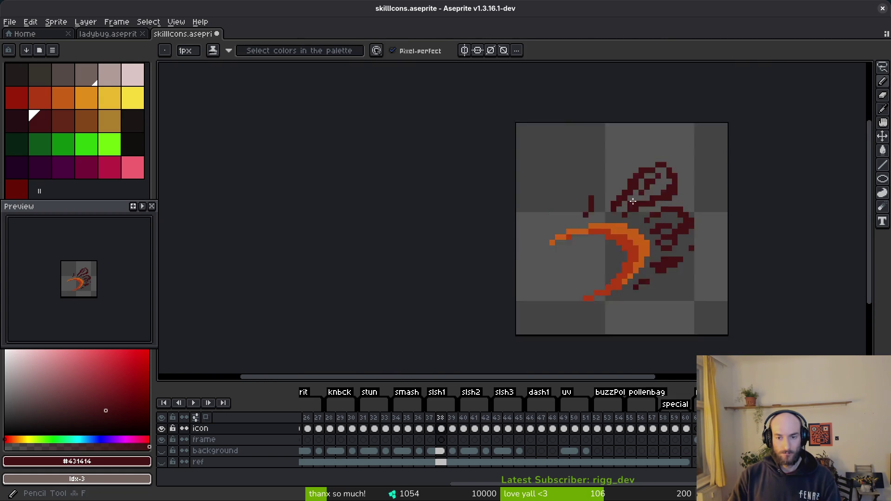
left_click_drag(541, 214, 581, 144)
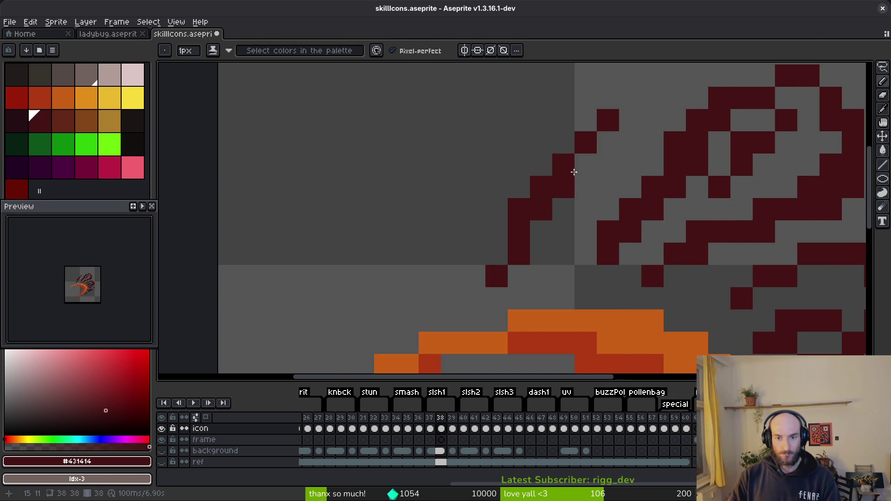
key("e")
scroll(586, 165, "down", 7)
Save the sprite, show the ref layer's hexagon, and compare with the neighbouring +5% frame
key("ctrl+s")
scroll(656, 229, "down", 3)
left_click(161, 462)
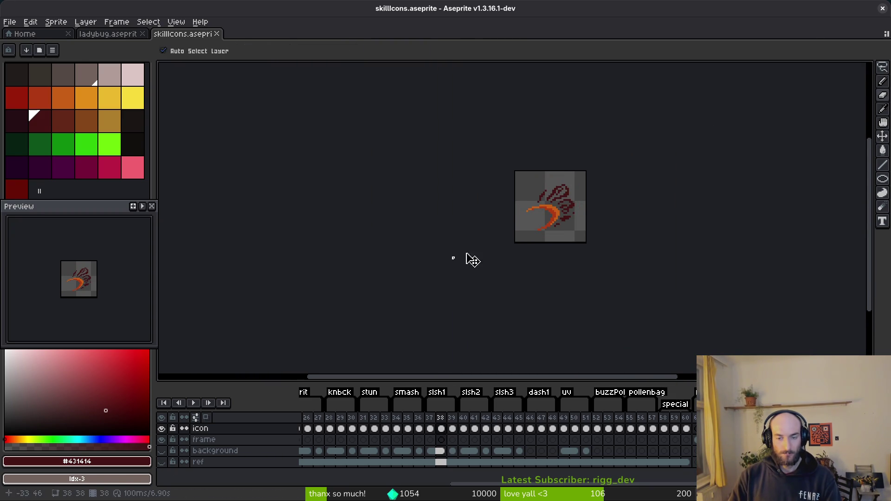
scroll(561, 211, "up", 3)
left_click(431, 452)
key("Right")
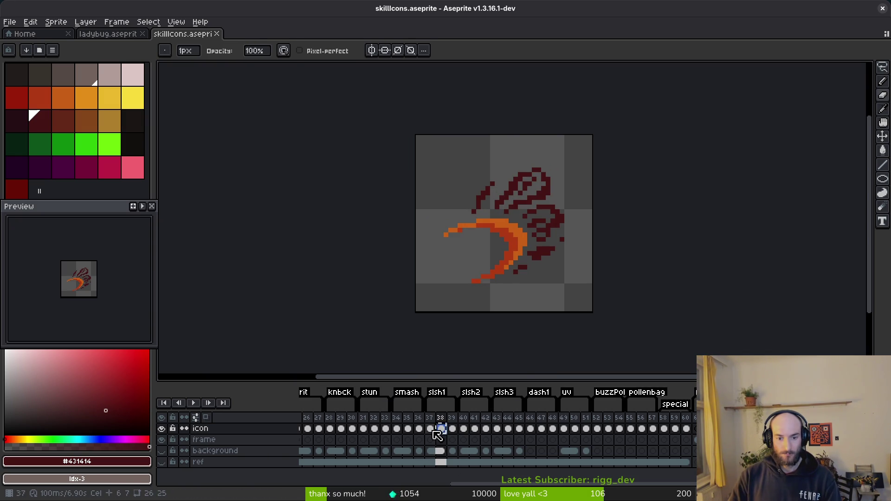
Paste the slash artwork onto frame 37, then undo it to compare with the original
left_click(433, 430)
key("ctrl+v")
key("Return")
scroll(529, 212, "up", 3)
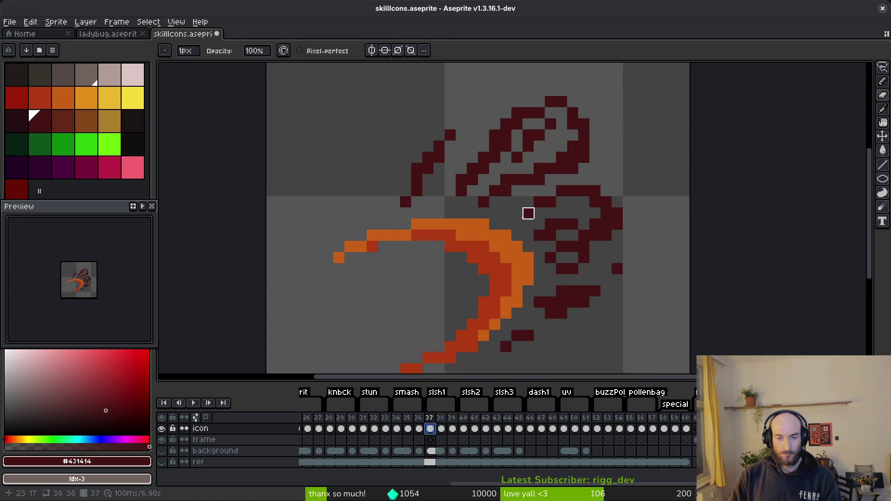
key("ctrl+z")
key("ctrl+y")
key("ctrl+z")
Sample the grey-brown colours from the original +5% icon and restore the pasted slash
key("i")
left_click(508, 251)
right_click(480, 266)
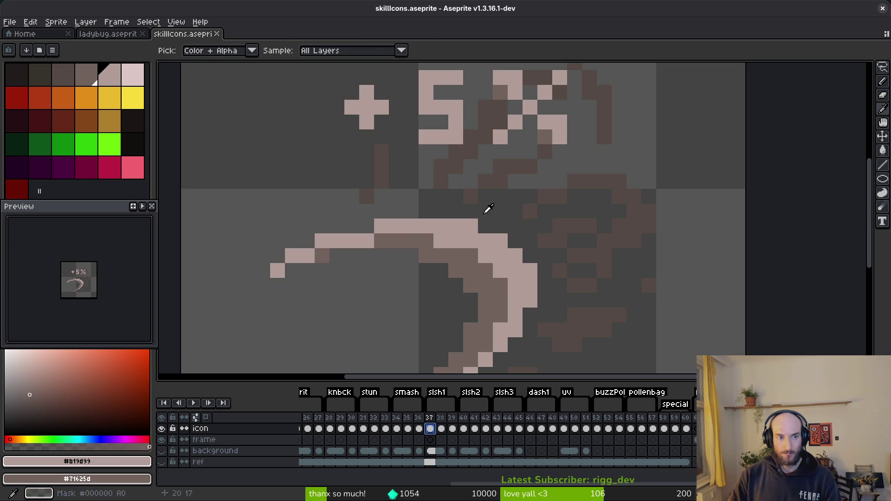
left_click(490, 119)
key("b")
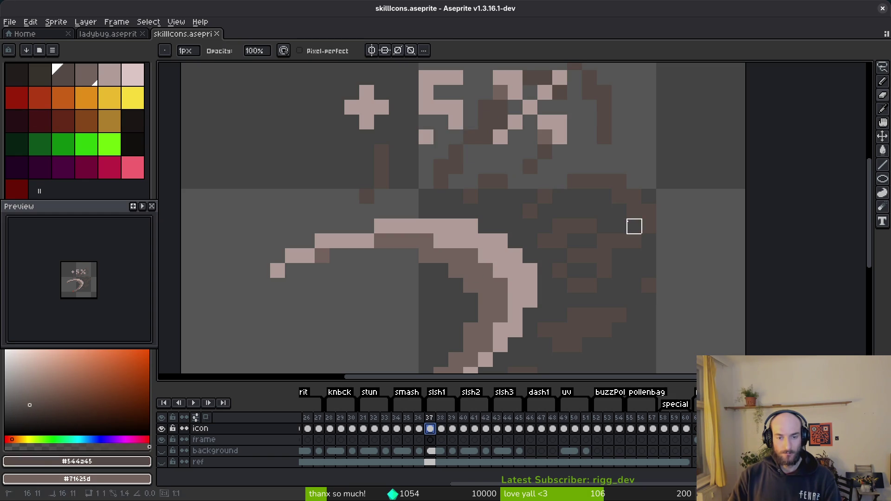
key("ctrl+y")
Recolour frame 37's slash: dark claws to idx-2, red to orange, orange to pale pink idx-4
left_click(520, 161, "alt")
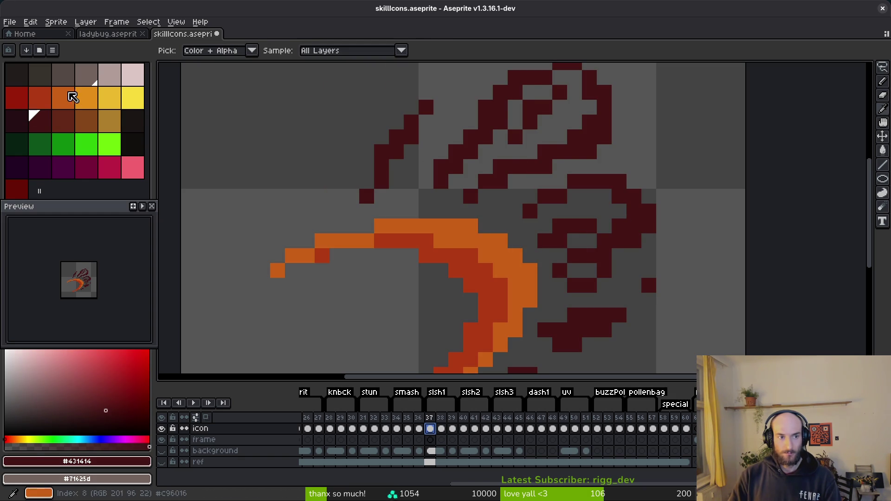
right_click(65, 76)
key("shift+r")
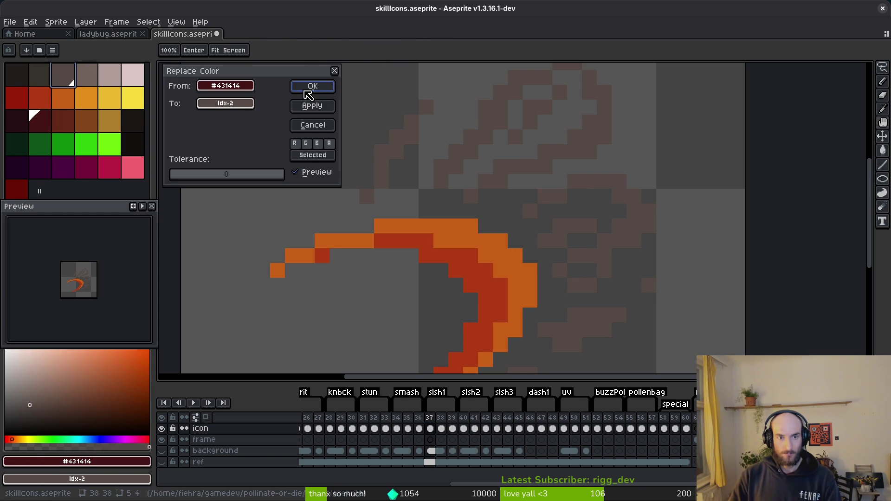
left_click(305, 90)
left_click(493, 290)
key("shift+r")
left_click(312, 86)
left_click(505, 265)
right_click(110, 75)
key("shift+r")
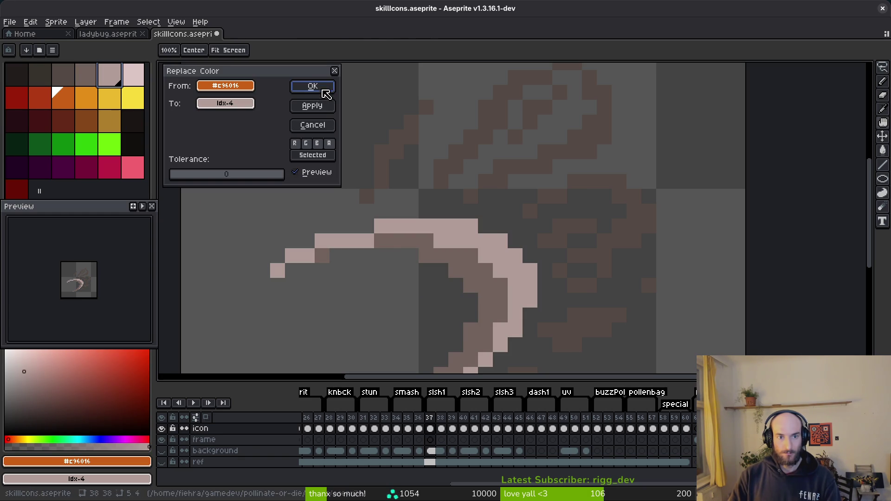
left_click(322, 91)
On frame 39, replace the pale pink slash colour with yellow idx-11
left_click(458, 438)
key("i")
left_click(484, 239)
right_click(131, 98)
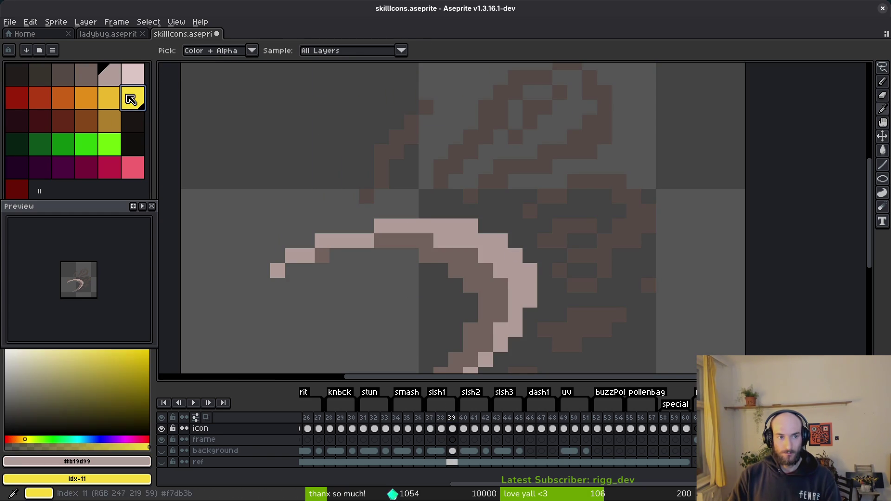
key("shift+r")
key("Return")
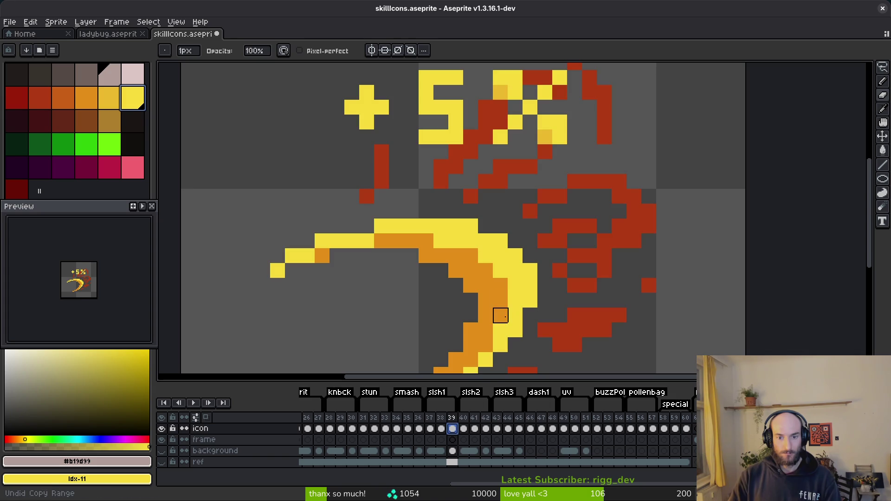
left_click(499, 294, "alt")
right_click(559, 231, "alt")
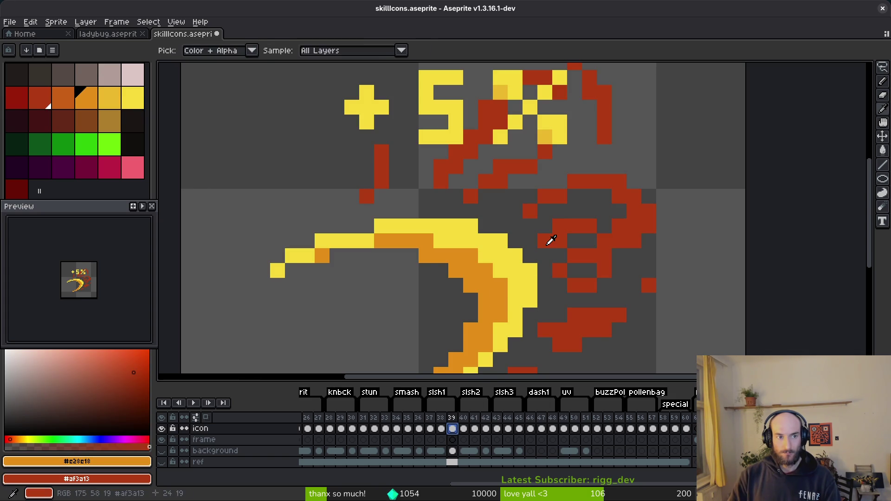
key("ctrl+z")
key("ctrl+y")
Turn frame 39's brown shading orange idx-9 and its claw marks red idx-7
left_click(500, 284, "alt")
right_click(88, 99)
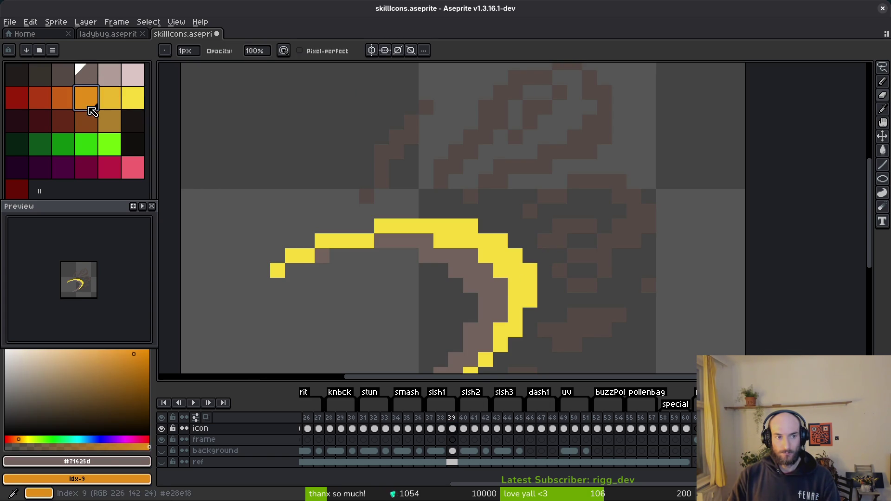
key("shift+r")
left_click(322, 92)
left_click(611, 238, "alt")
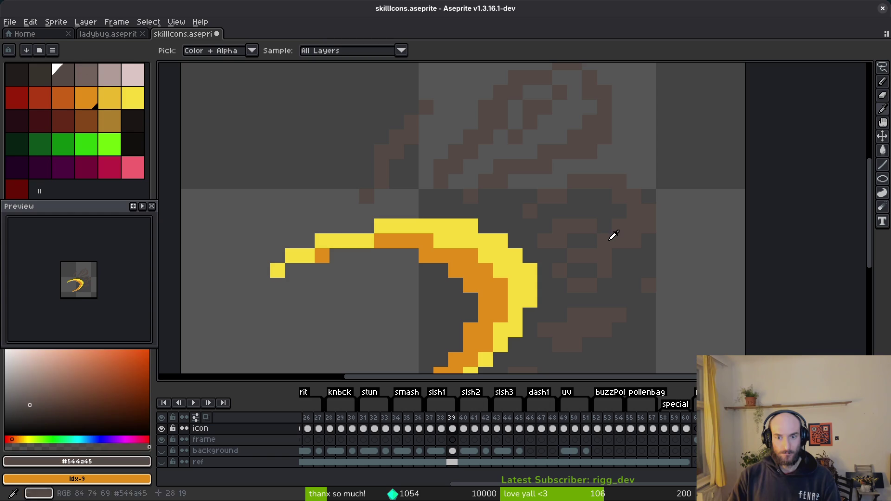
right_click(53, 109)
key("shift+r")
left_click(312, 86)
Save the sprite and compare the frame 37 and frame 39 variants
key("ctrl+s")
scroll(560, 272, "down", 5)
key("i")
key("Left")
key("Left")
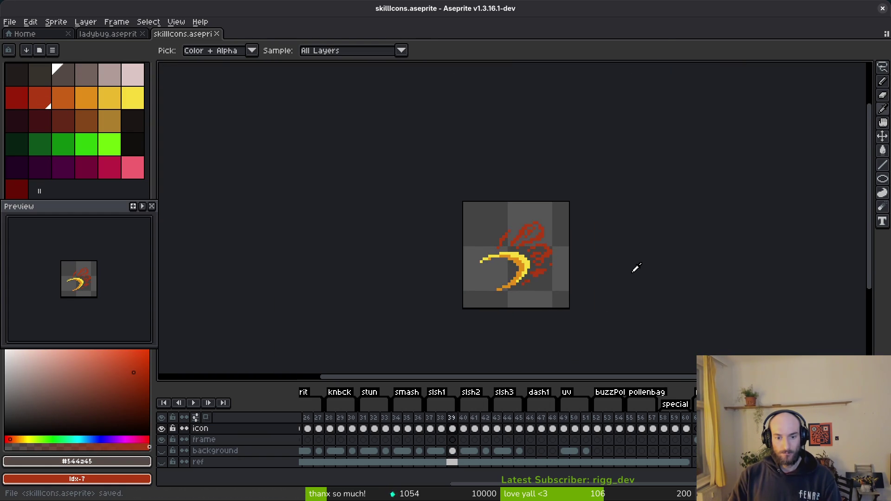
key("Right")
key("Right")
key("Left")
key("Left")
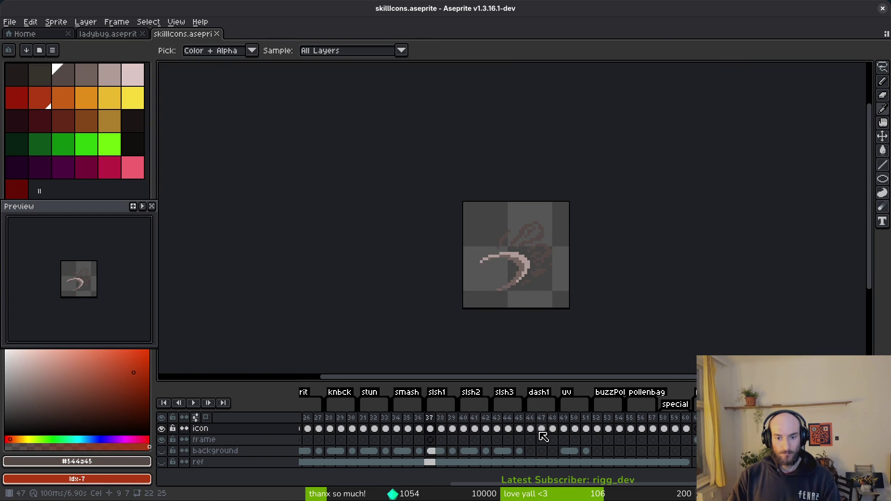
Delete the +10% label from the icons on frames 46 through 48
left_click(533, 430)
scroll(517, 251, "up", 4)
key("m")
left_click_drag(357, 145, 606, 227)
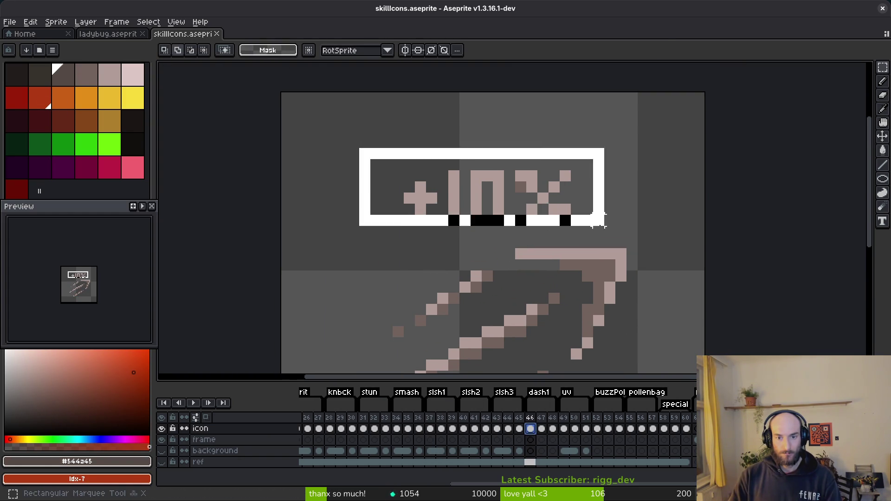
key("Delete")
key("Right")
mouse_move(335, 124)
left_mouse_down()
mouse_move(491, 199)
mouse_move(618, 227)
left_mouse_up()
key("Right")
mouse_move(334, 101)
left_mouse_down()
mouse_move(459, 169)
mouse_move(626, 228)
left_mouse_up()
key("Delete")
Rotate and flip frame 48's claw artwork so it sweeps up toward the right
left_click(161, 462)
scroll(466, 285, "down", 4)
scroll(501, 278, "down", 4)
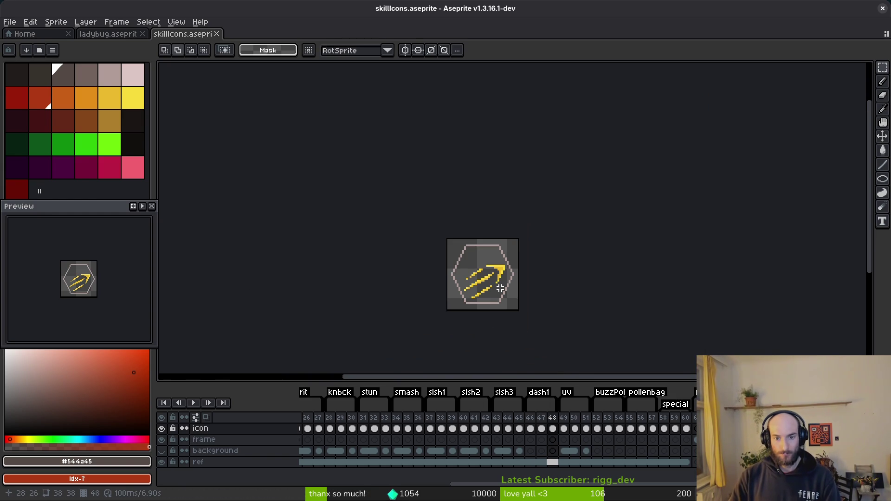
scroll(496, 286, "up", 5)
left_click_drag(349, 191, 581, 352)
key("shift+r")
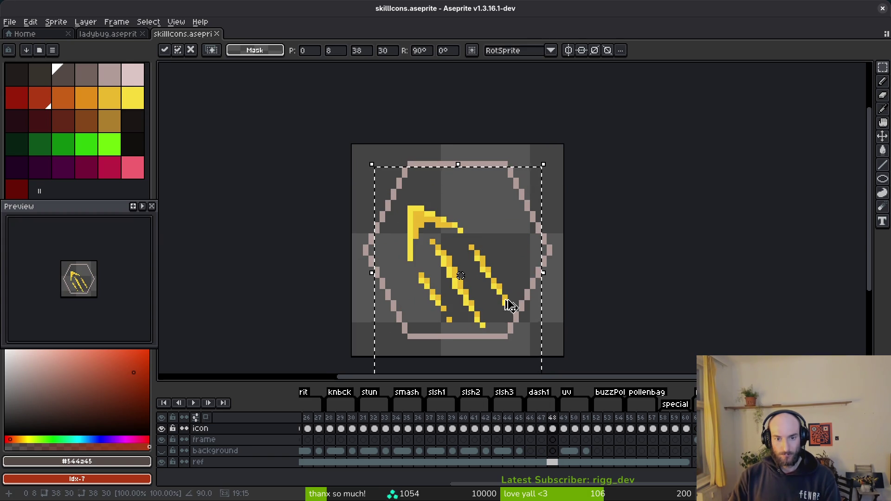
key("shift+v")
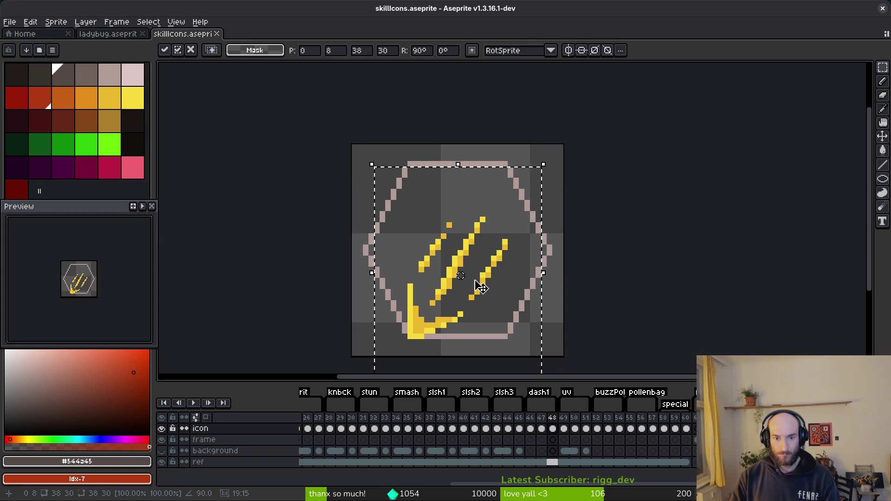
key("shift+r")
key("shift+r")
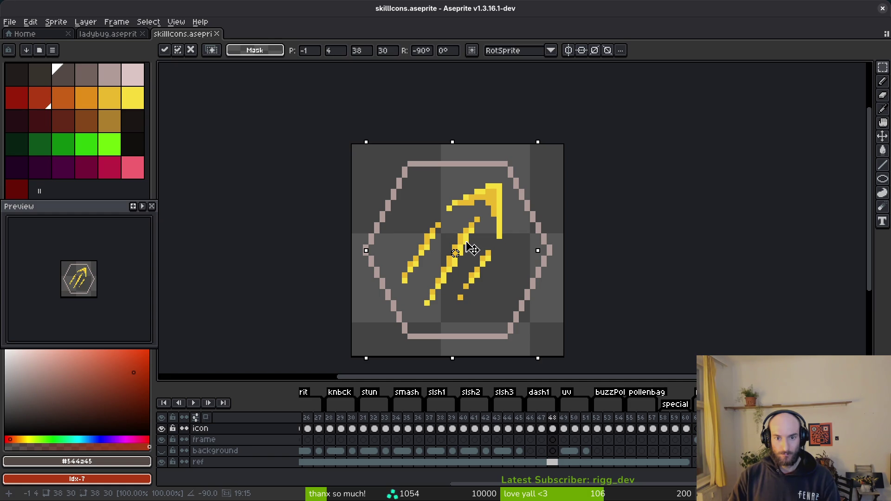
key("Return")
scroll(471, 247, "up", 2)
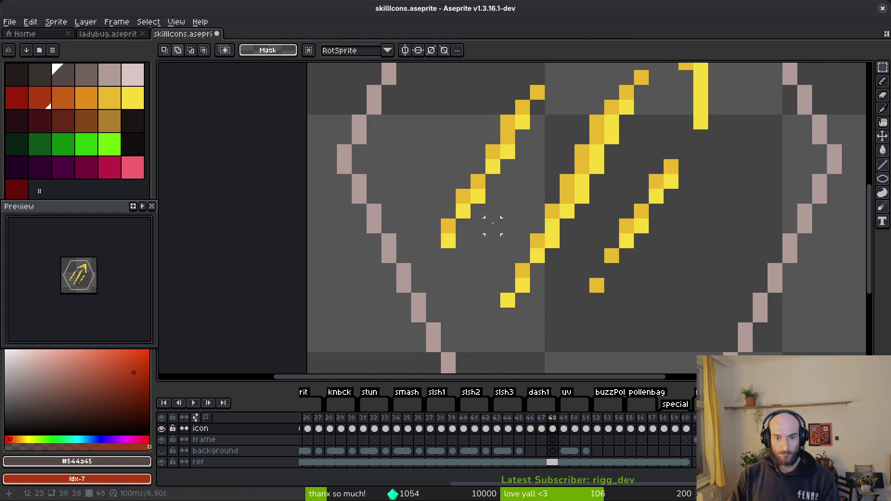
scroll(595, 182, "down", 2)
Deselect and save skillicons.aseprite
key("ctrl+d")
key("ctrl+s")
scroll(597, 305, "up", 1)
scroll(561, 242, "down", 1)
scroll(589, 263, "up", 1)
scroll(478, 258, "down", 1)
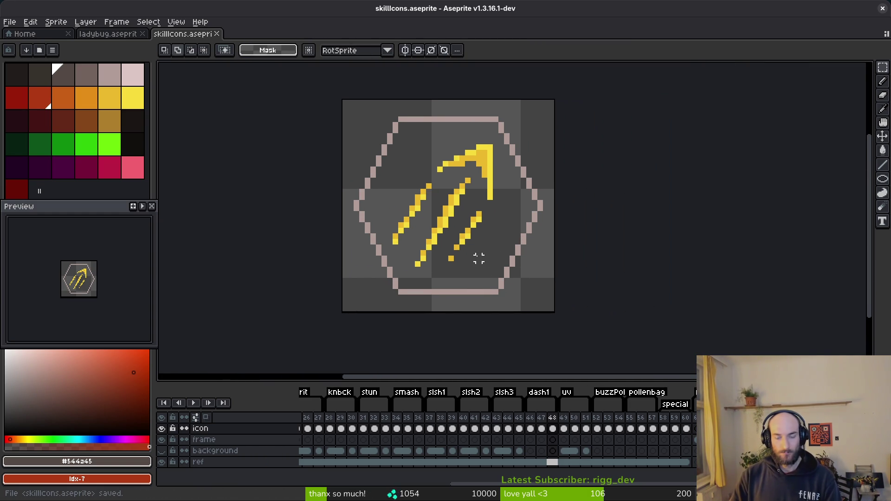
scroll(483, 249, "right", 1)
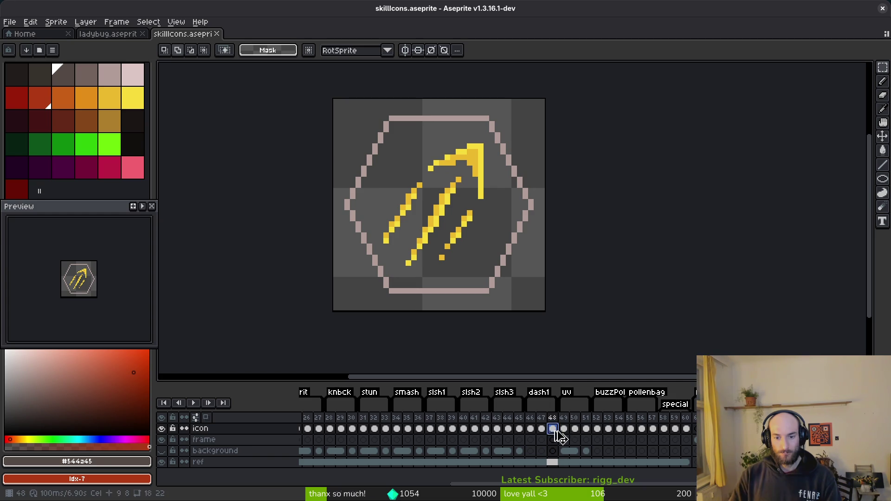
On frame 47, replace the claw's bright yellow with orange
left_click(541, 428)
scroll(472, 158, "up", 2)
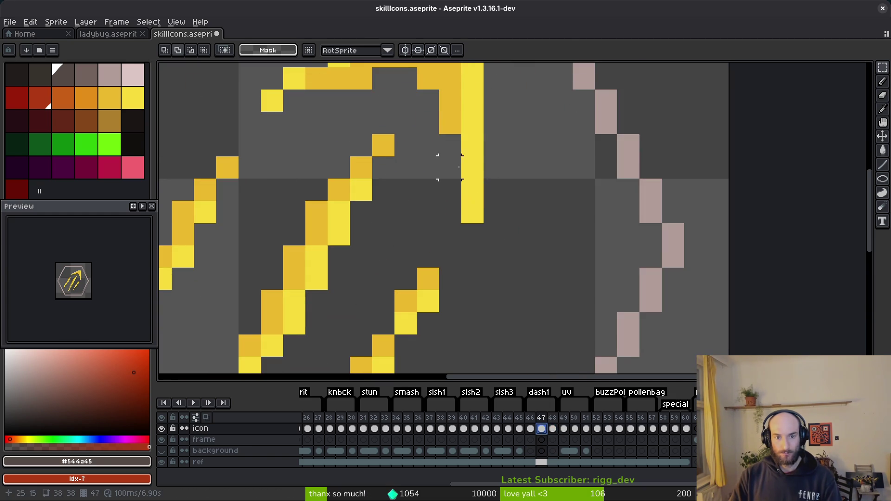
scroll(476, 186, "down", 1)
key("ctrl+z")
key("alt")
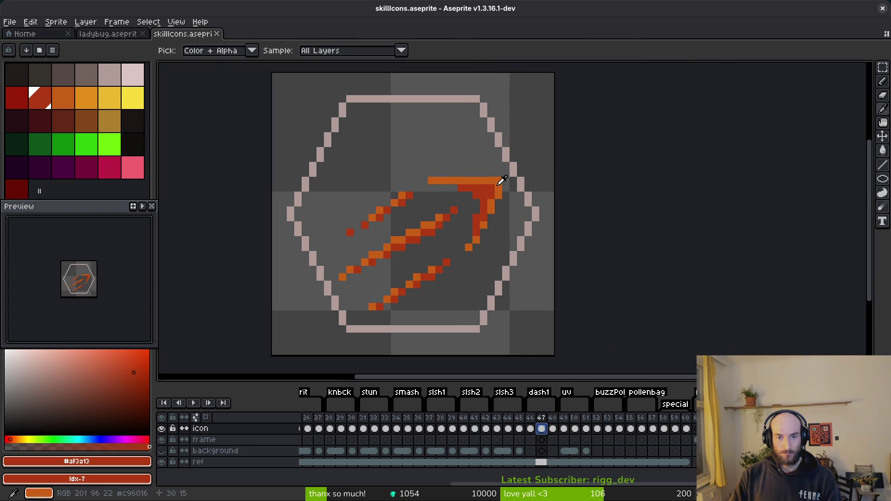
left_click(499, 185, "alt")
key("ctrl+y")
scroll(475, 177, "up", 2)
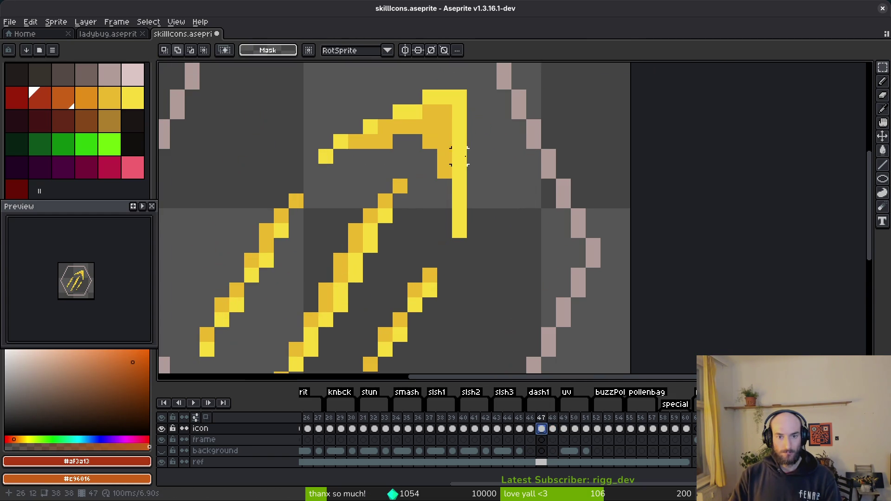
left_click(465, 149, "alt")
key("shift+r")
key("Return")
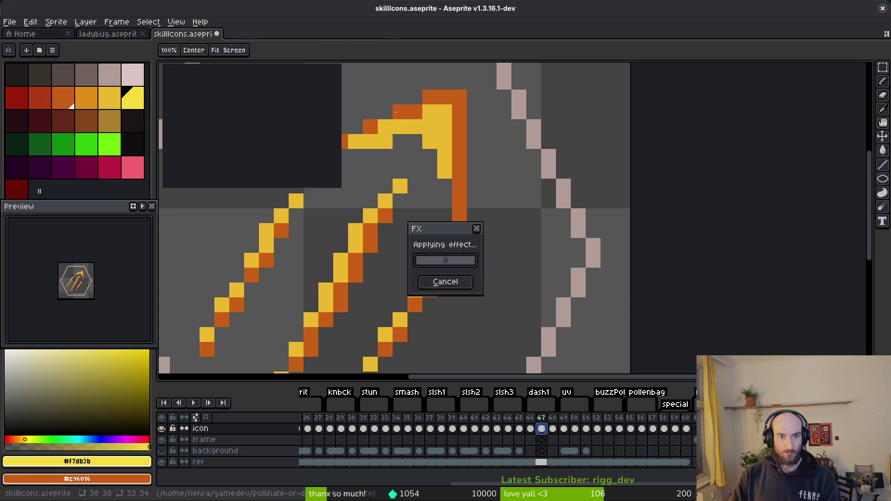
Turn the darker yellow on frame 47's claw red
left_click(110, 98)
right_click(48, 101)
key("shift+r")
key("Return")
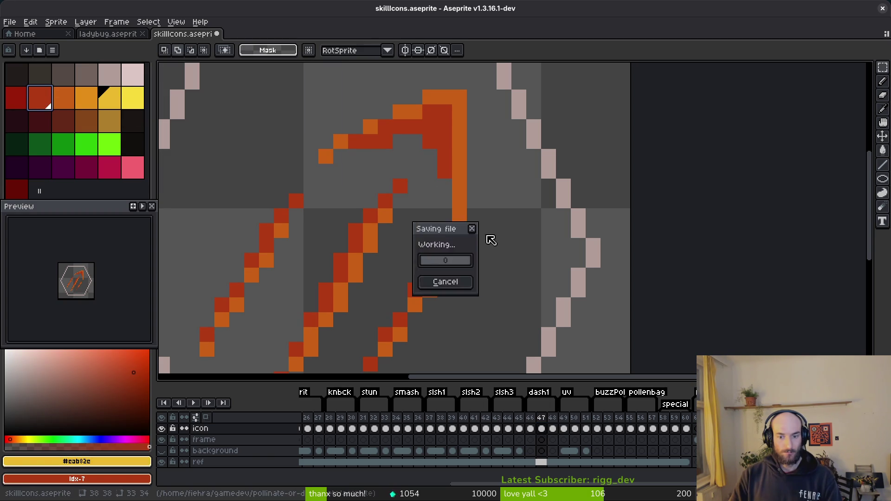
On frame 46, paste the recoloured claw from frame 47 over the grey claw
left_click(530, 428)
key("Right")
key("Left")
left_click(506, 195, "alt")
left_click(511, 188)
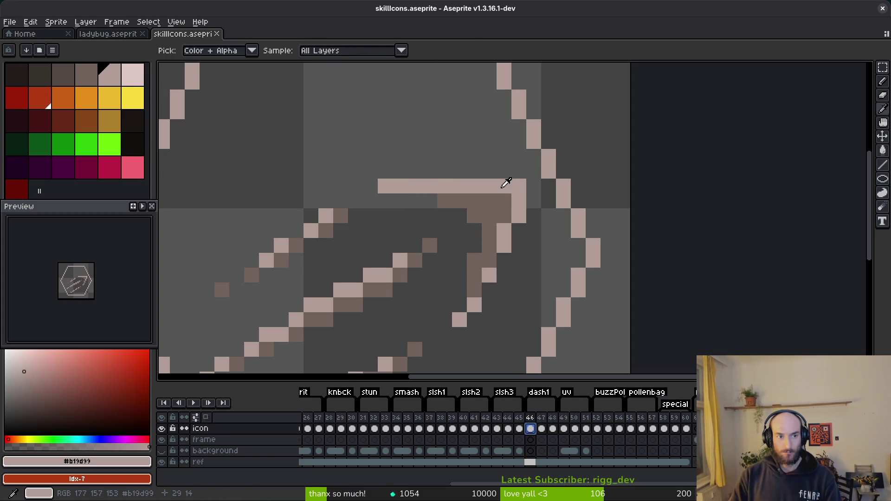
right_click(493, 203)
key("m")
key("ctrl+v")
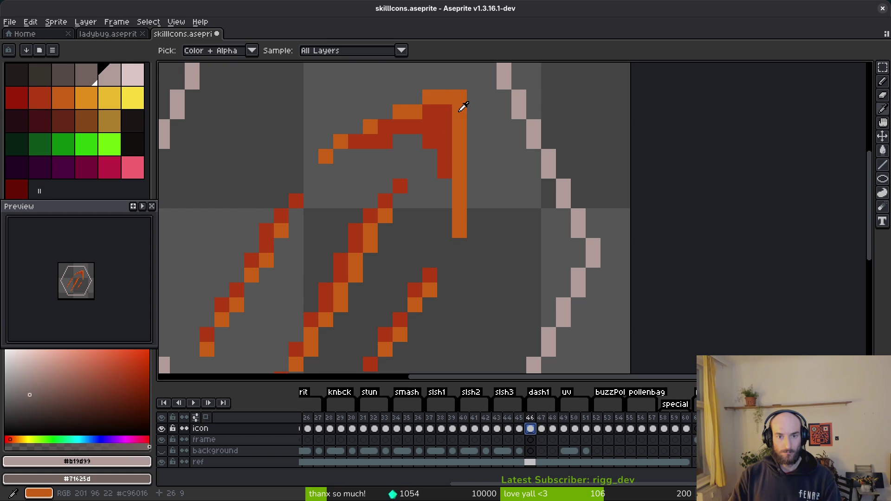
Recolour the pasted claw's orange to light grey and its red to dark grey
left_click(463, 103, "alt")
right_click(110, 77)
key("shift+r")
key("Return")
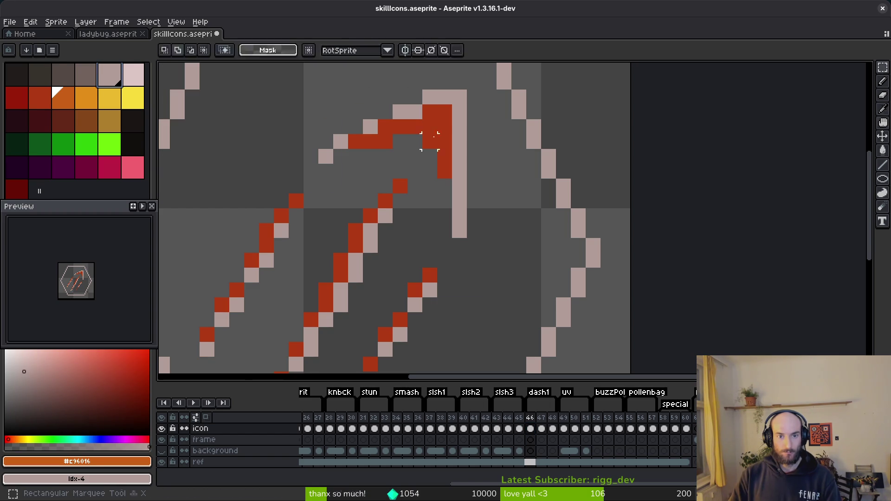
left_click(40, 98)
right_click(86, 74)
key("shift+r")
left_click(329, 93)
scroll(476, 186, "down", 4)
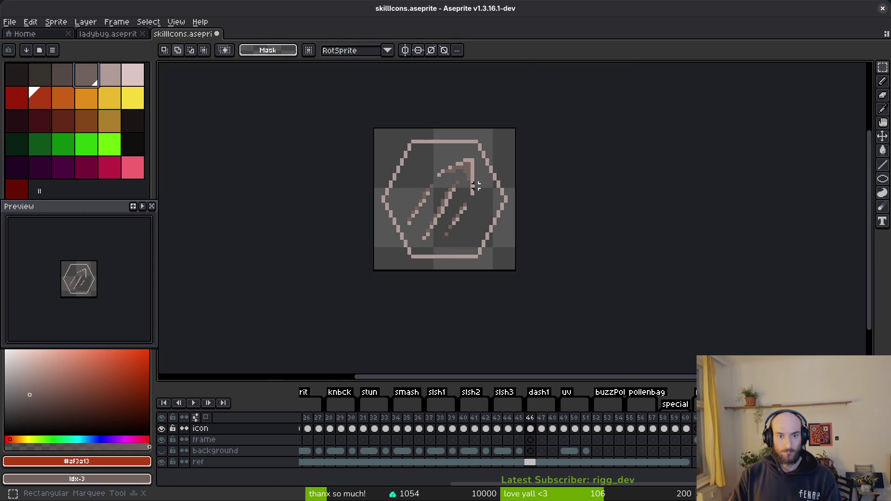
On frame 48, lasso-select the three lower claw strokes
key("Right")
key("Right")
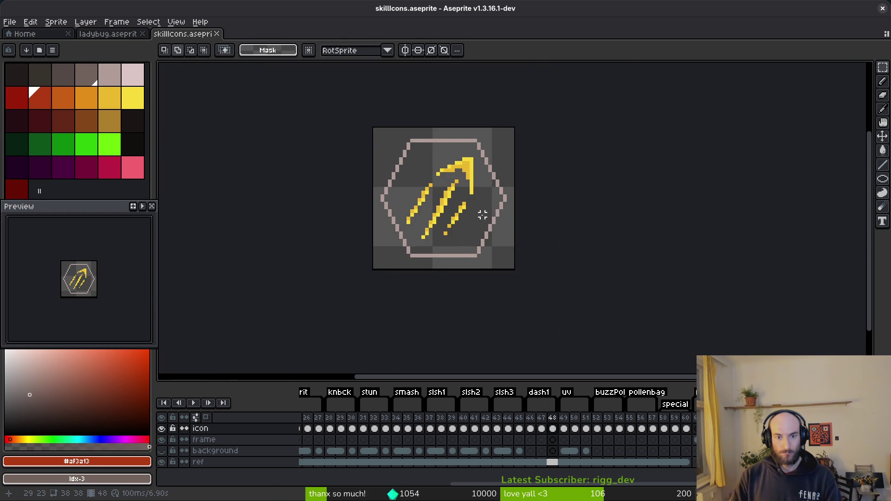
scroll(474, 206, "up", 2)
scroll(474, 206, "up", 1)
scroll(436, 203, "down", 2)
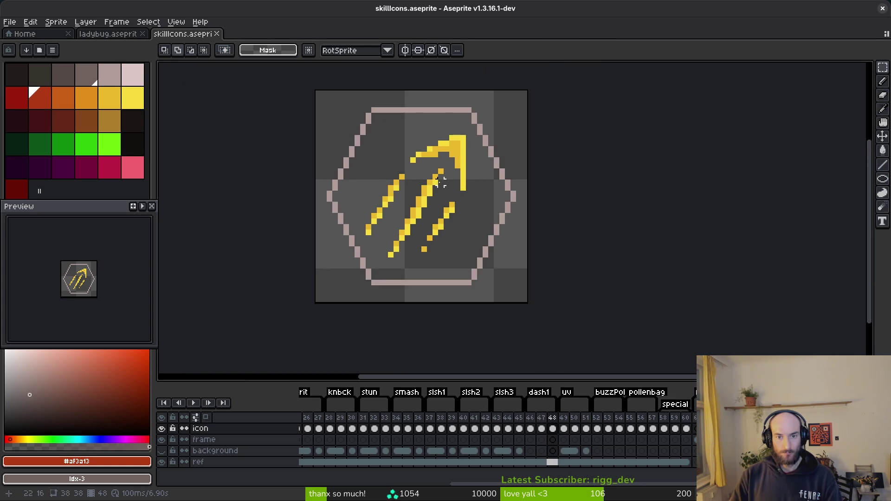
scroll(451, 168, "up", 2)
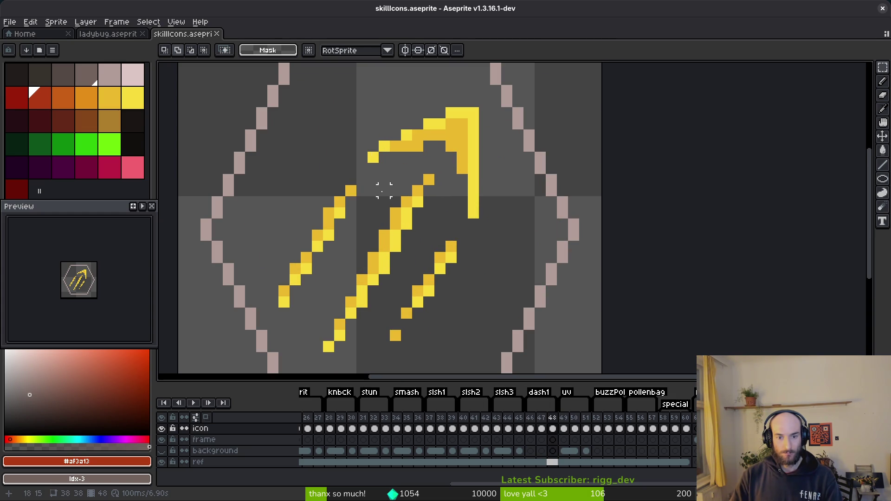
key("i")
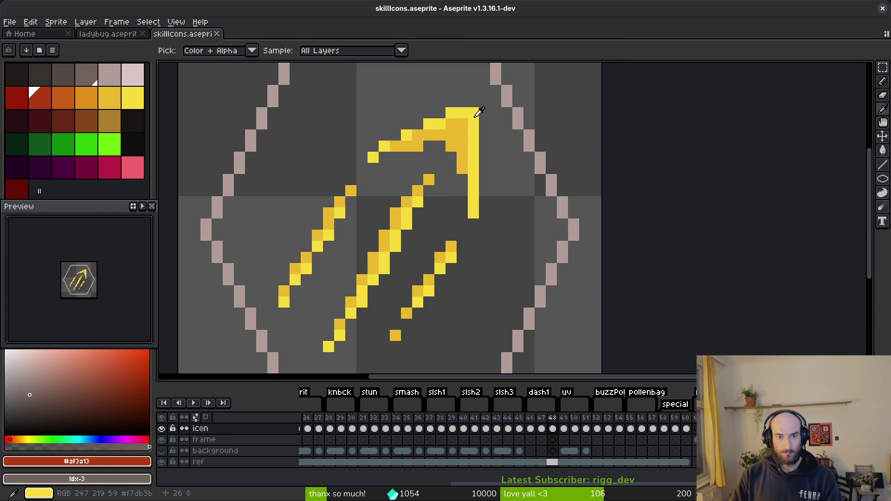
key("m")
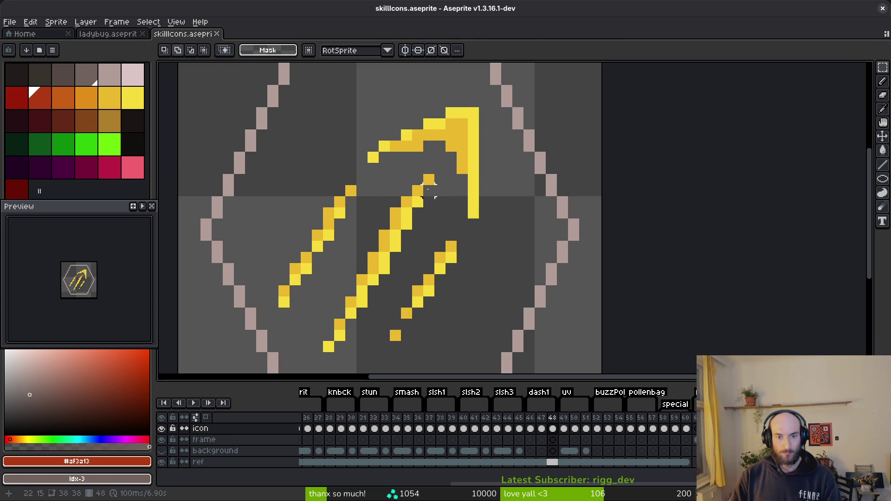
key("q")
mouse_move(434, 181)
left_mouse_down()
mouse_move(334, 179)
mouse_move(269, 297)
mouse_move(362, 345)
mouse_move(395, 346)
left_mouse_up()
mouse_move(439, 181)
left_mouse_down()
mouse_move(258, 272)
mouse_move(403, 353)
mouse_move(451, 250)
left_mouse_up()
left_click_drag(427, 178, 428, 180)
Swap the lower claws' bright and darker yellows, using pale pink as a temporary colour
key("i")
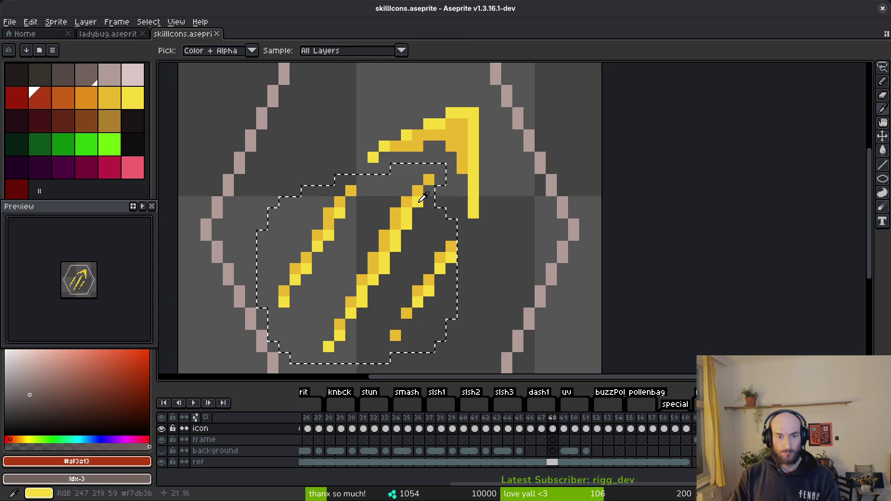
left_click(420, 199)
right_click(250, 130)
key("shift+r")
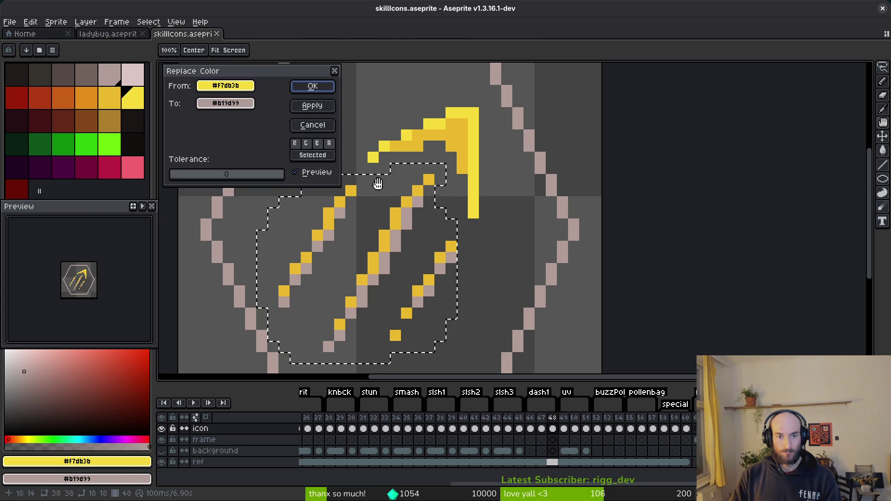
left_click(310, 86)
left_click(420, 187)
right_click(471, 175)
key("shift+r")
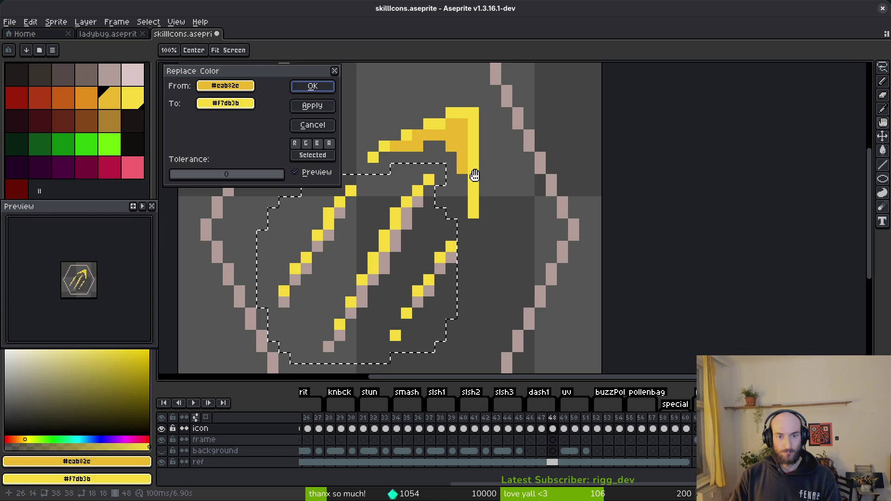
left_click(310, 86)
left_click(420, 202)
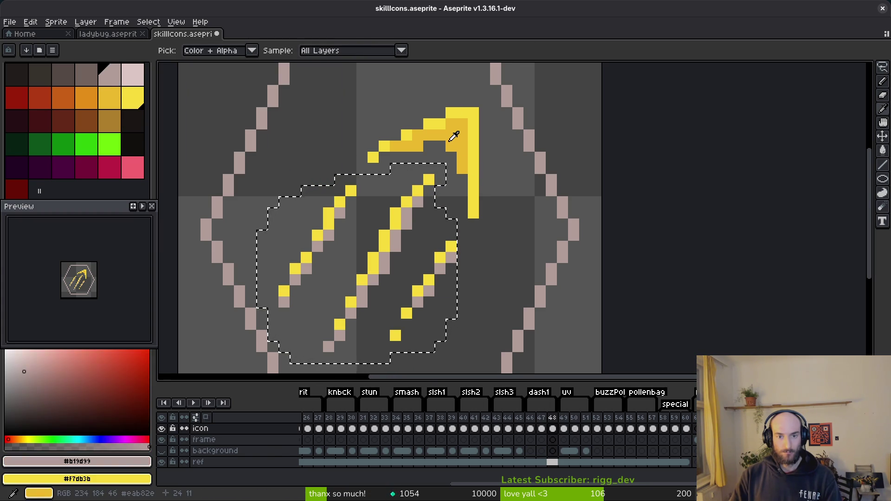
right_click(455, 133)
key("shift+r")
left_click(302, 110)
Clear the selection and save the sprite
key("ctrl+d")
key("ctrl+s")
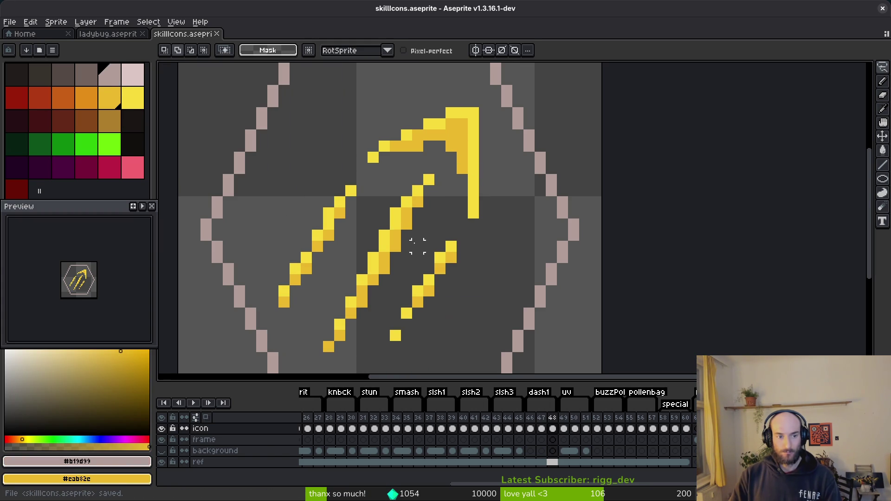
scroll(418, 246, "down", 3)
scroll(417, 251, "up", 1)
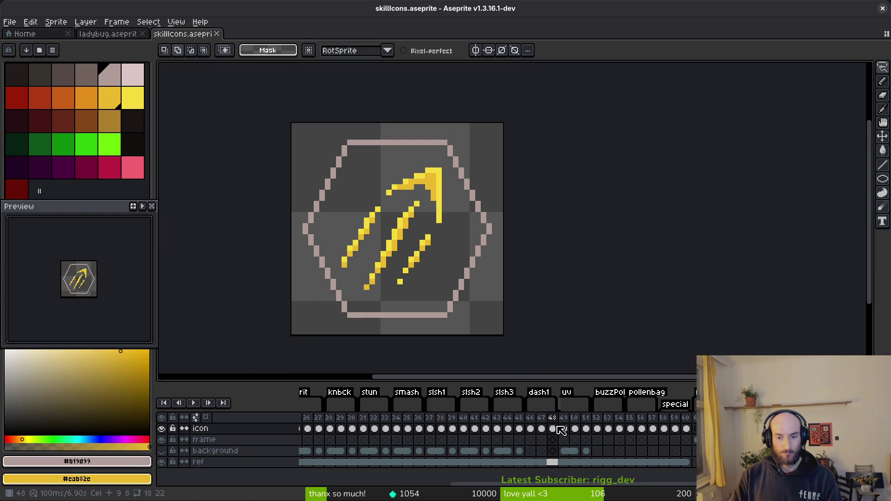
Redo frame 47's claw with bright yellow as orange and darker yellow as red
left_click(541, 428)
scroll(417, 246, "up", 3)
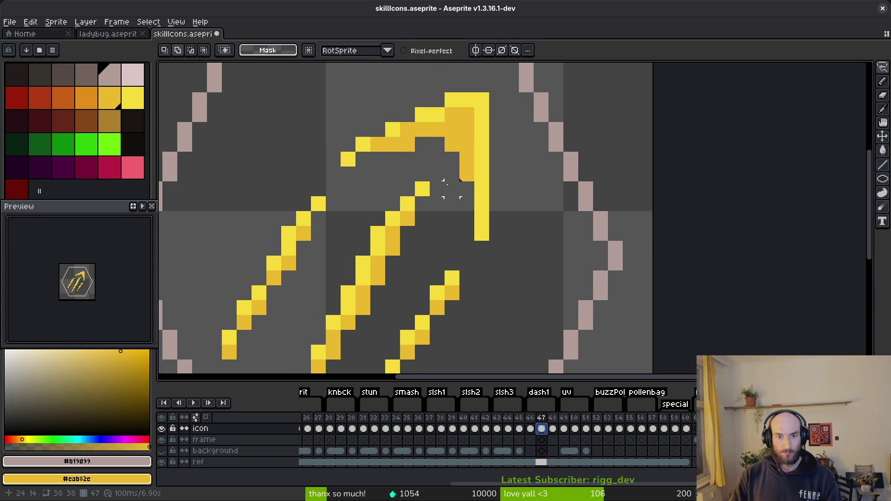
key("i")
key("ctrl+z")
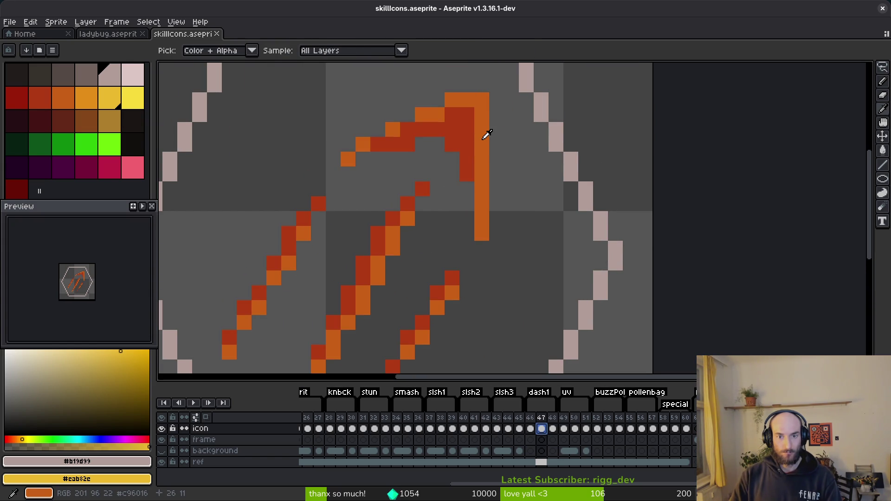
key("ctrl+y")
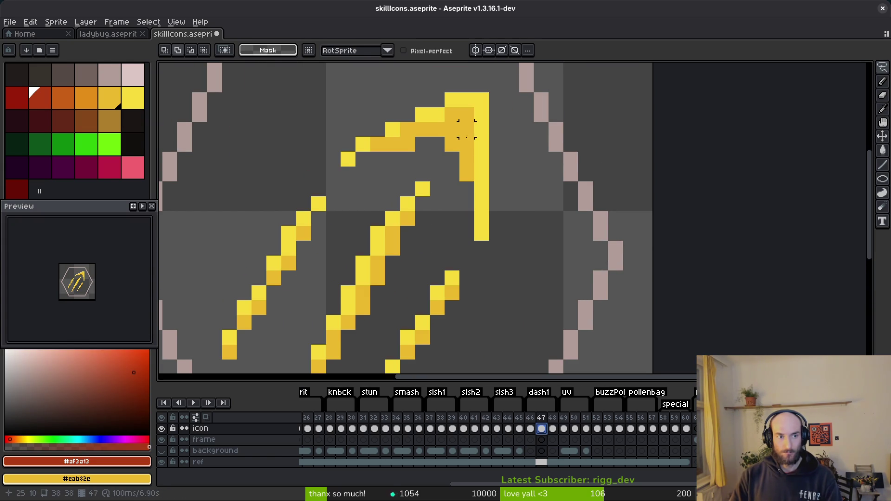
left_click(487, 126)
right_click(70, 103)
key("shift+r")
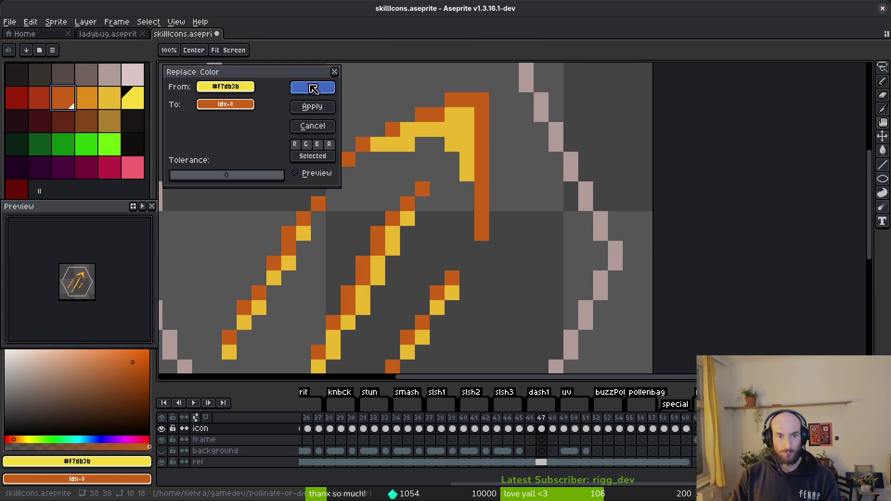
left_click(311, 88)
left_click(465, 123)
key("m")
right_click(47, 99)
key("shift+r")
left_click(311, 88)
On frame 46, recolour the claw's orange to light pink and its red to grey
left_click(530, 428)
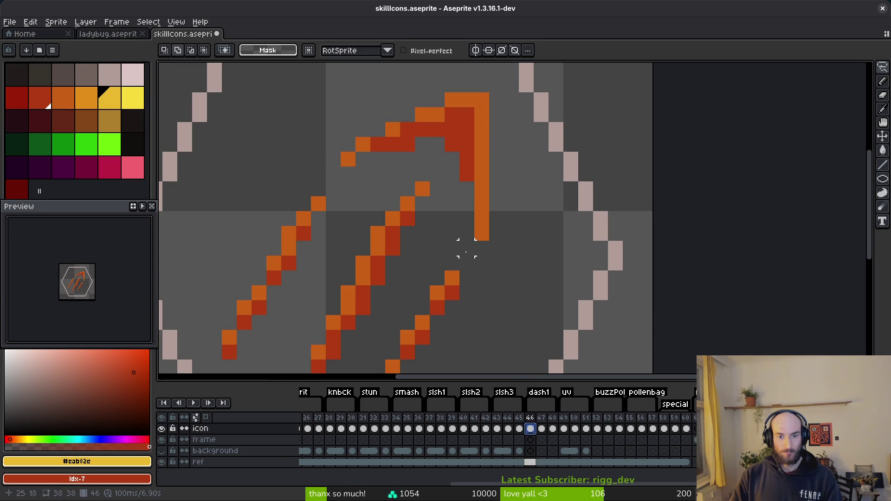
key("i")
left_click(485, 116)
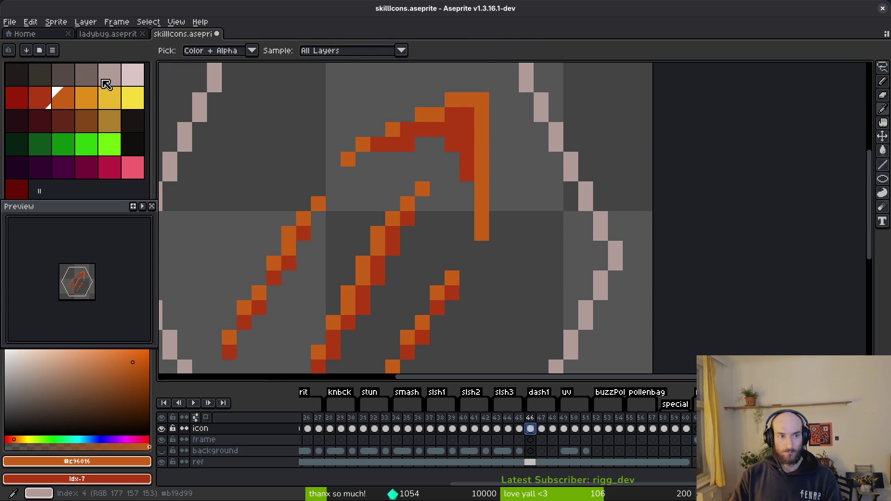
right_click(112, 80)
key("shift+r")
left_click(318, 88)
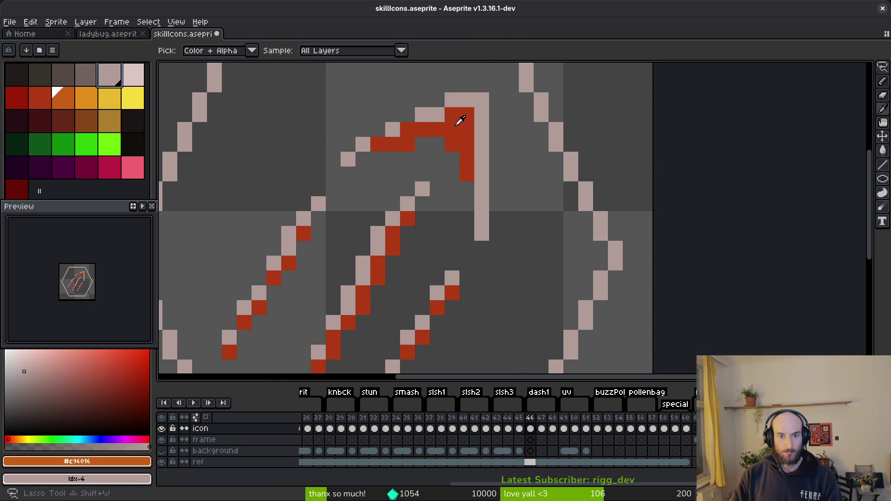
left_click(461, 119)
right_click(92, 80)
key("shift+r")
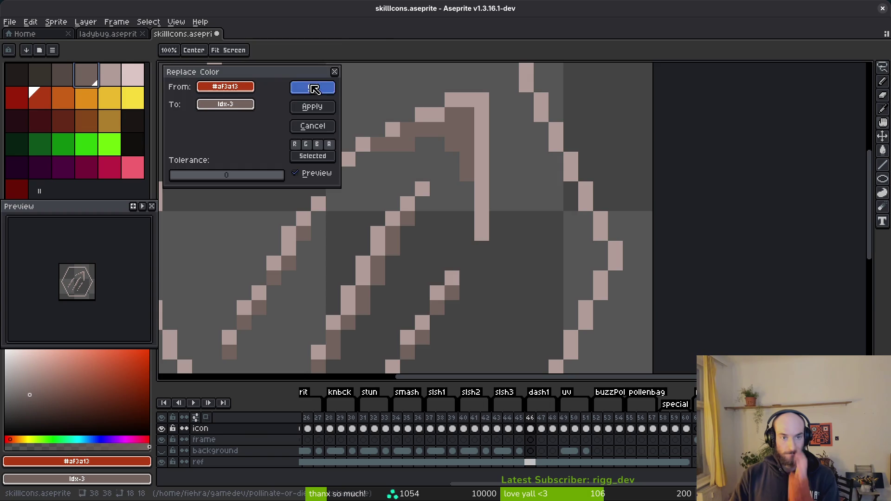
left_click(313, 88)
Save the sprite file with Ctrl+S
key("shift+w")
scroll(493, 242, "down", 4)
key("ctrl+s")
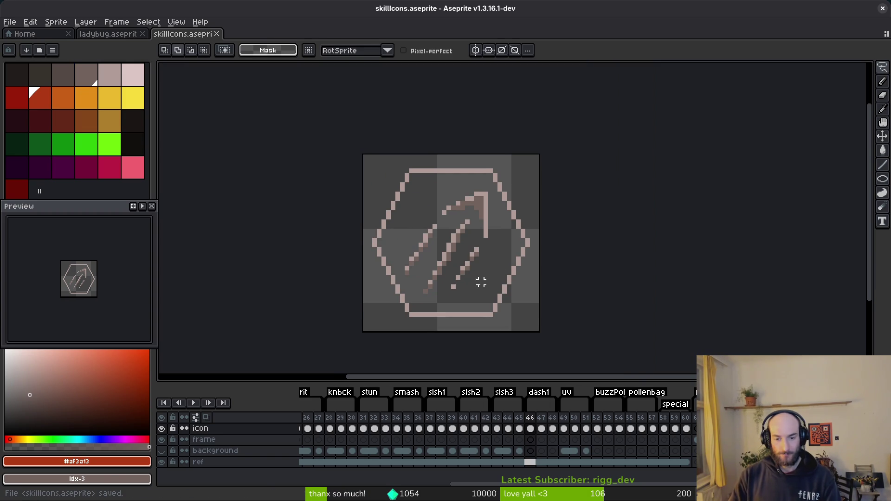
Select the three dash1 frames, hide the hexagon reference layer, and start a sprite sheet export
left_click(552, 428, "shift")
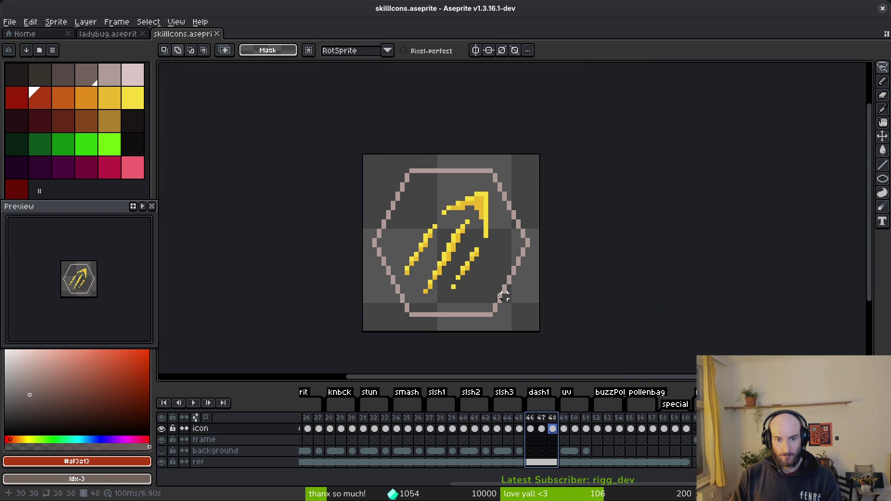
left_click(161, 462)
key("ctrl+e")
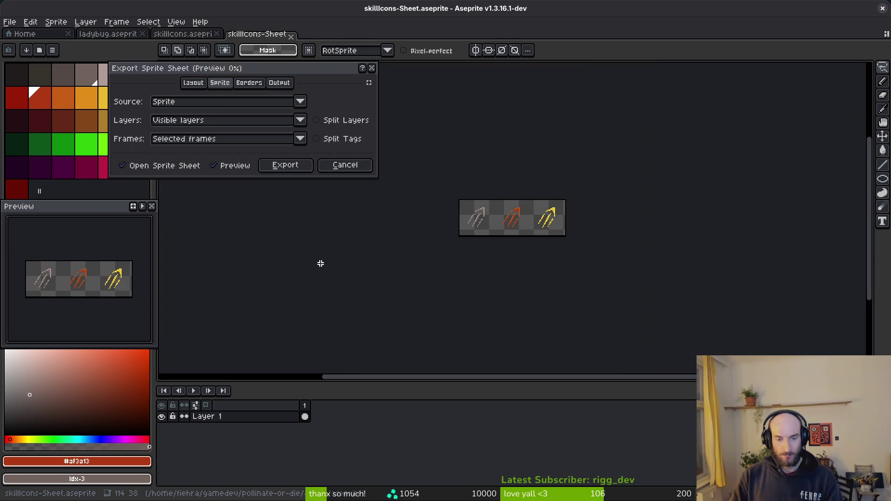
left_click(304, 165)
Export the sheet to art/skills/dash1.png, overwriting the existing file
key("ctrl+alt+shift+s")
left_click(210, 47)
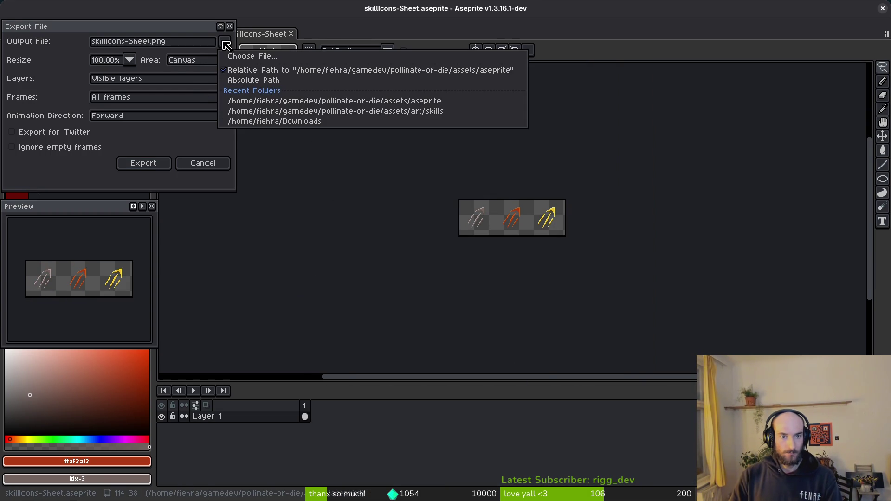
left_click(265, 56)
left_click(49, 41)
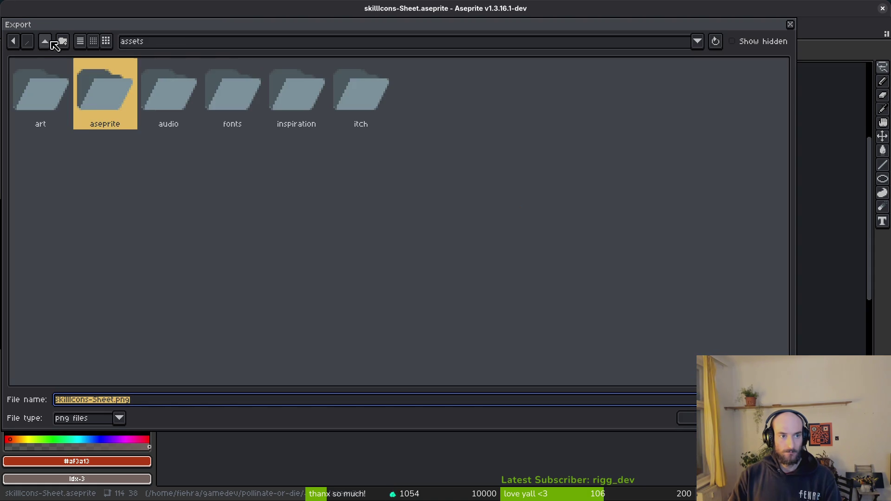
double_click(56, 92)
double_click(51, 175)
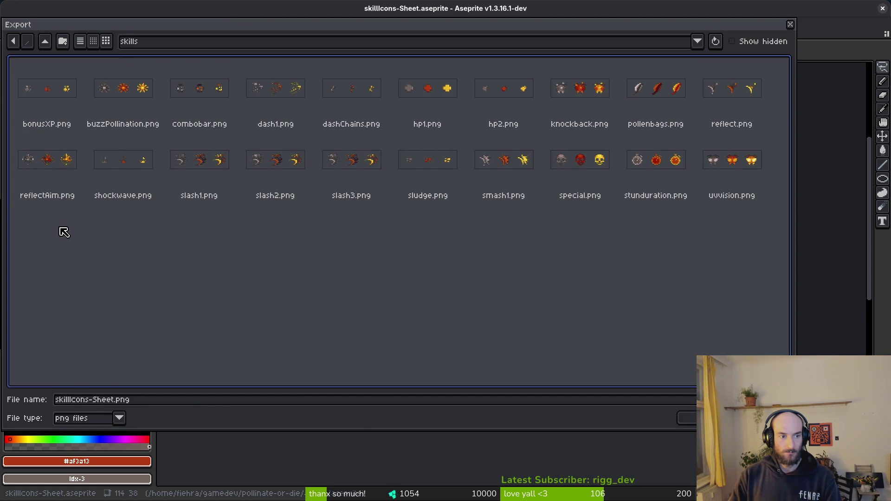
left_click(295, 97)
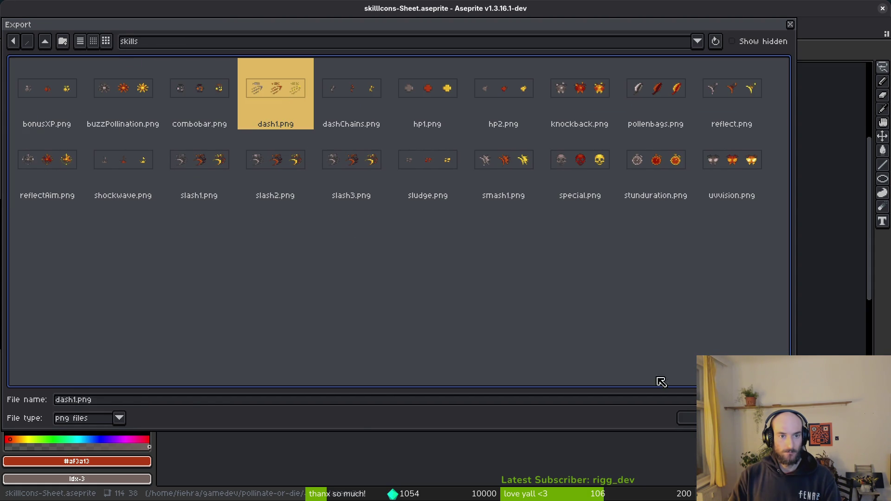
left_click(689, 418)
left_click(378, 278)
left_click(155, 165)
left_click(291, 33)
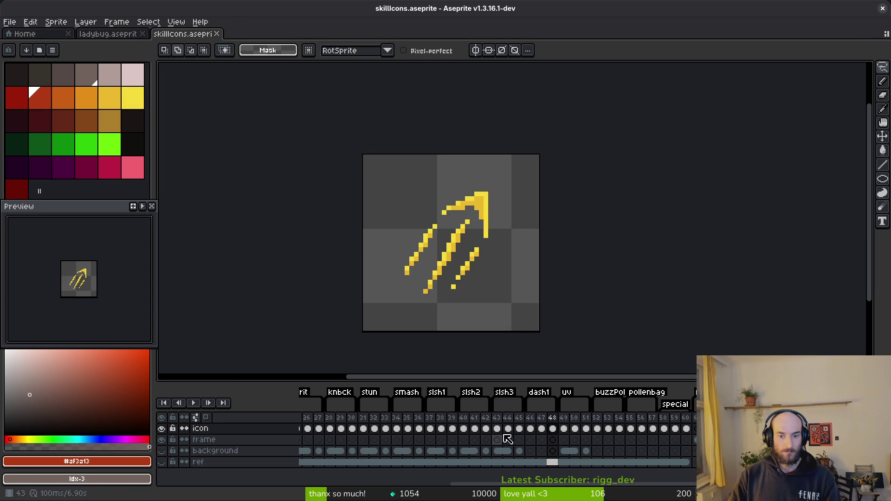
Export the slsh1 icon frames as a sprite sheet too
left_click_drag(435, 432, 452, 428)
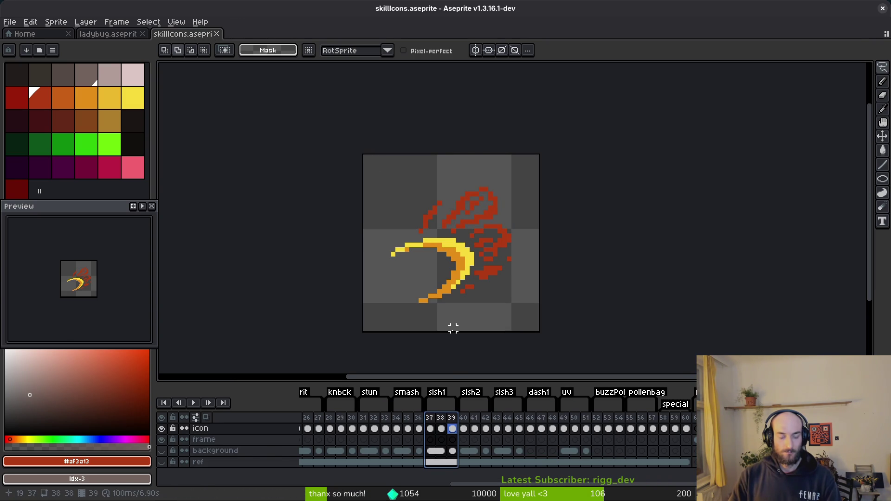
key("ctrl+e")
left_click(294, 165)
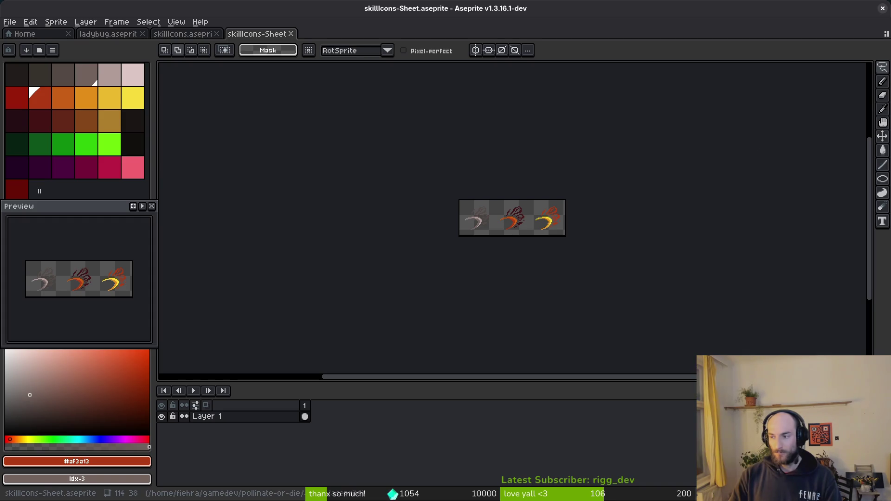
key("alt+Tab")
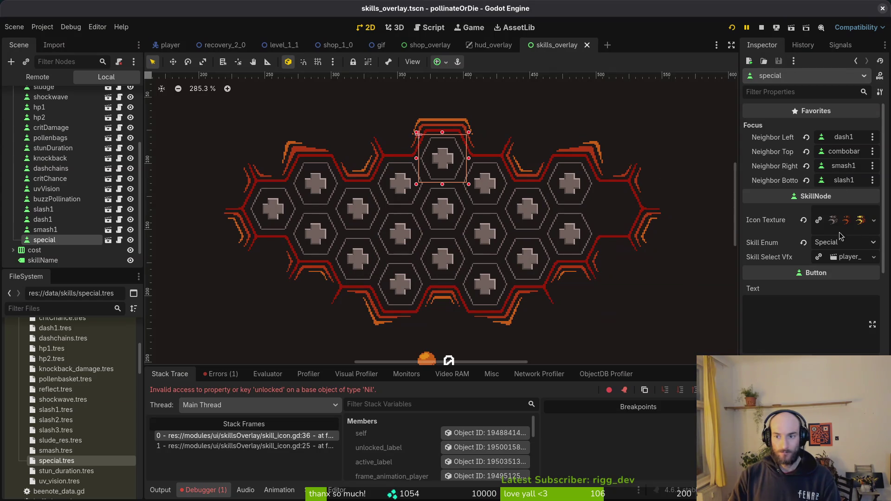
Clear the special node's Icon Texture, quick-load special.png, and save the skills overlay
left_click(803, 220)
left_click(833, 212)
left_click(811, 350)
key("Escape")
left_click(853, 214)
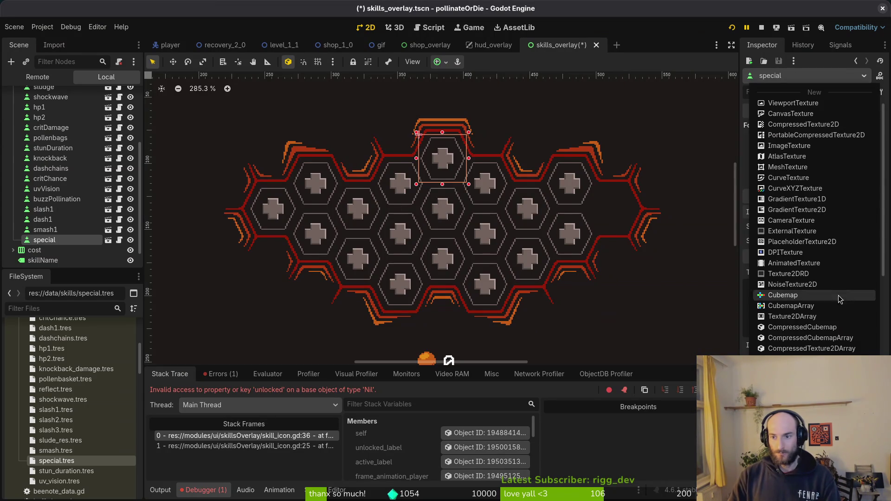
left_click(812, 339)
type("specia")
key("Return")
key("ctrl+s")
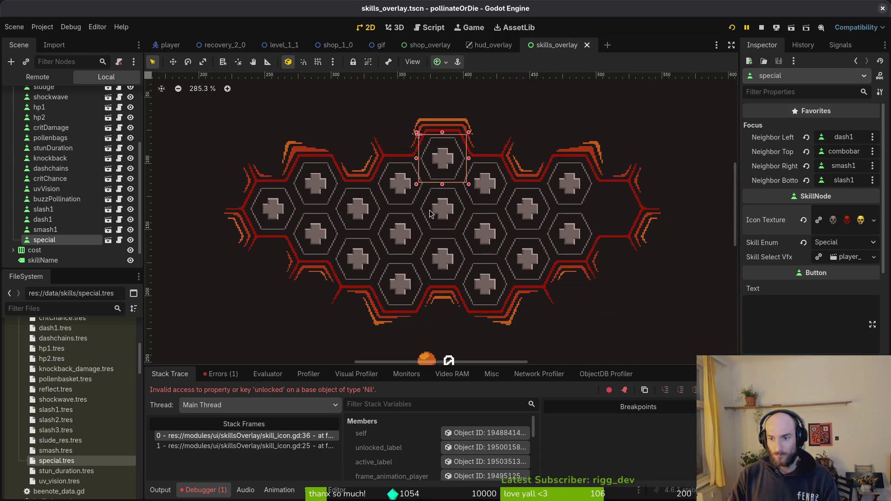
Select the dash1 node for comparison, then stop and rerun the game
left_click(60, 221)
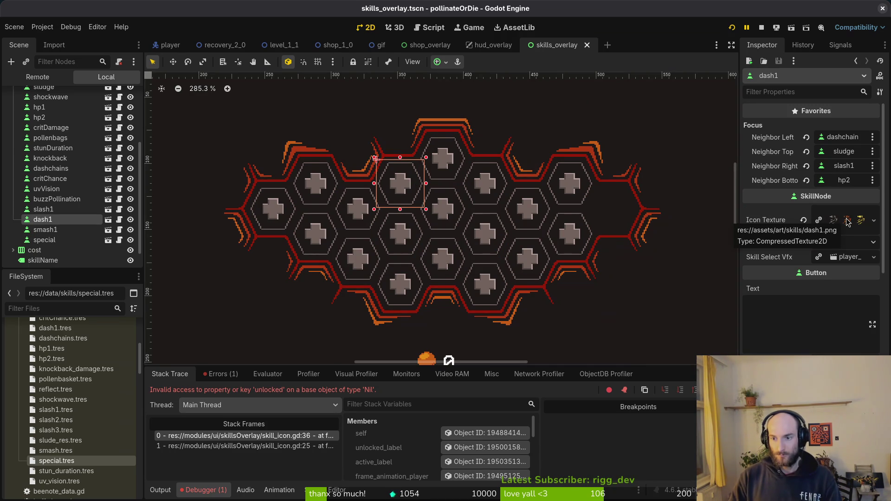
left_click(761, 28)
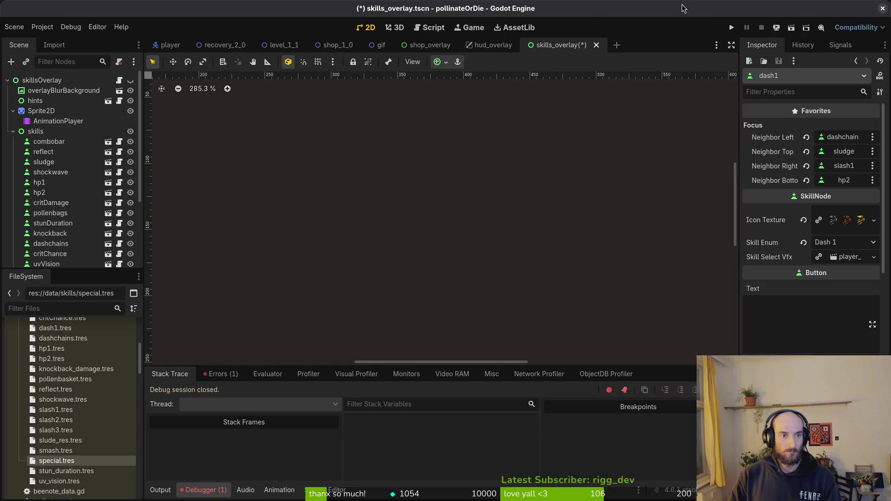
left_click(731, 27)
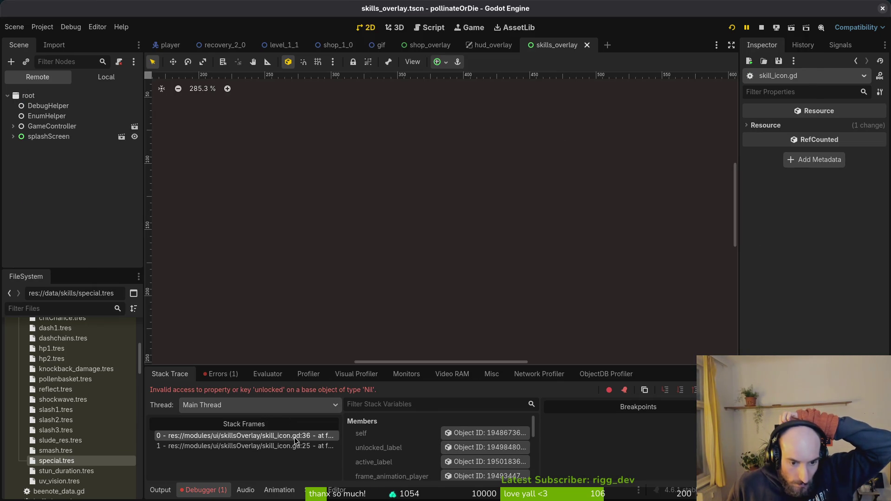
Set the Skill Cost in special.tres to 800 and save
left_click(64, 463)
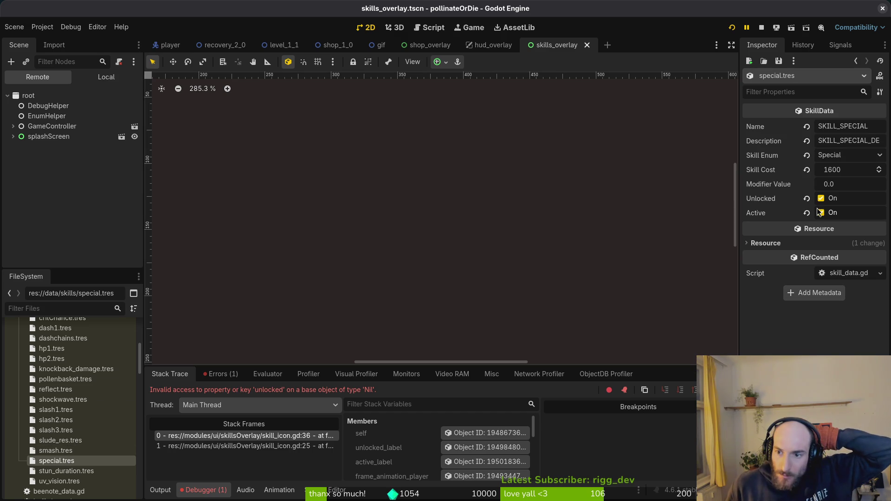
left_click(849, 171)
type("800")
key("Return")
key("ctrl+s")
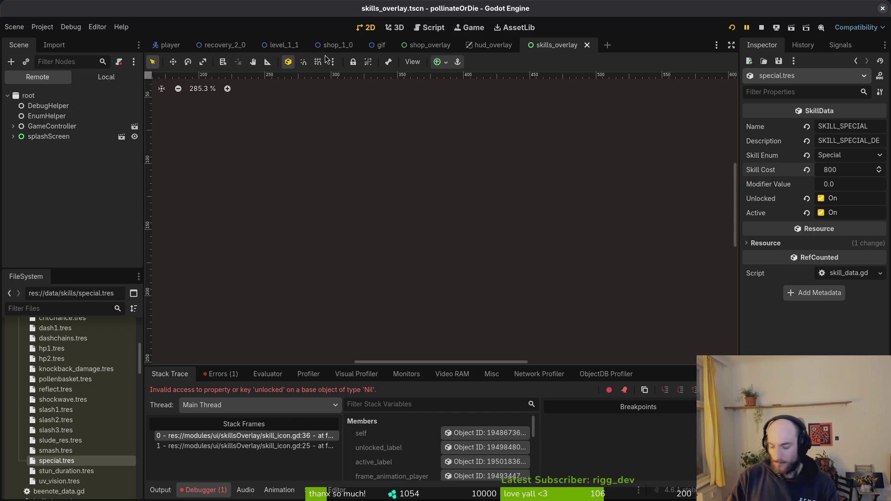
Quick-open the game.controller scene, view its local node tree, then return to skills_overlay
key("ctrl+shift+o")
type("gamecontrol")
key("Return")
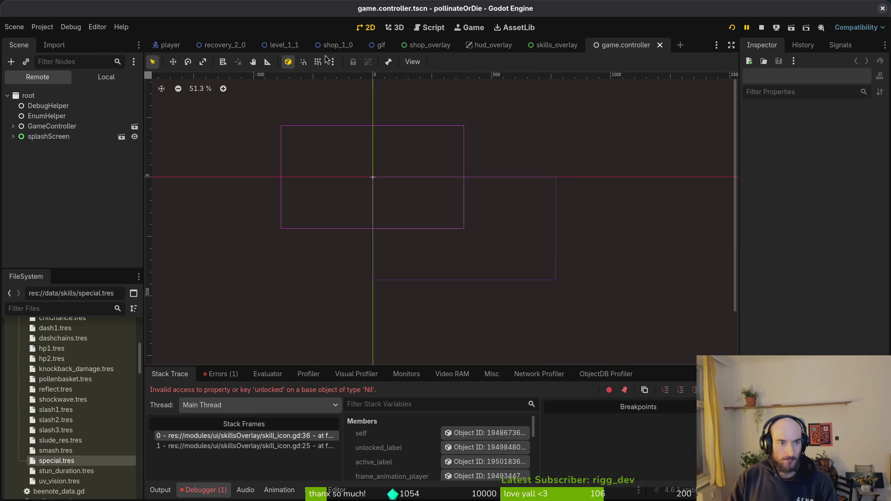
left_click(77, 77)
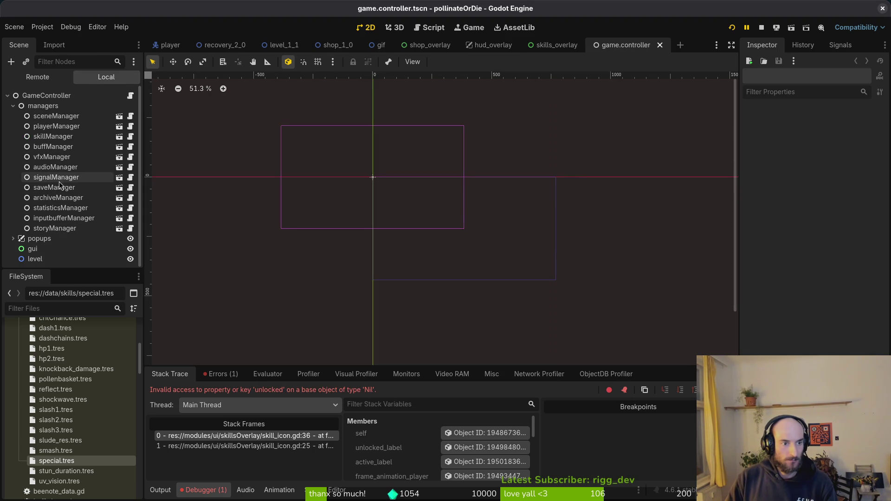
key("ctrl+shift+o")
type("skills_overlay")
key("Return")
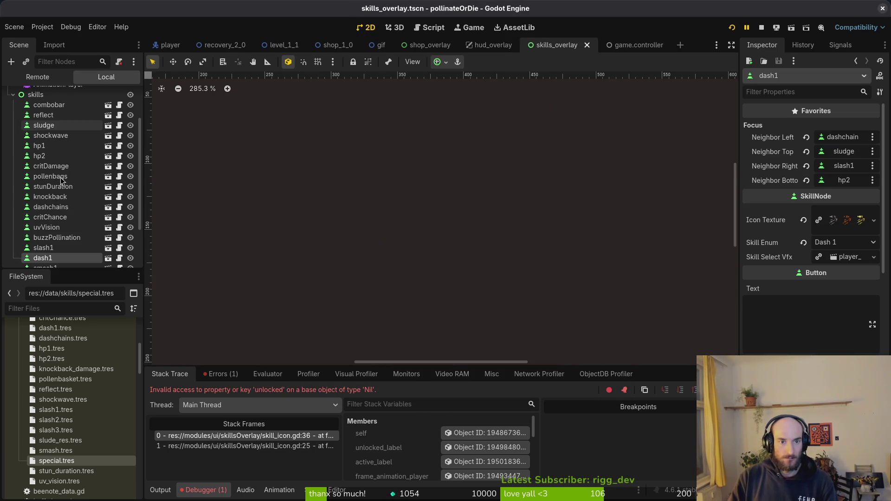
Quick-open the skill.manager scene listing 20 skill templates and stop the game
key("ctrl+shift+o")
type("skillmanager")
key("Return")
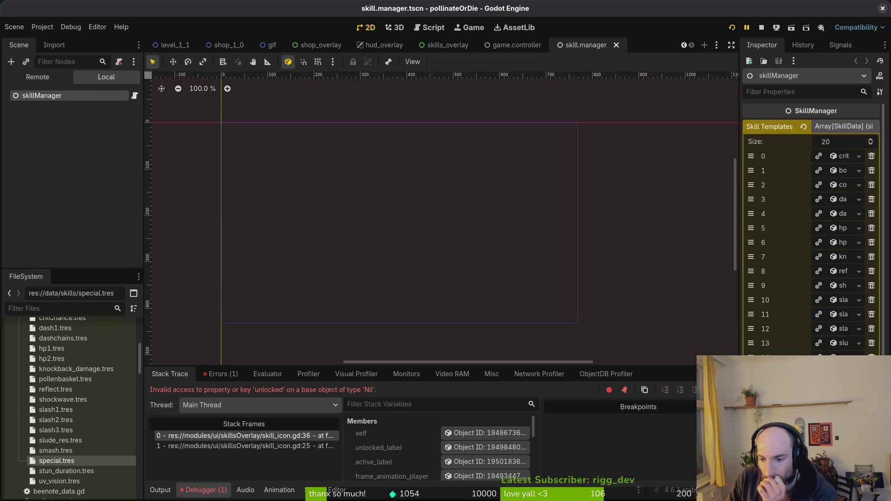
left_click(761, 29)
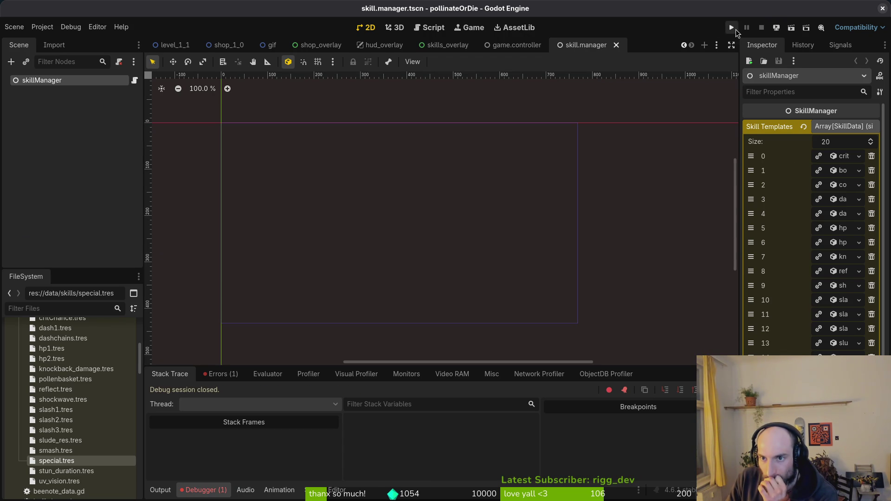
Rerun the game and open the project's user data folder
scroll(844, 297, "down", 5)
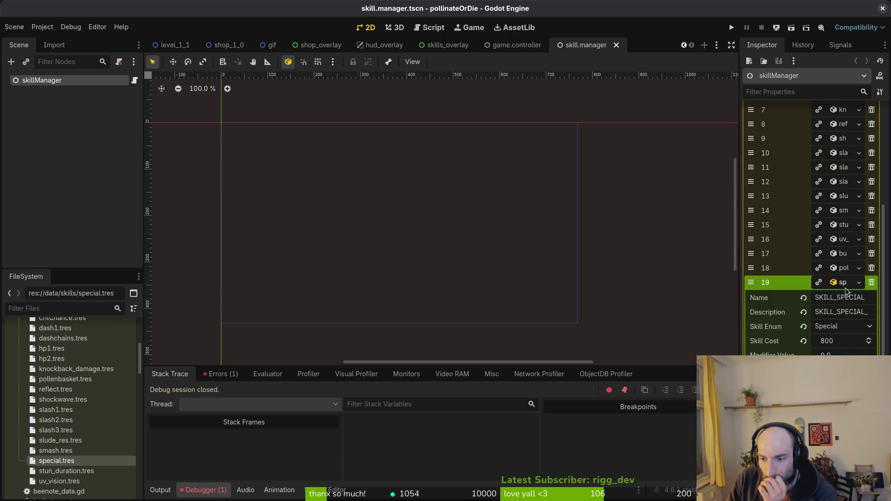
key("F5")
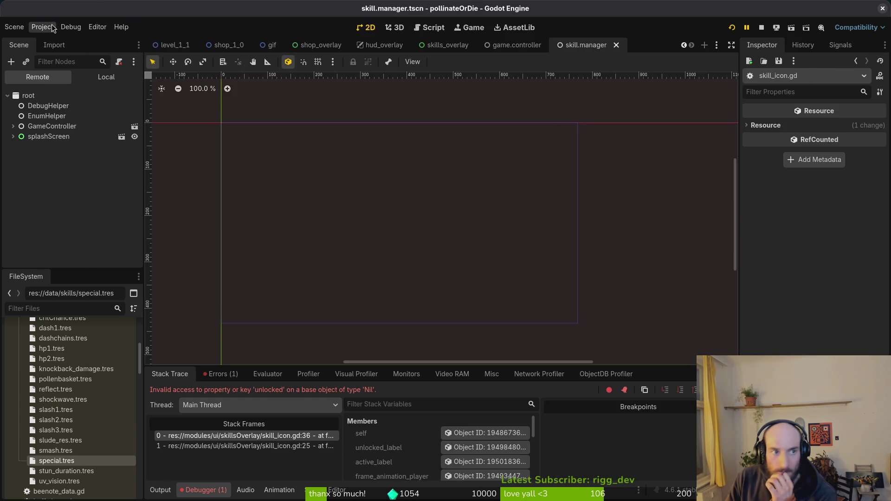
left_click(42, 27)
left_click(342, 196)
Delete the logs and shader_cache folders from user data and close the file manager
key("ctrl+a")
key("Delete")
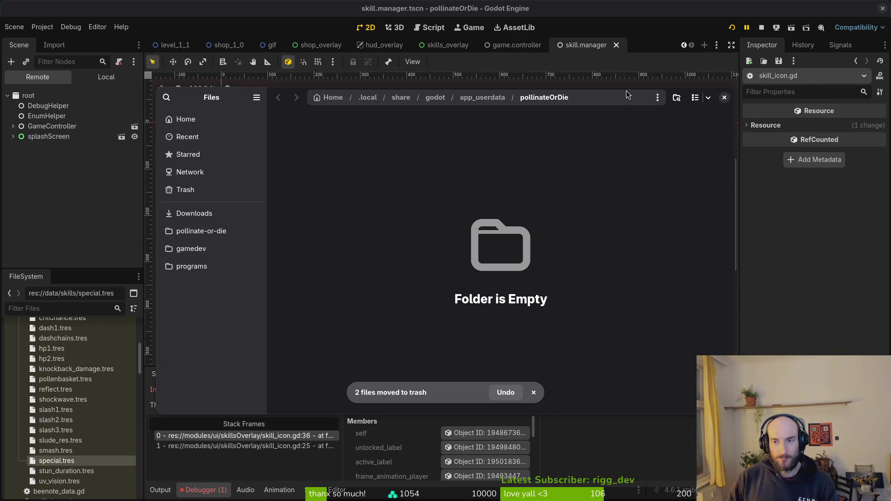
left_click(724, 97)
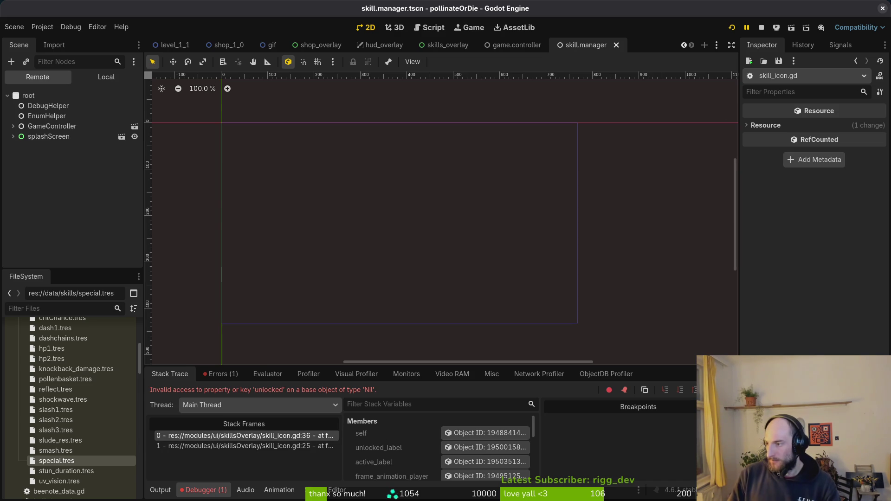
key("alt+Tab")
key("space")
Search Neovim's project files for 'skio', then cycle through the other open windows
key("f")
key("f")
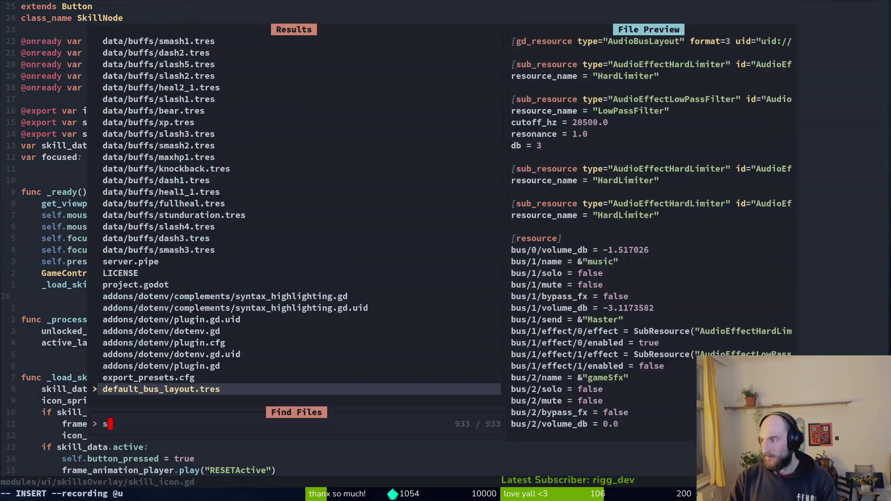
type("skioi")
key("Escape")
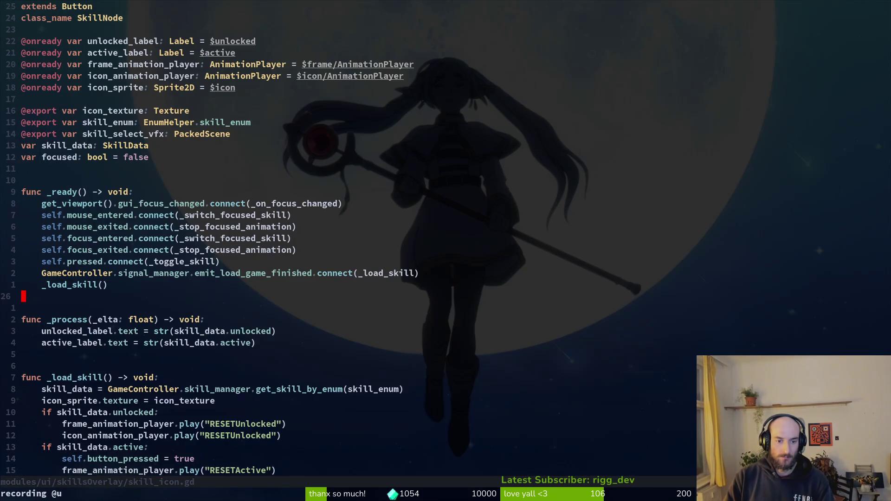
key("alt+Tab")
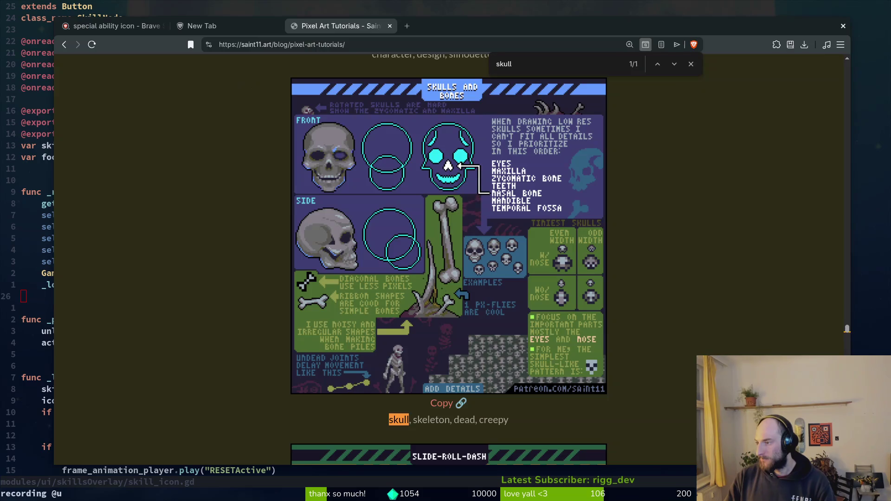
key("ctrl+t")
key("alt+Tab")
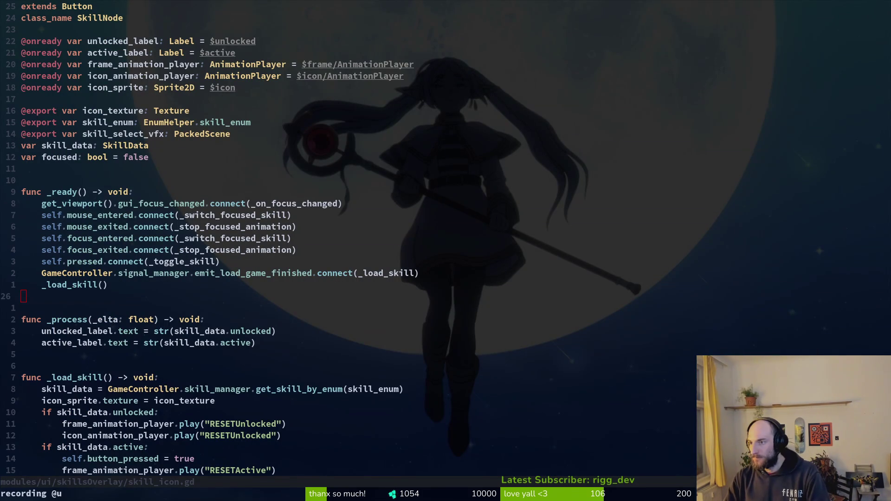
key("alt+Tab")
key("alt+Tab")
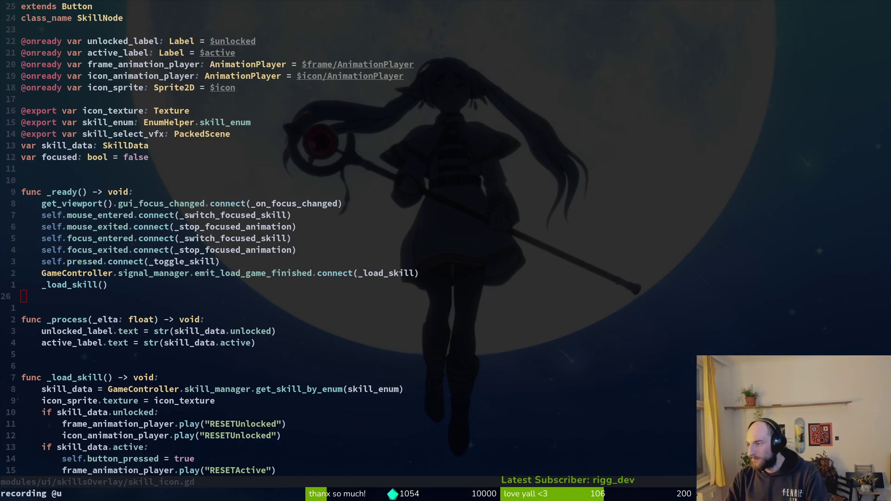
key("alt+Tab")
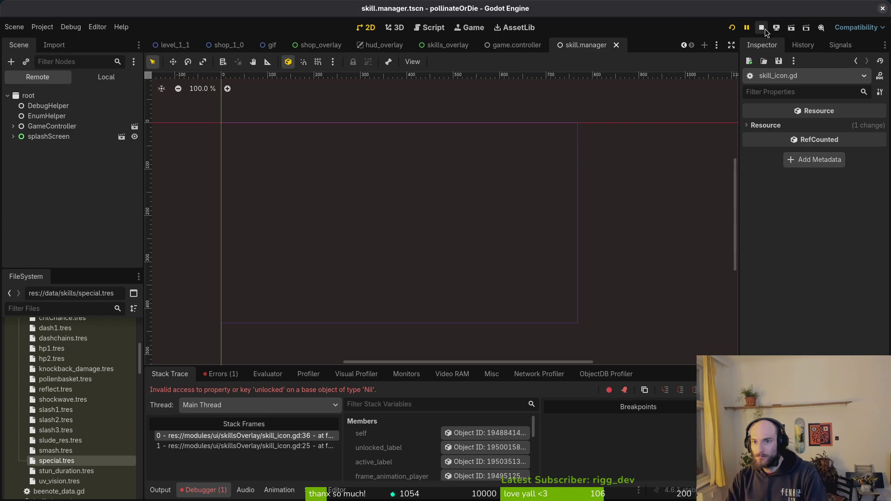
Stop the crashed game's debug session and move down to skill_icon.gd's skill_data.active check
left_click(762, 28)
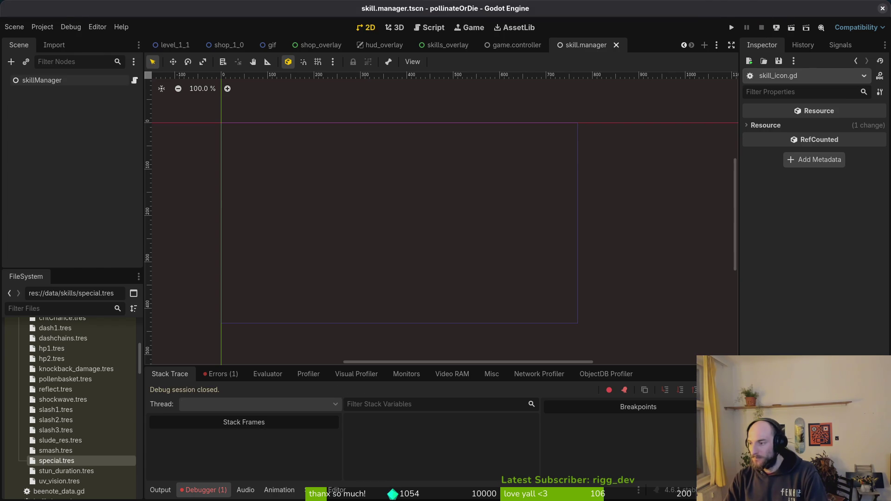
key("alt+Tab")
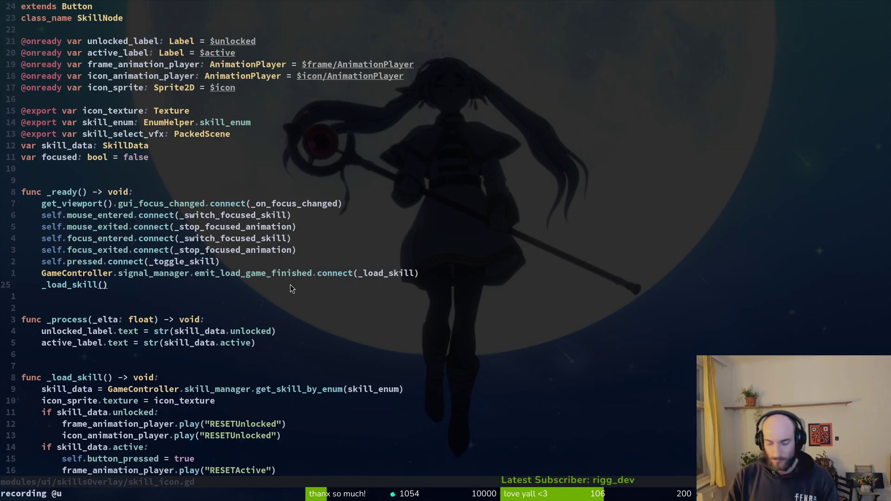
key("1")
key("4")
key("j")
key("dollar")
Highlight the 'if skill_data.unlocked:' line, then return to Godot
key("k")
key("k")
key("k")
key("shift+v")
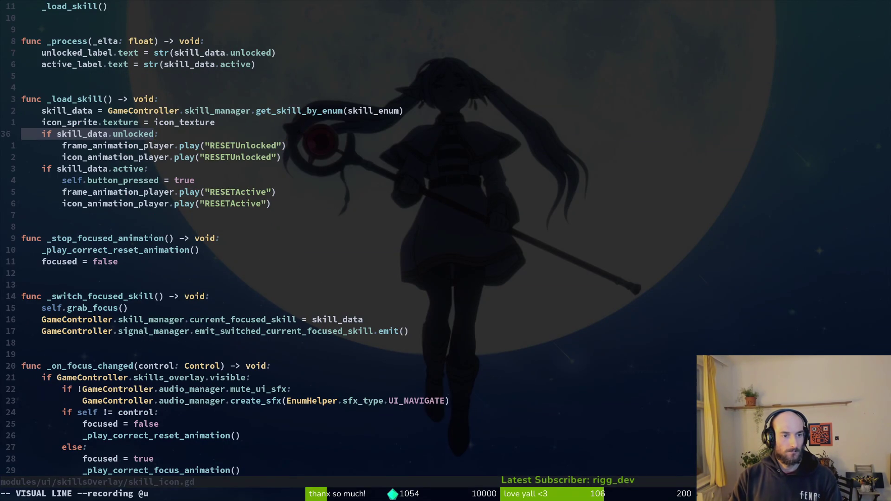
key("Escape")
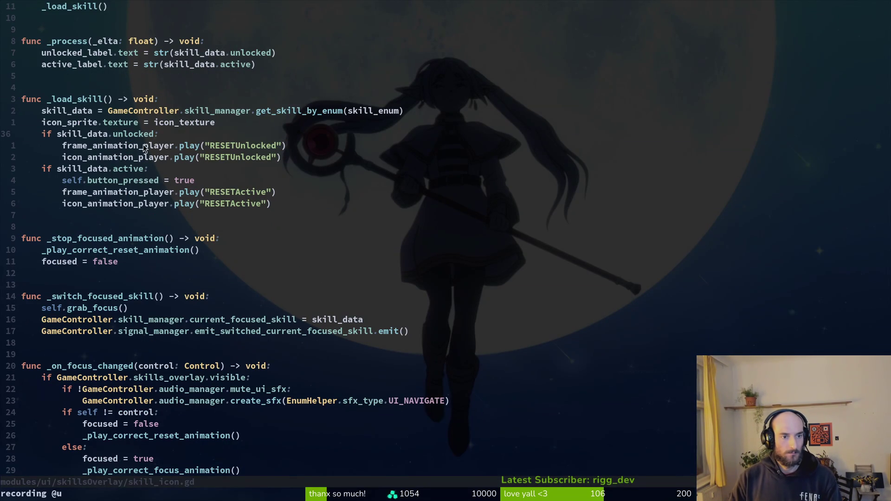
scroll(144, 178, "up", 4)
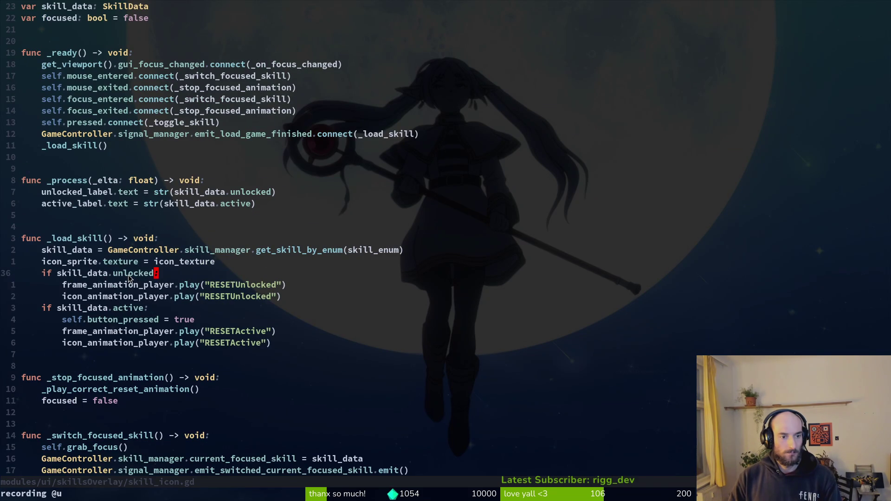
scroll(128, 275, "up", 4)
key("alt+Tab")
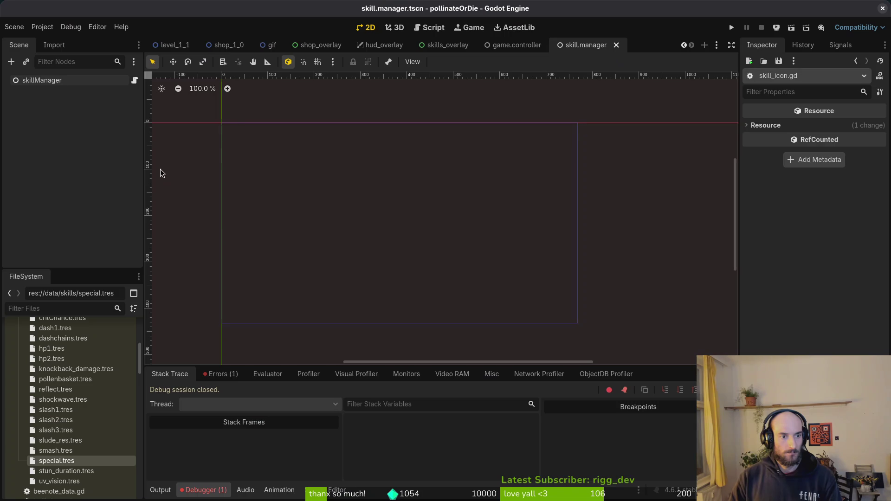
Show the run's error, then inspect the special node's Skill Enum choices in skills_overlay
left_click(222, 374)
mouse_move(291, 412)
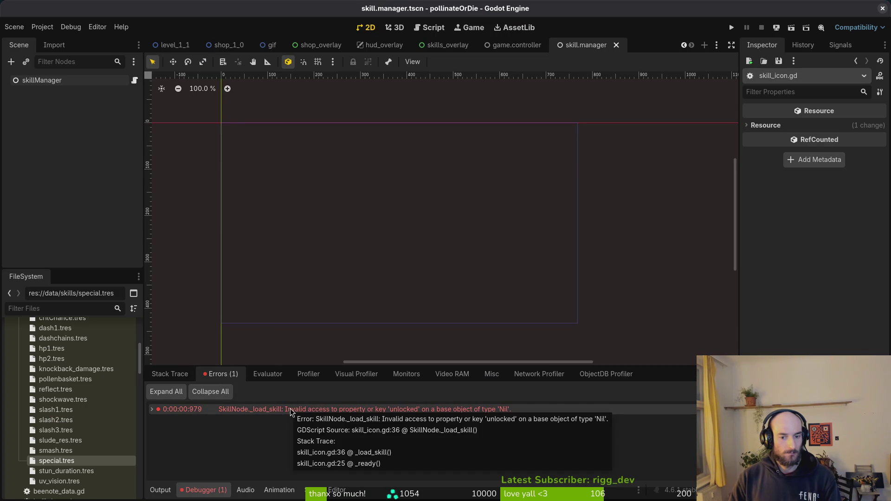
left_click(444, 46)
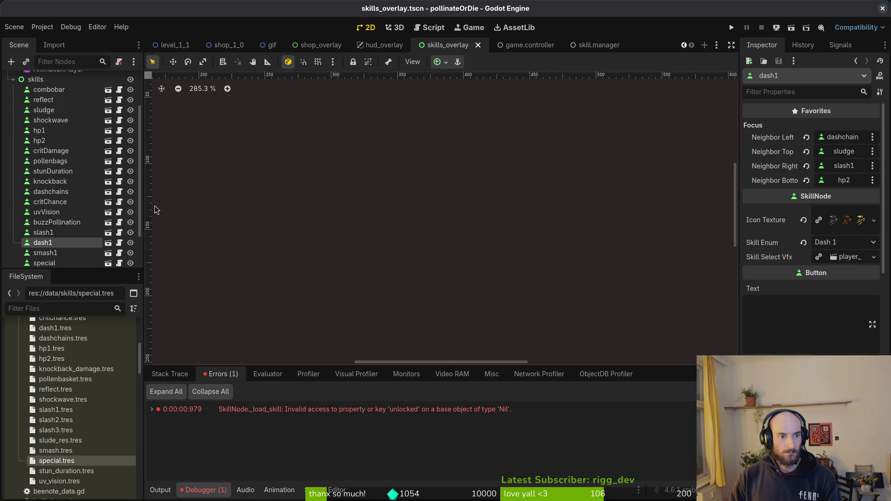
scroll(69, 195, "down", 2)
double_click(46, 217)
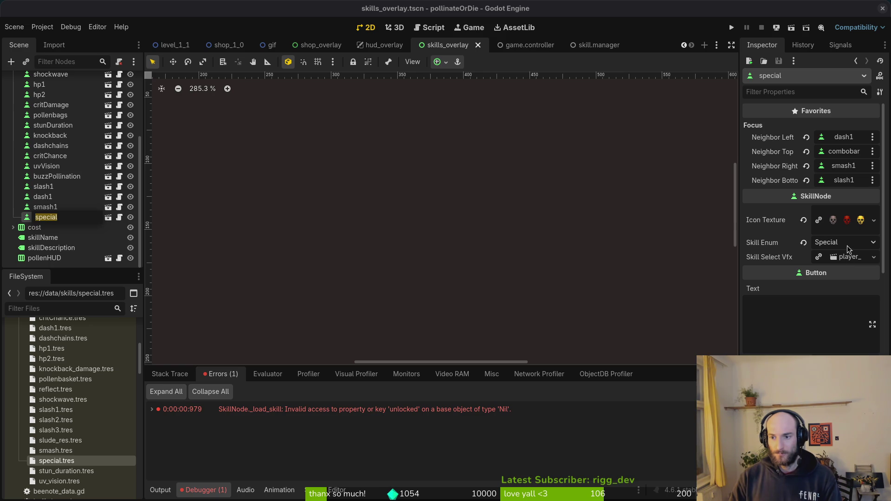
left_click(855, 244)
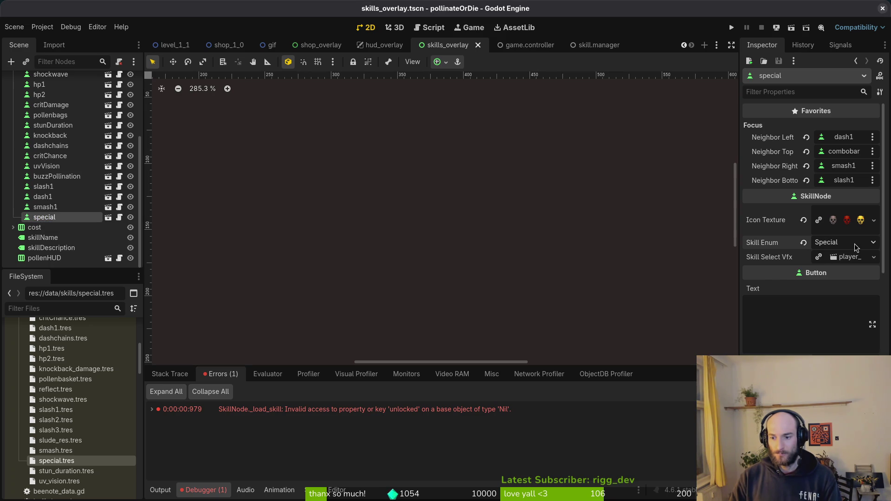
Inspect smash1, special, dash1, slash1, buzzPollination, uvVision, dashchains and critChance nodes' settings
left_click(47, 208)
left_click(63, 219)
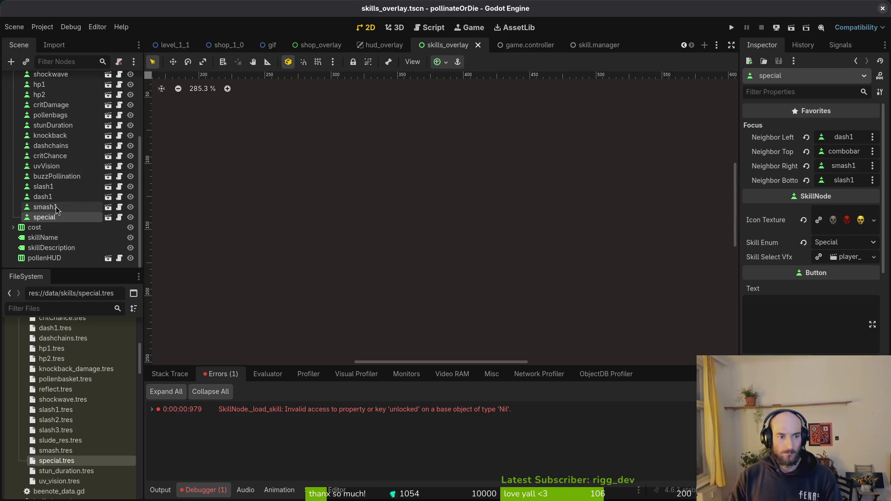
left_click(61, 208)
left_click(65, 197)
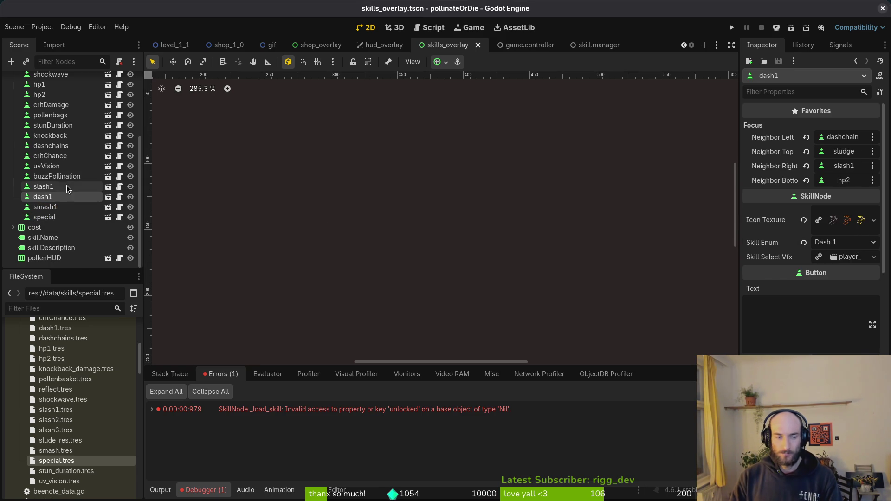
left_click(62, 186)
left_click(60, 176)
left_click(60, 166)
left_click(61, 148)
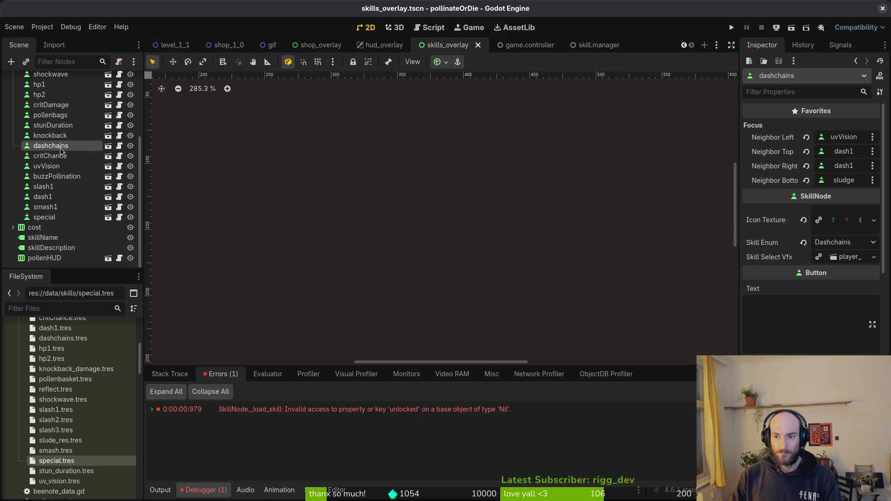
left_click(63, 155)
left_click(58, 146)
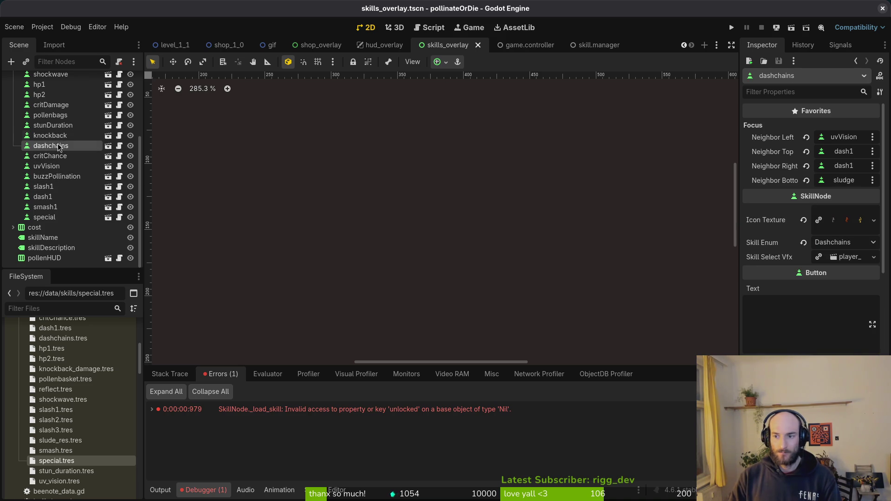
left_click(51, 166)
left_click(824, 228)
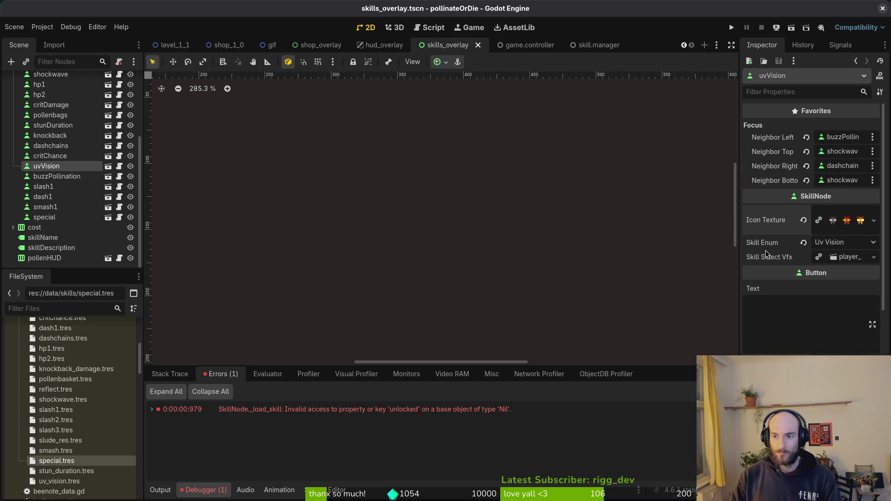
Inspect the hp1, hp2, pollenbags and knockback nodes, then save the skills_overlay scene
scroll(56, 139, "up", 2)
left_click(53, 132)
left_click(46, 142)
left_click(50, 162)
left_click(50, 183)
key("ctrl+s")
key("alt+Tab")
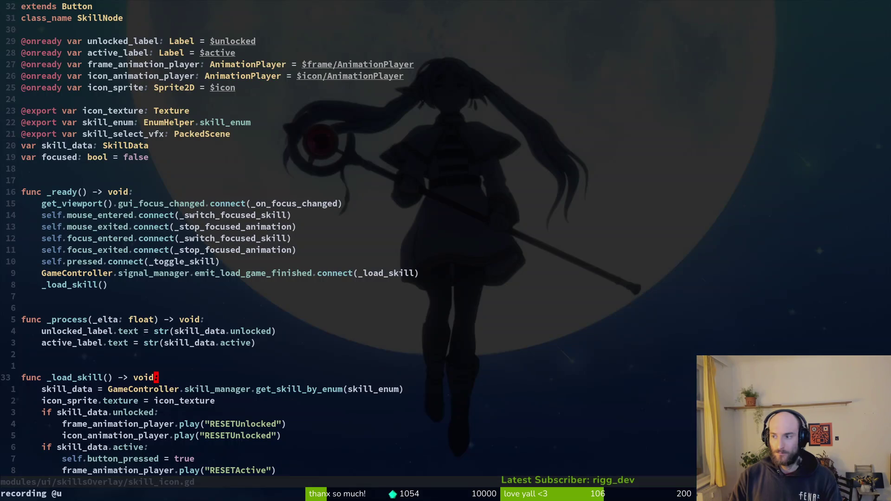
Open enum.helper.gd via find files ('enhelp') to check the skill_enum list
key("space")
key("f")
key("f")
type("enhe")
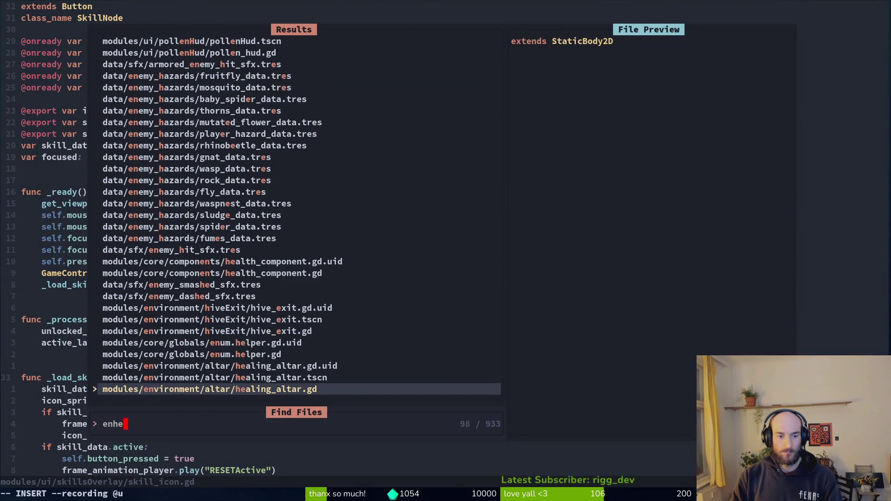
type("lp")
key("Return")
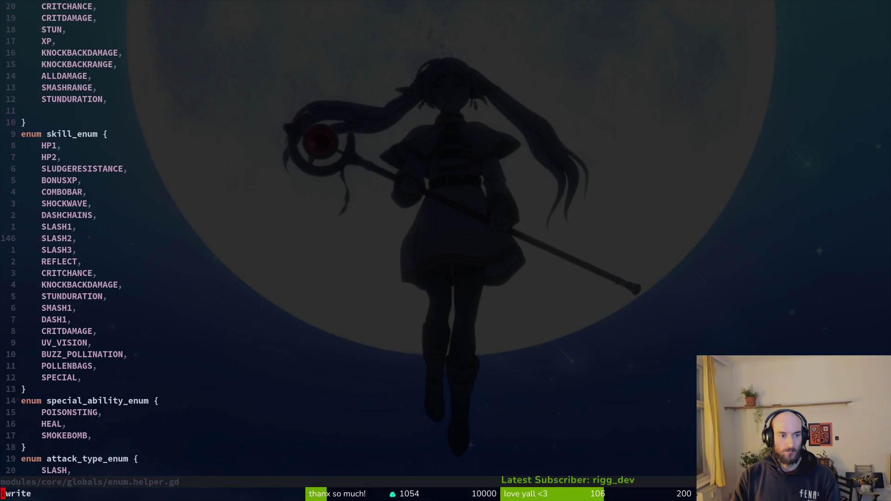
Relaunch the game with the Output log showing and select the caller frame at skill_icon.gd line 25
key("alt+Tab")
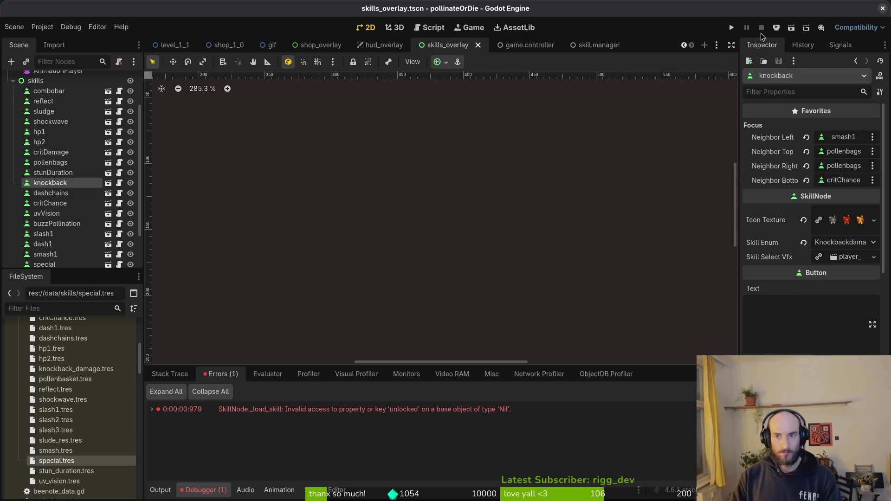
left_click(172, 490)
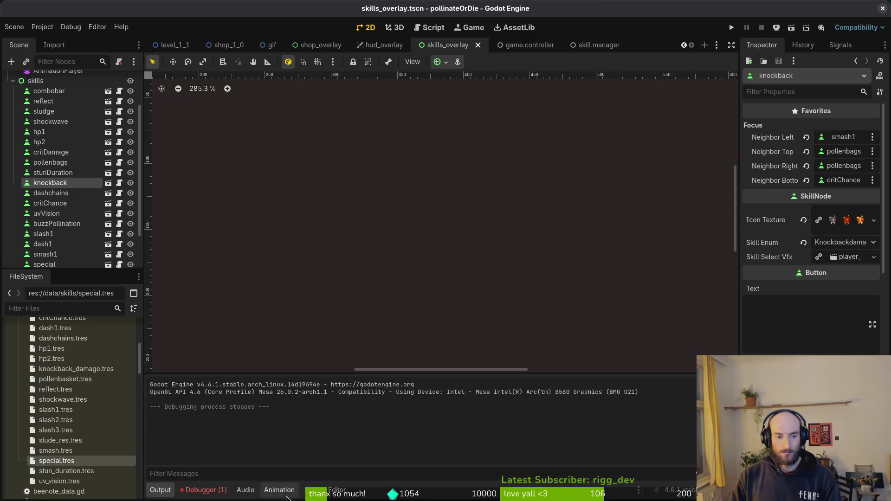
left_click(731, 28)
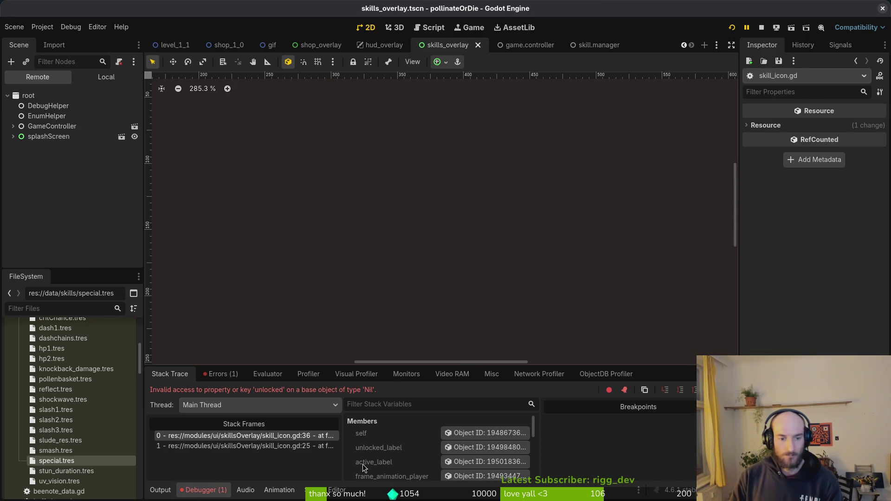
left_click(294, 446)
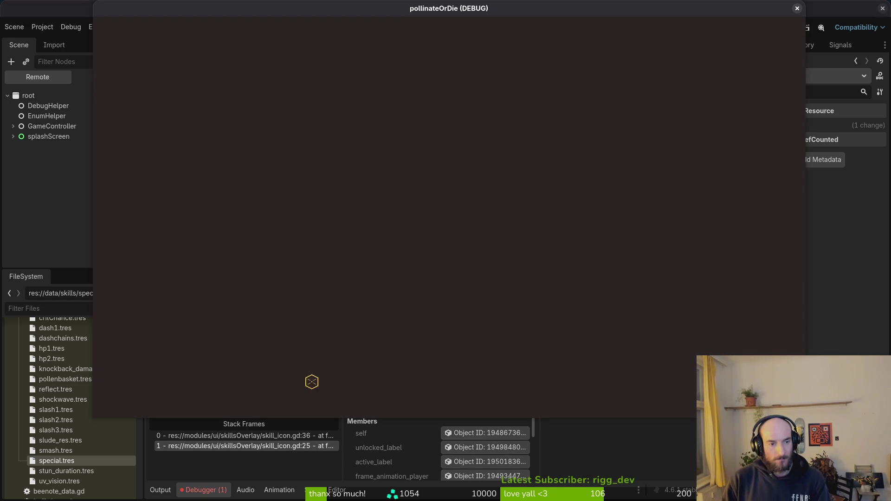
key("super+1")
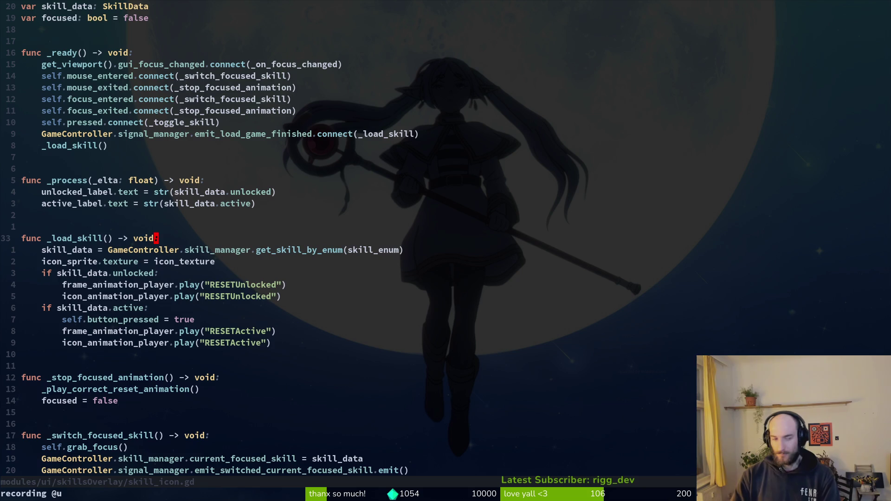
Move to the _load_skill() call line, then back down to the skill_data.unlocked check
key("8")
key("k")
key("shift+v")
key("Escape")
key("j")
key("j")
key("j")
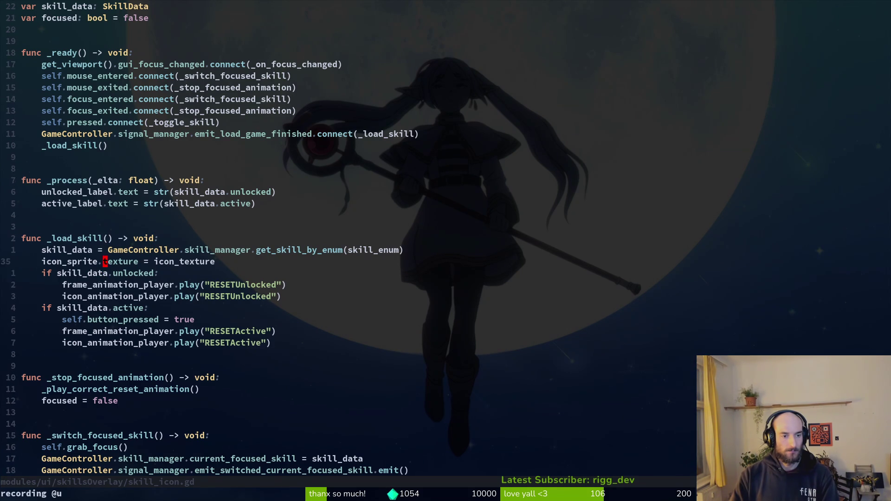
Add and remove a temporary 'prde' test line, then rerun the game and show the Local scene tree
type("Oprde")
key("Escape")
key("a")
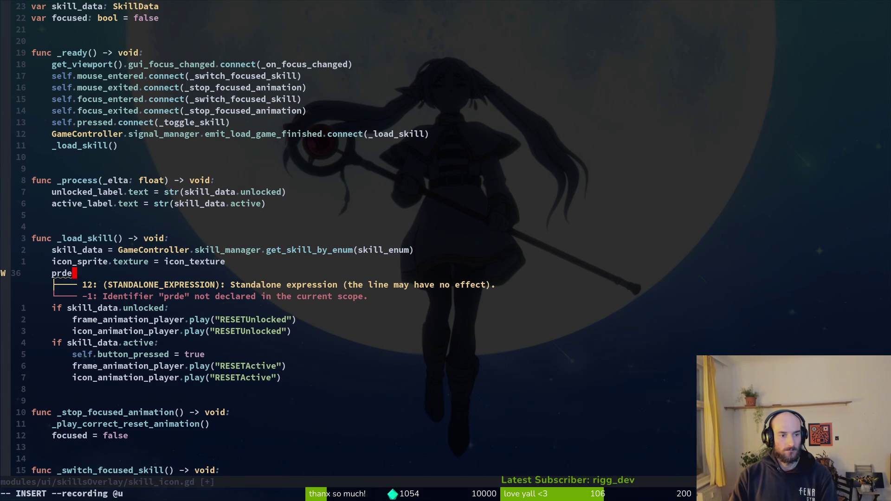
key("Escape")
key("d")
key("d")
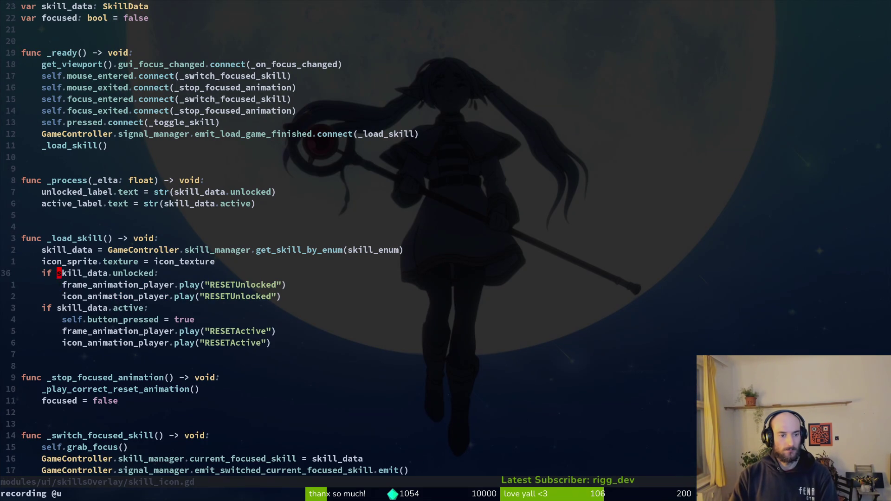
key("F5")
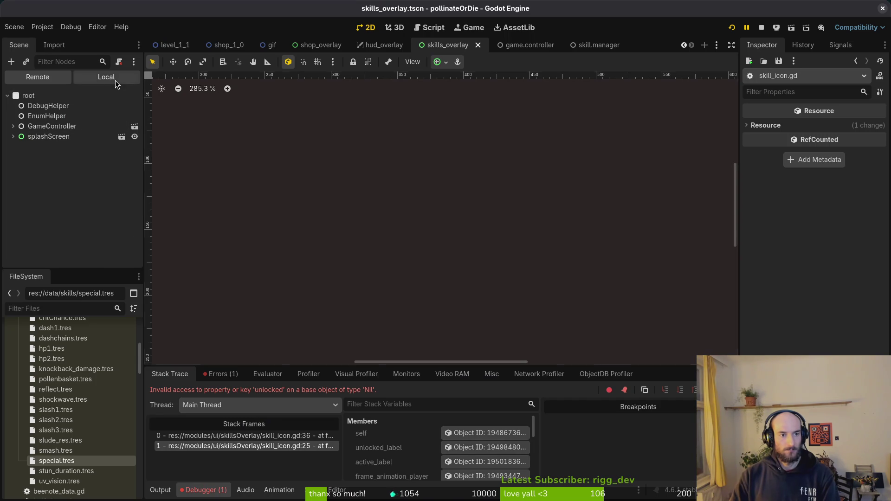
left_click(115, 80)
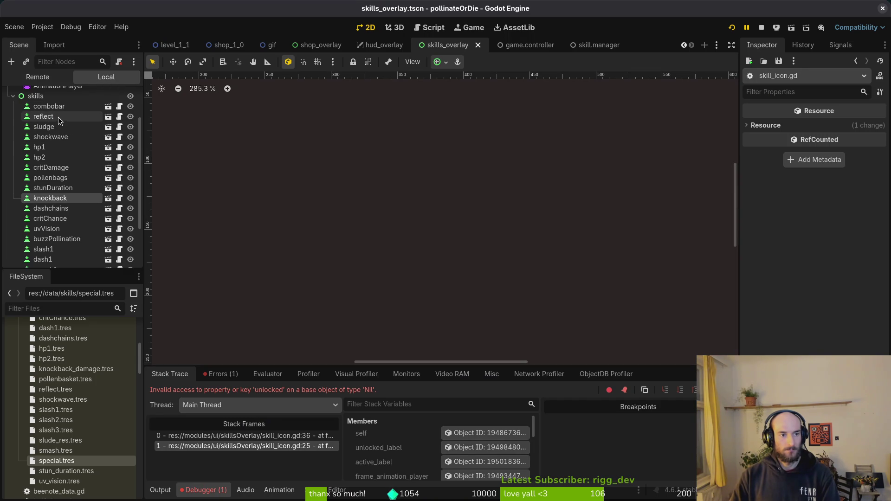
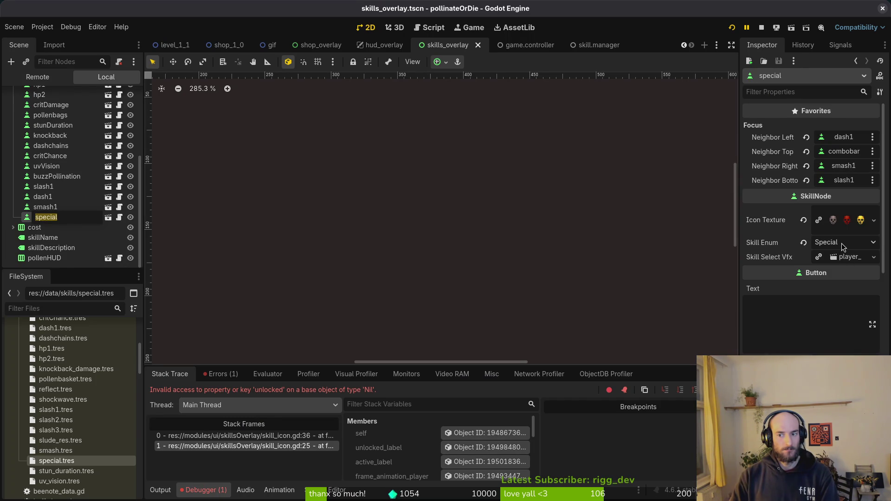
Stop the game, switch to the skill.manager scene tab, then move over to the code editor
left_click(761, 27)
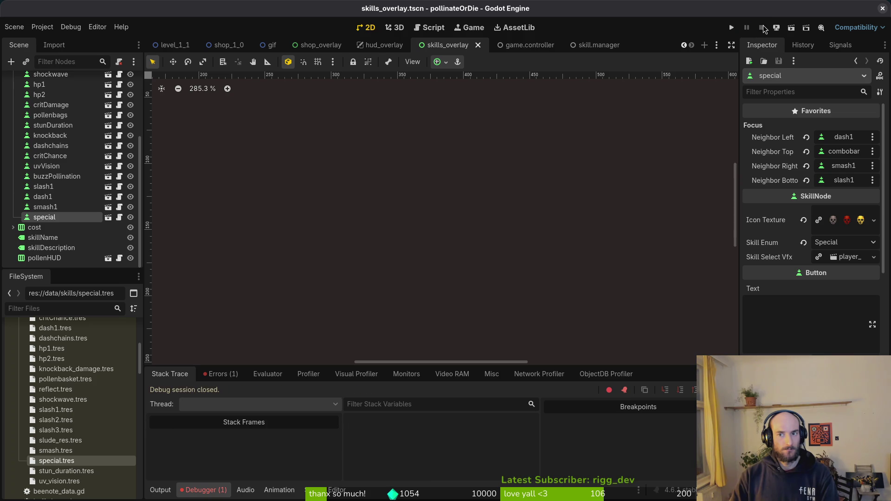
left_click(596, 48)
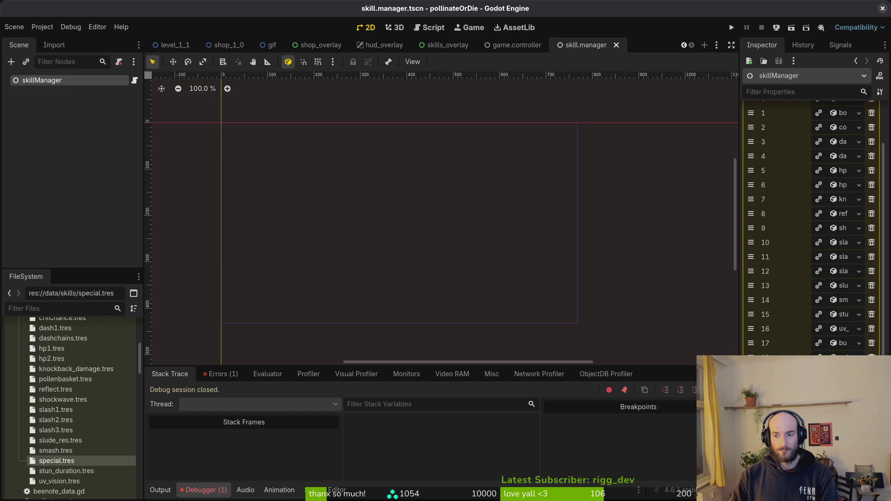
key("alt+Tab")
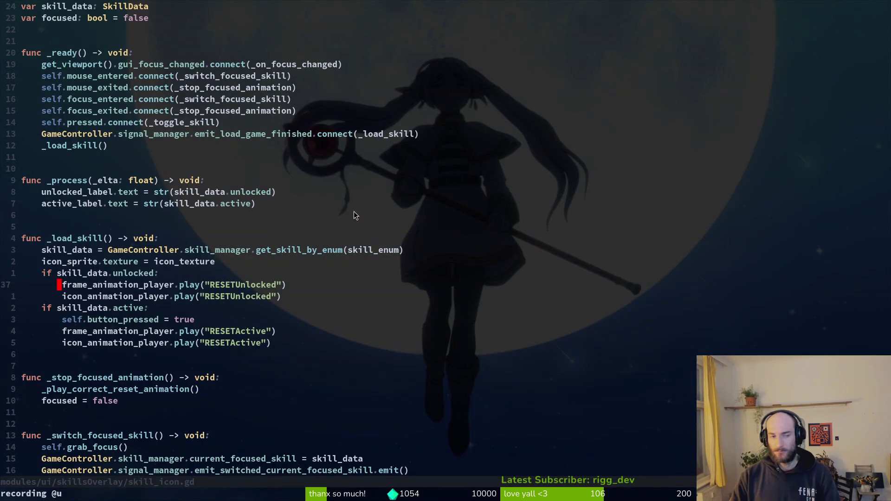
Open skill_manager.gd through a Telescope file search and scroll down to the buff cases
key("space")
type("fskillman")
key("Return")
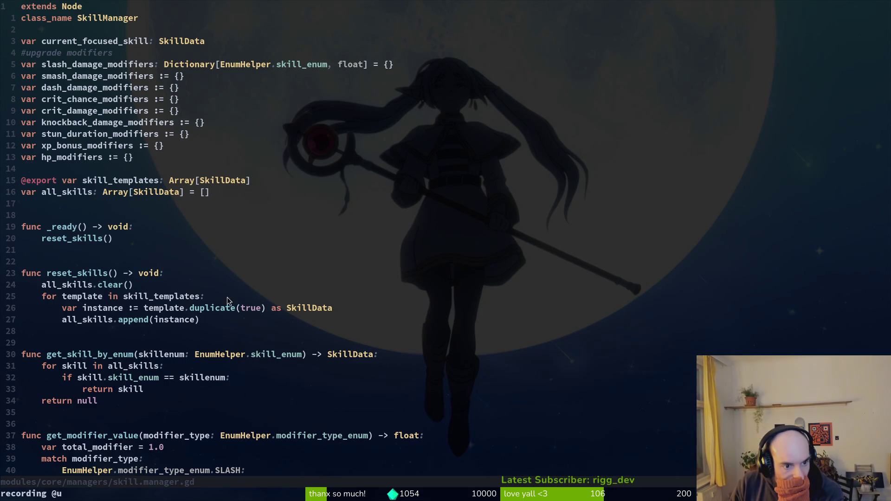
scroll(225, 297, "down", 2)
scroll(189, 302, "down", 18)
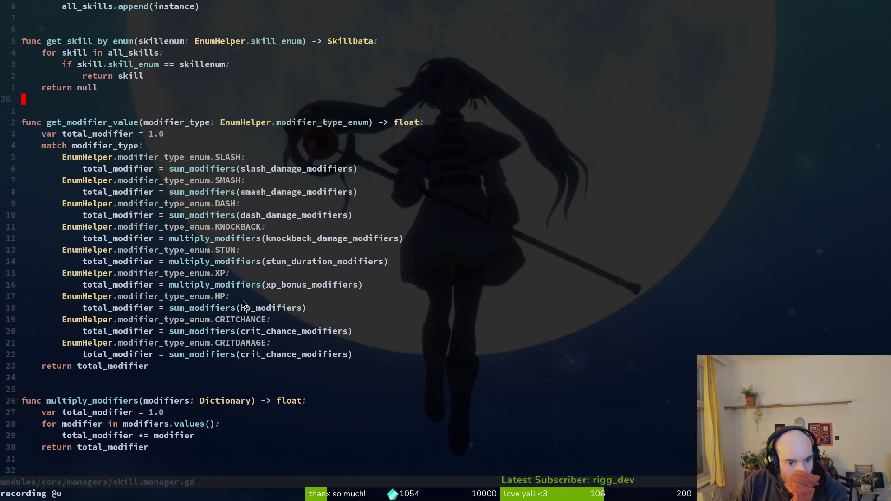
scroll(264, 301, "up", 6)
scroll(271, 295, "down", 14)
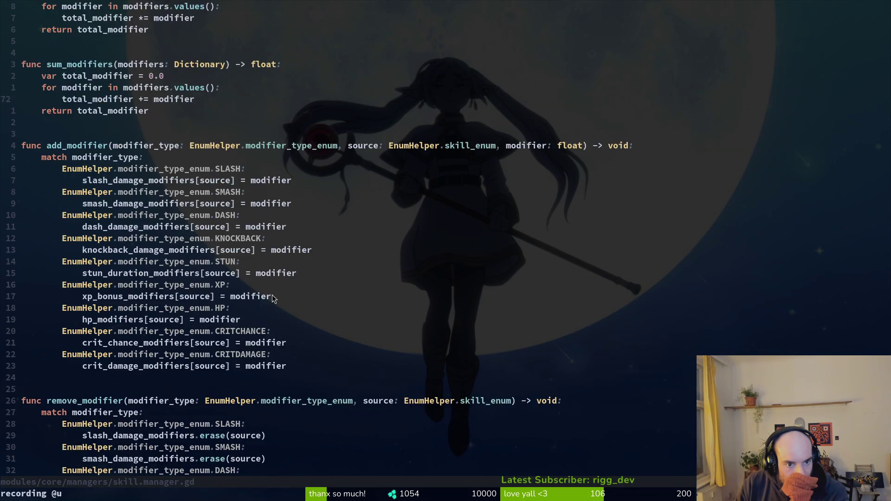
scroll(278, 289, "down", 4)
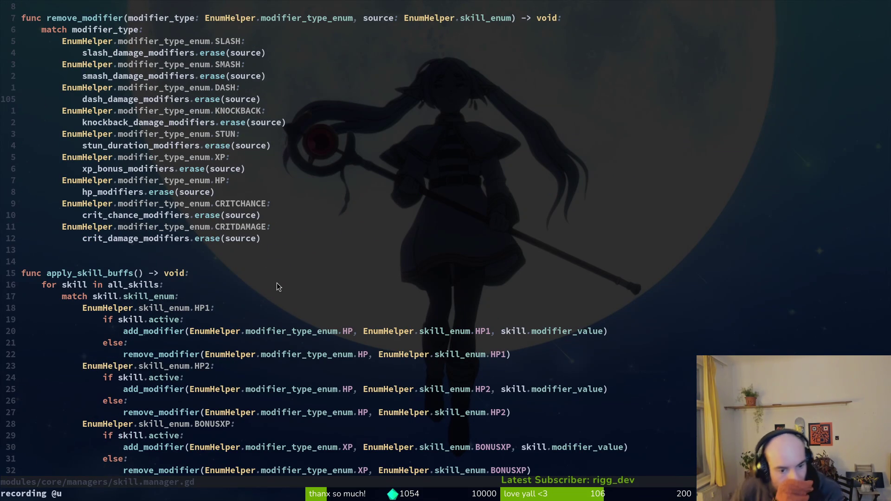
scroll(384, 323, "down", 8)
scroll(408, 286, "down", 3)
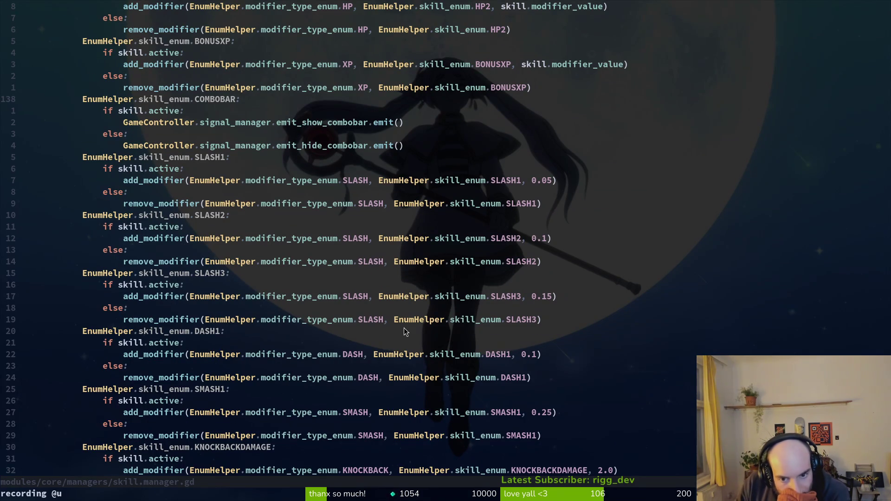
Delete the SLASH2 and SLASH3 buff cases
left_click(209, 215)
key("shift+v")
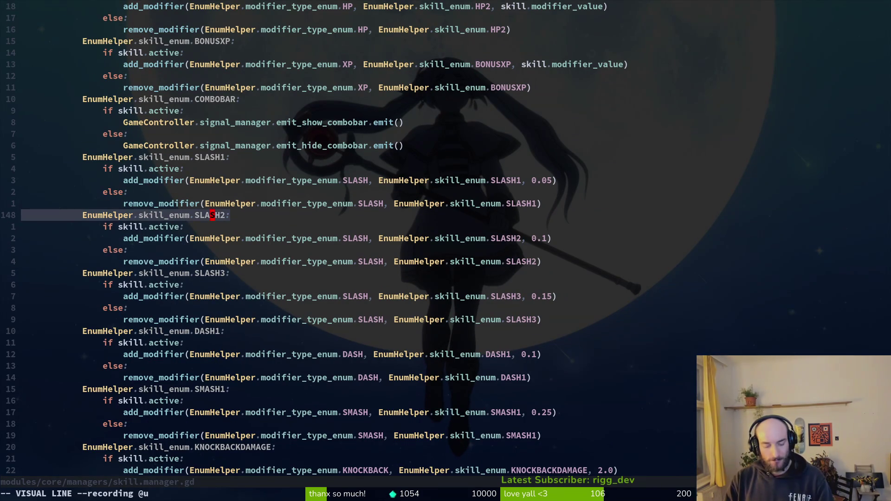
key("j")
key("j")
key("j")
key("j")
key("j")
key("j")
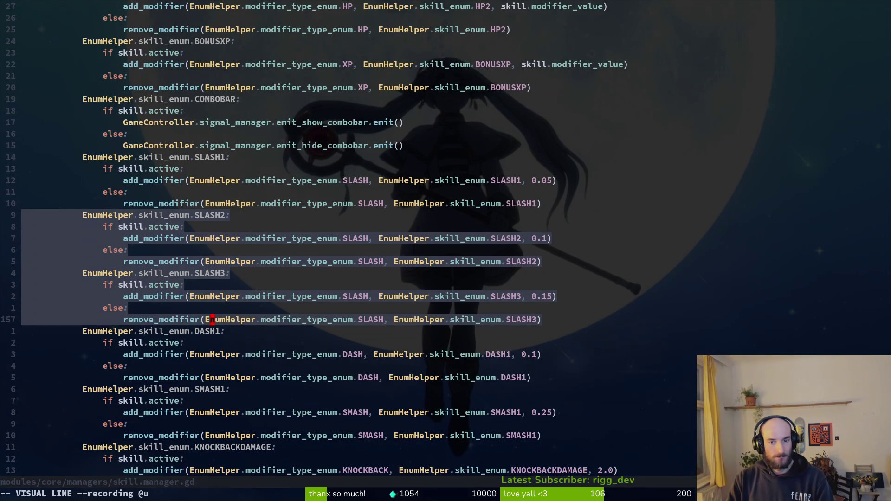
key("d")
key("k")
key("k")
key("k")
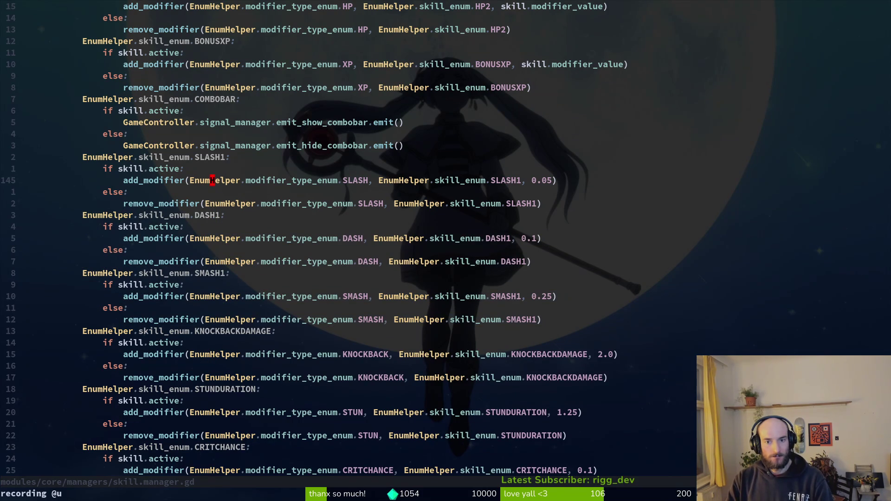
Raise SLASH1's slash modifier from 0.05 to 0.10 and save the script
key("i")
key("BackSpace")
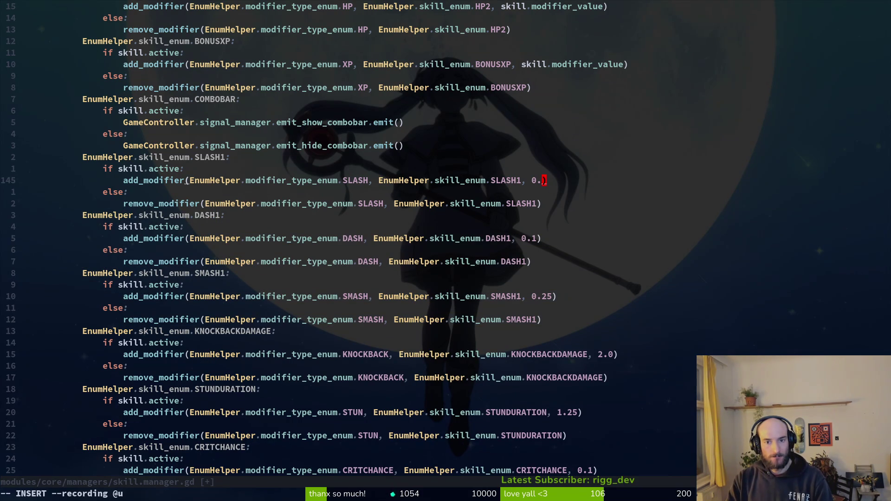
type("10")
key("Return")
key("q")
key("u")
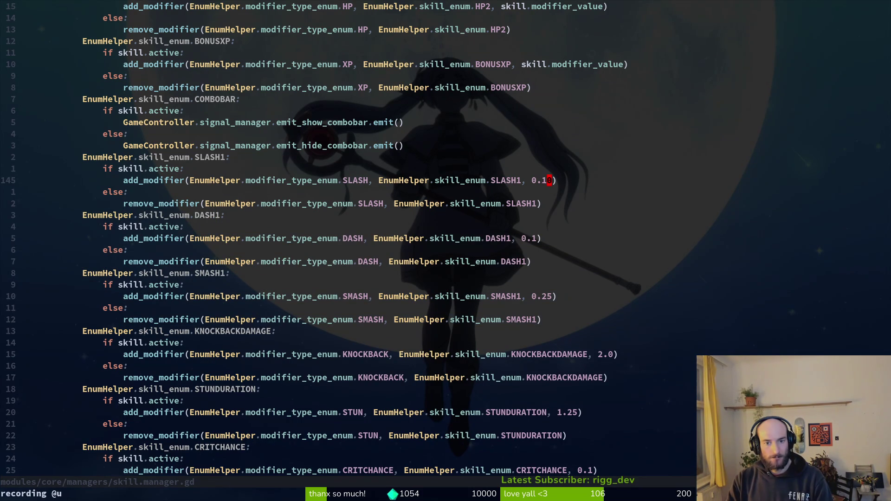
key("j")
key("j")
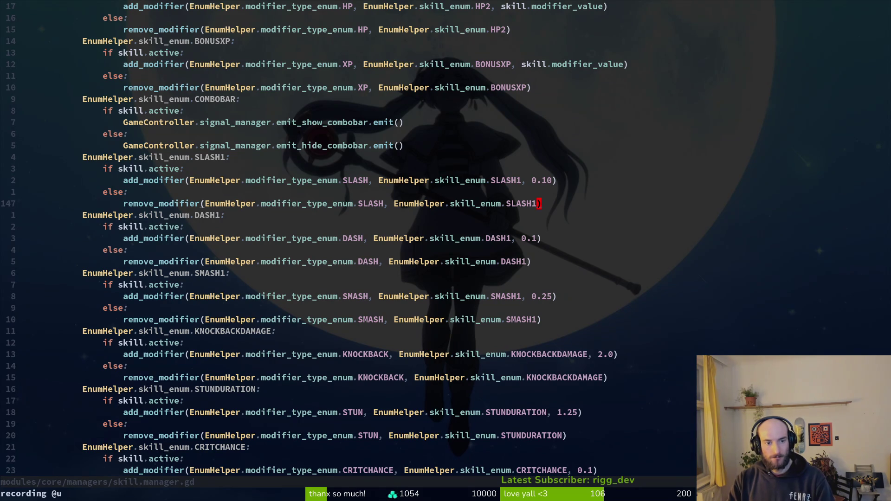
left_click(533, 204)
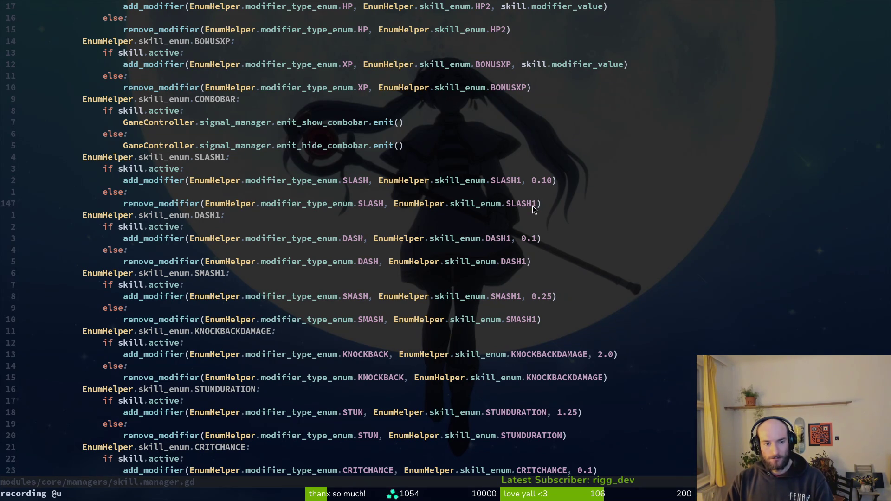
key("alt+Tab")
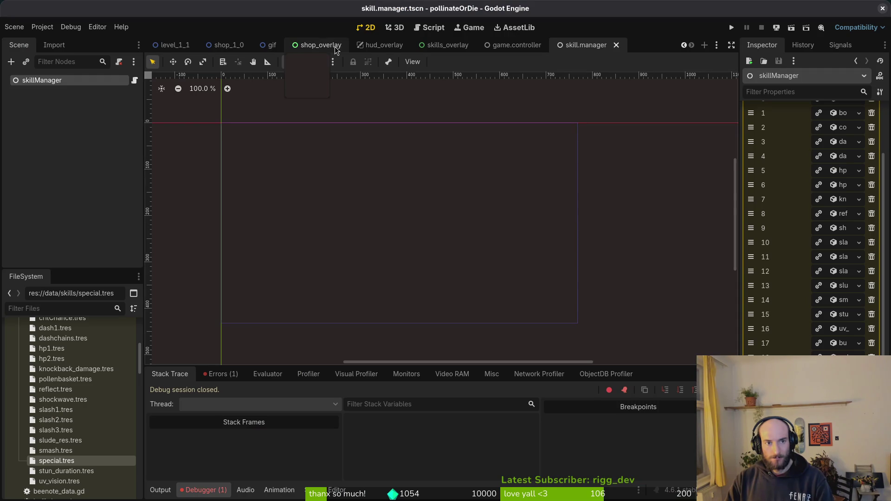
Check the slash1 node in the skills_overlay scene shows Skill Enum Slash 1
left_click(445, 45)
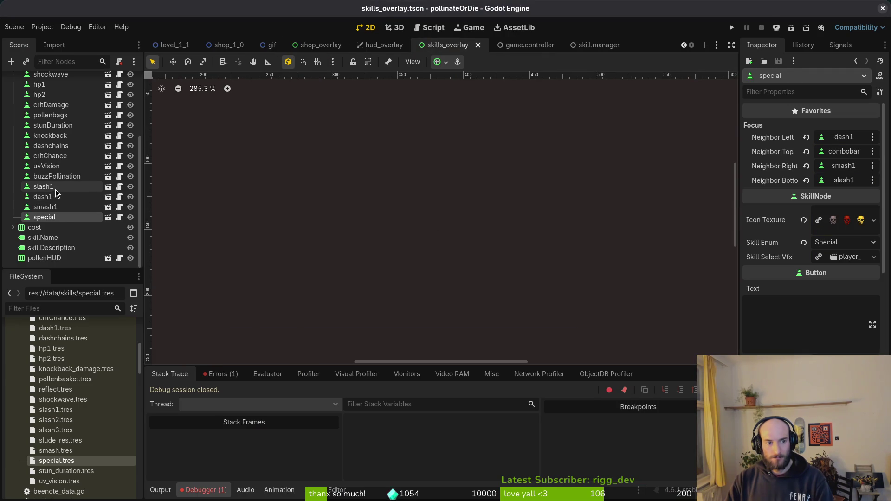
left_click(55, 190)
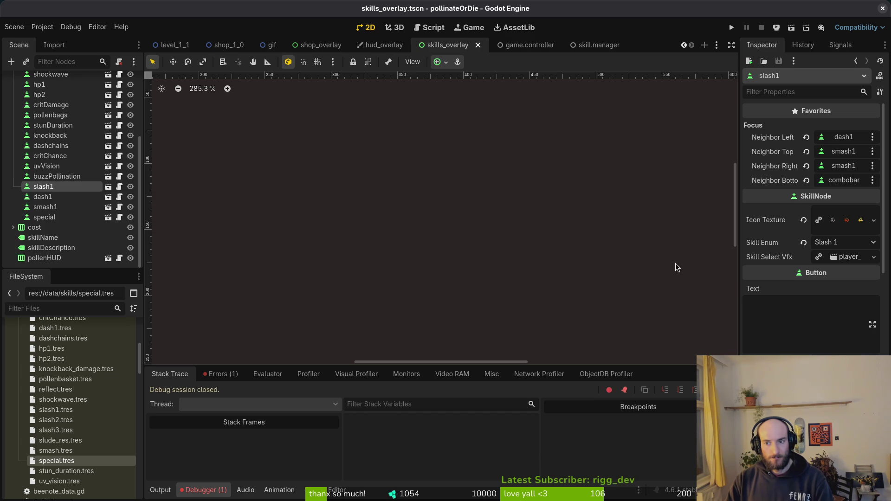
key("alt+Tab")
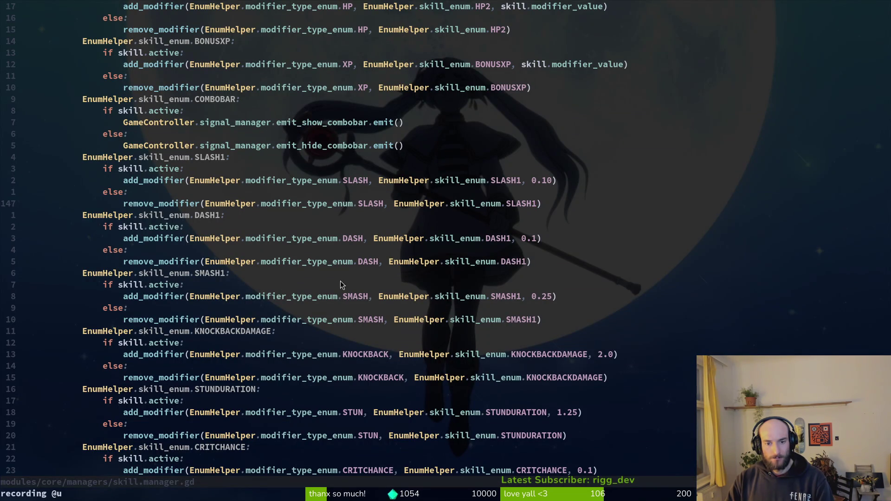
Review the CRITCHANCE and CRITDAMAGE cases in apply_skill_buffs, ending on SLASH1's 0.10 value
scroll(318, 282, "down", 8)
scroll(358, 283, "down", 8)
scroll(371, 283, "up", 8)
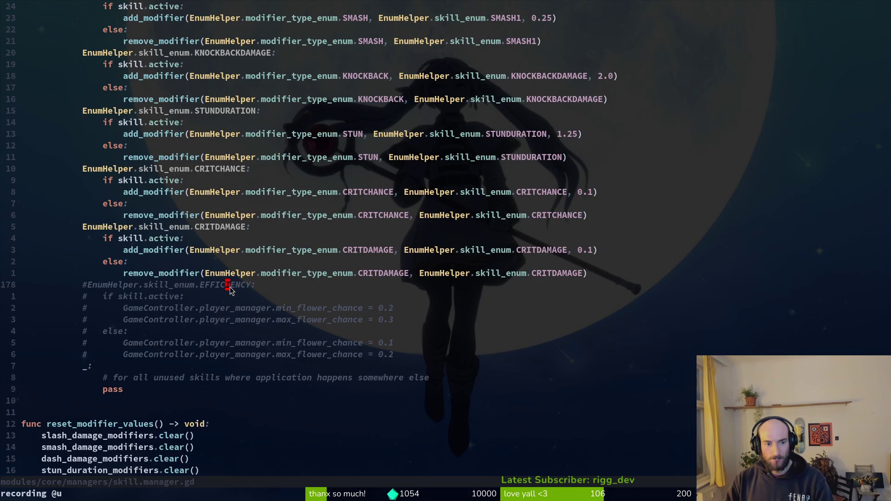
scroll(420, 302, "up", 5)
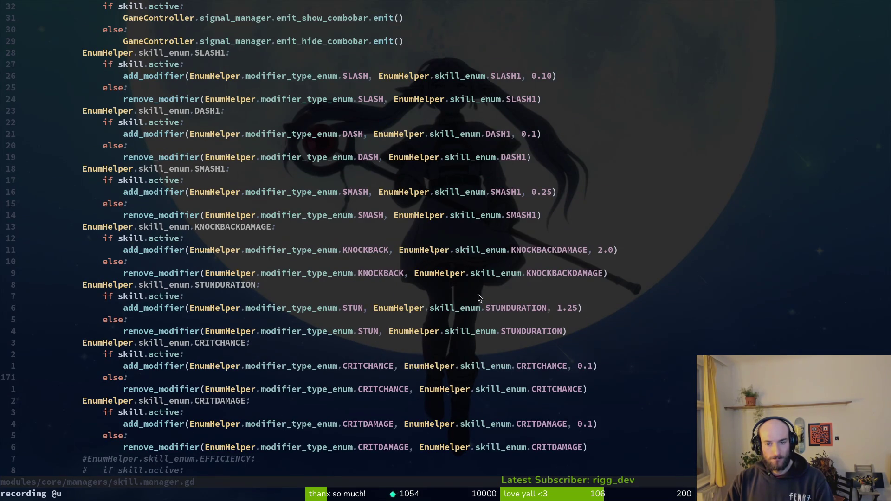
scroll(535, 285, "down", 6)
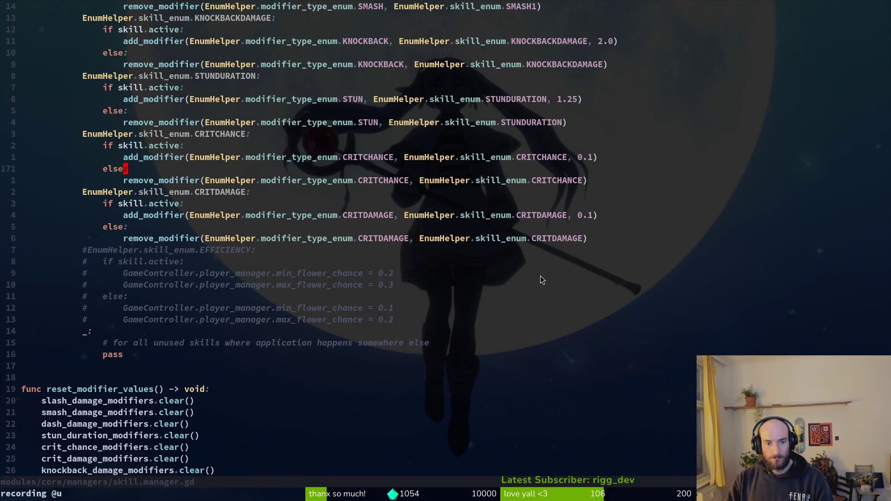
scroll(543, 283, "up", 1)
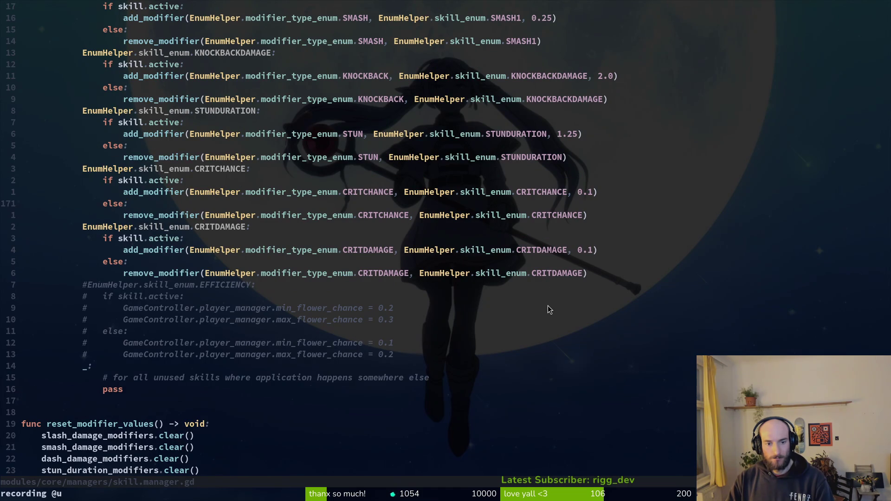
scroll(567, 297, "up", 3)
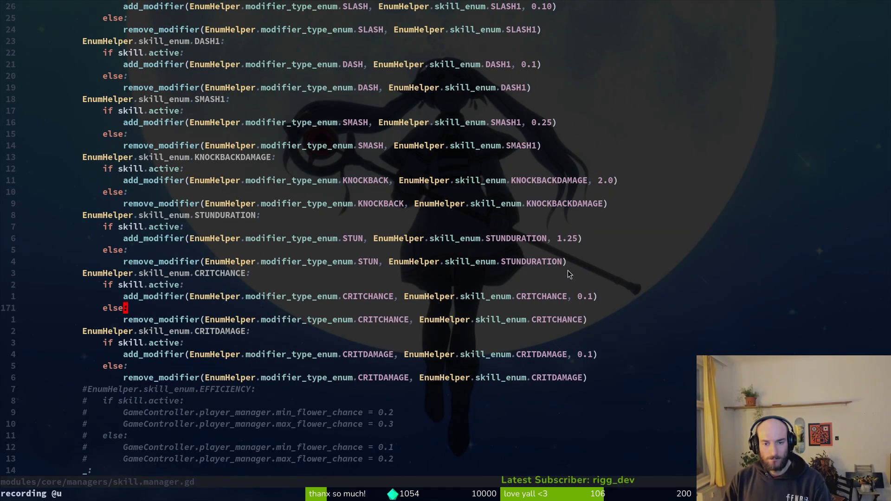
scroll(556, 263, "up", 5)
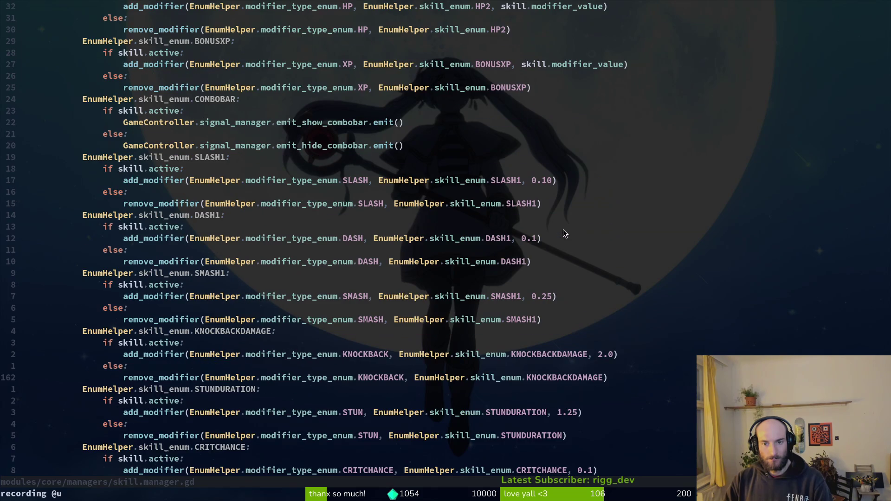
left_click(538, 184)
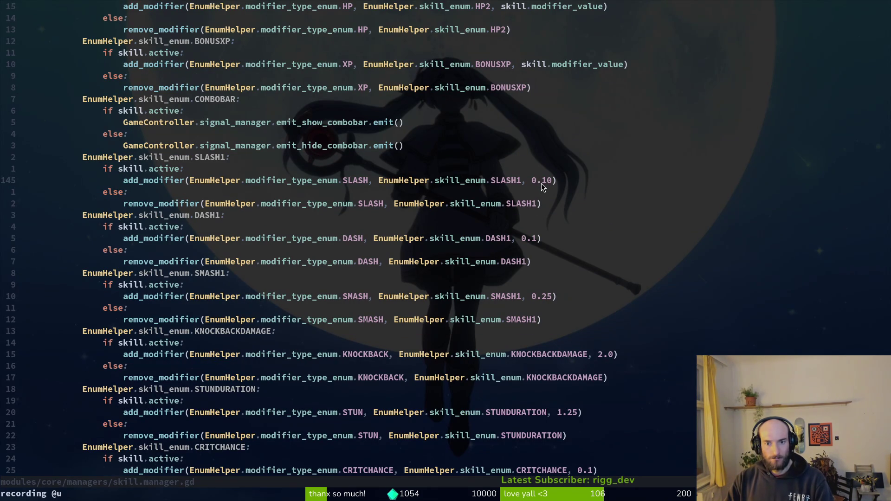
key("alt+Tab")
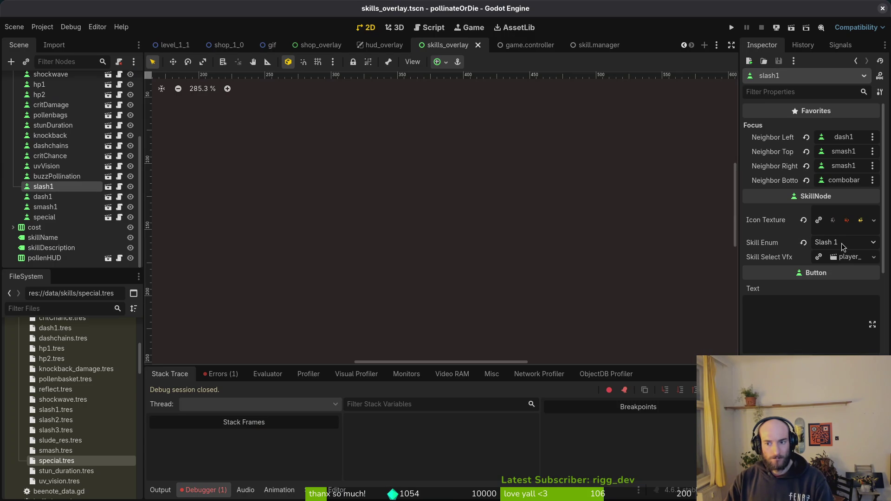
Rerun the game, hit the Nil 'unlocked' error, and return to skill_icon.gd's _load_skill check
left_click(731, 28)
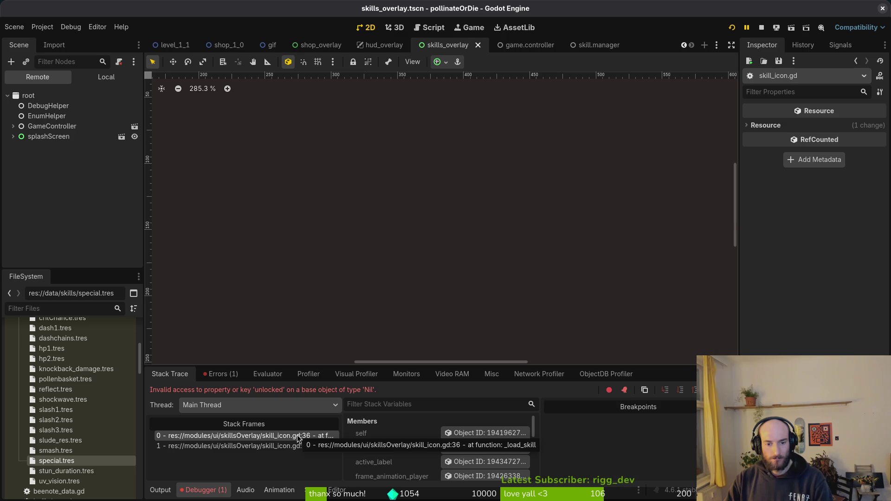
key("alt+Tab")
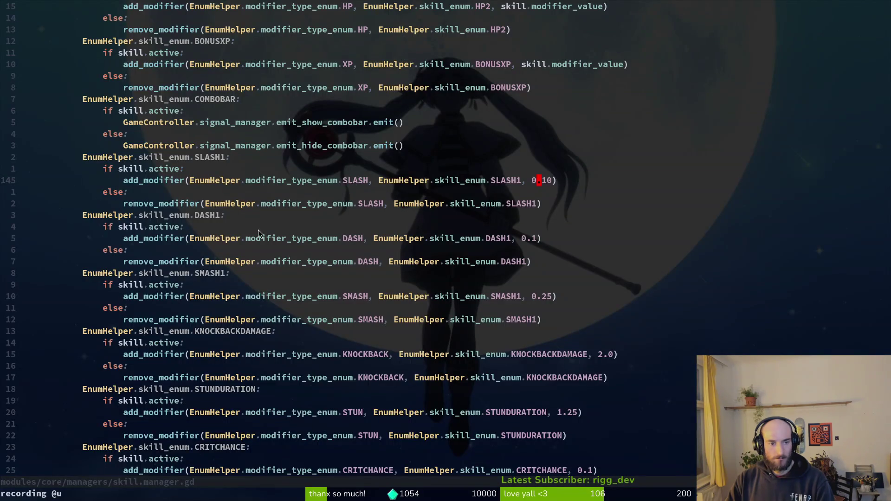
key("ctrl+o")
left_click(84, 229)
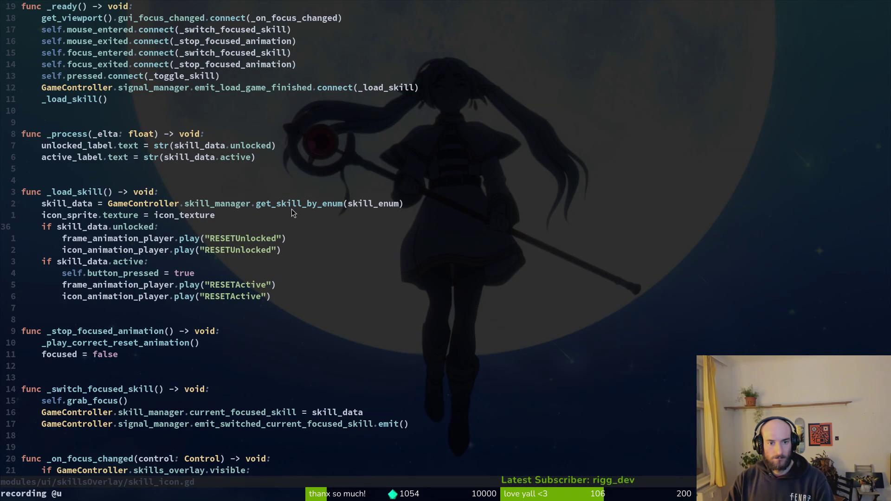
Add print_debug(skill_enum) to _load_skill and relaunch the game with F5
type("kOprd")
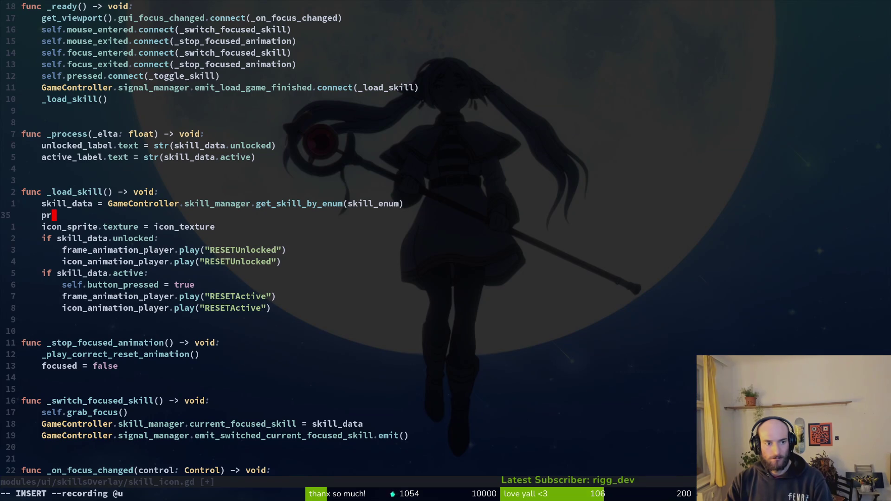
type("e")
key("Return")
type("ski")
key("Escape")
type("j")
type("k")
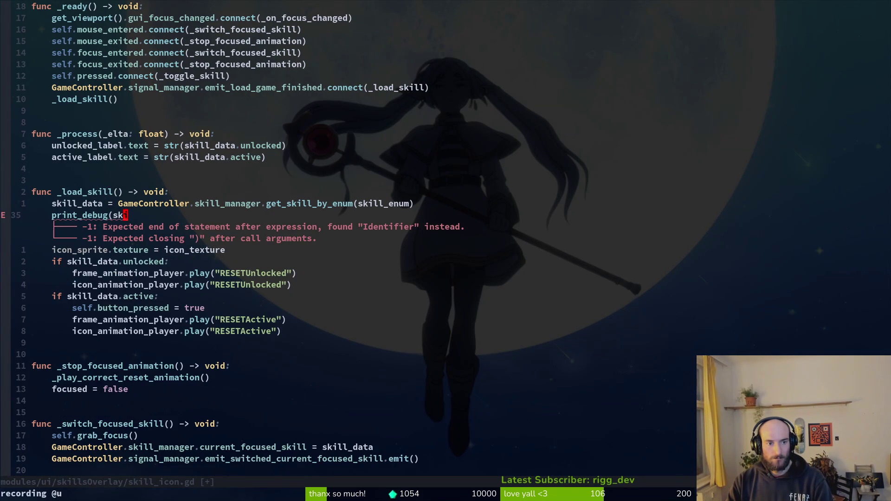
type("Al")
type("l_enum)")
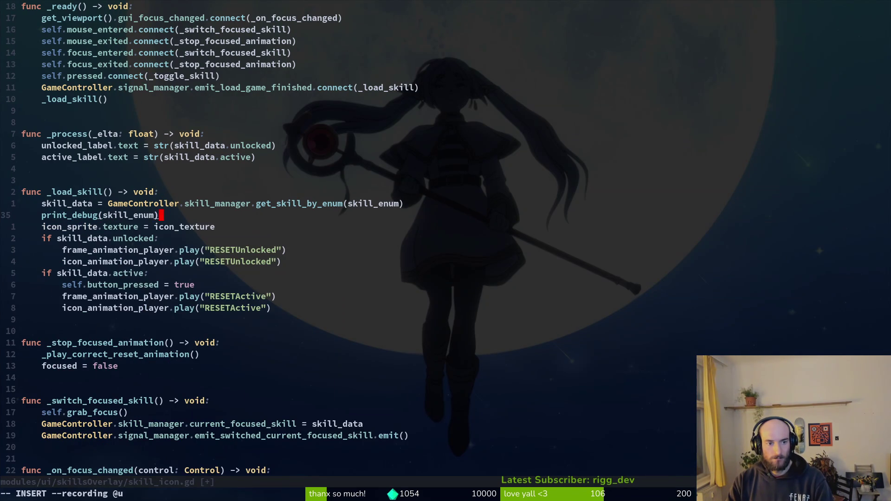
key("Escape")
key("alt+Tab")
key("F5")
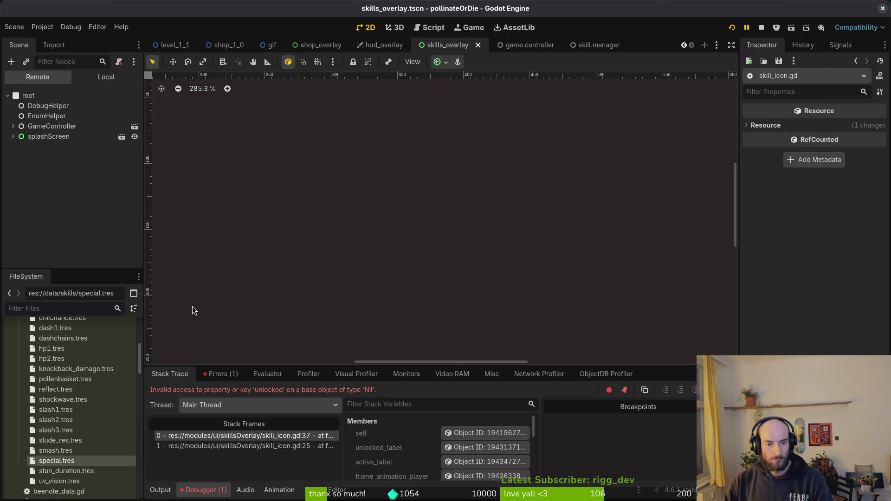
Read the printed skill enums, stop the crashed game, and view the Nil 'unlocked' error
left_click(160, 490)
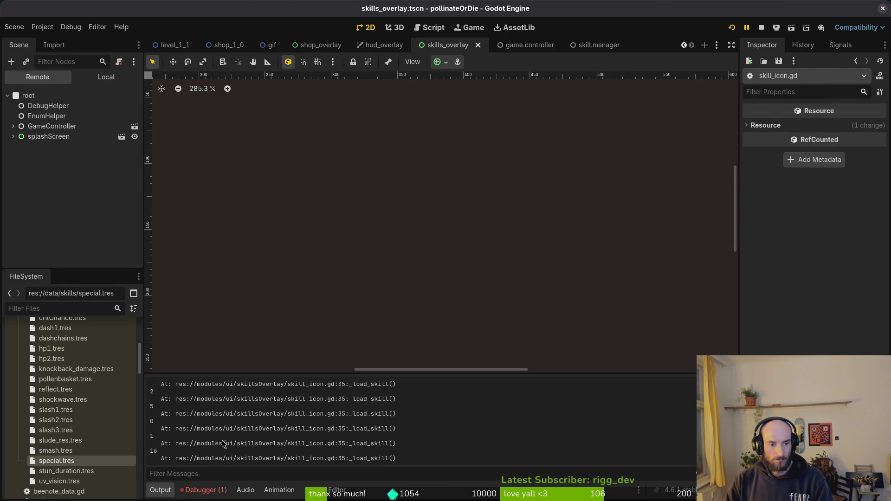
scroll(200, 457, "up", 10)
scroll(188, 427, "down", 10)
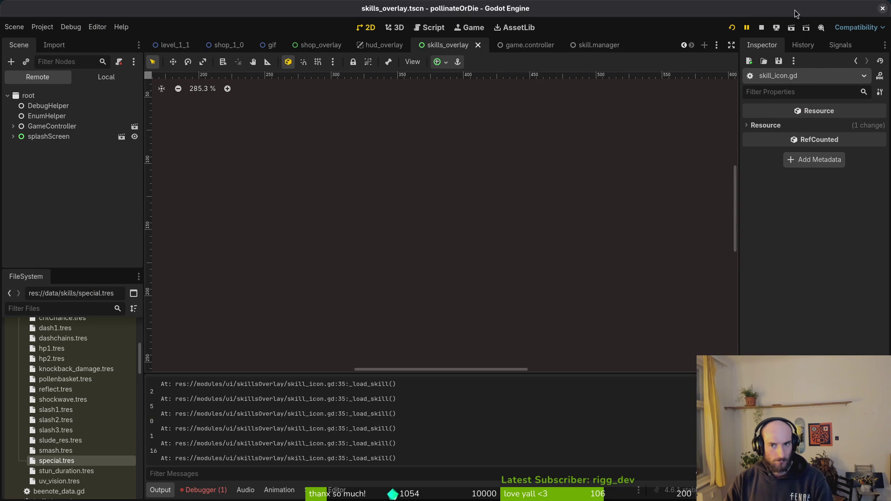
left_click(761, 28)
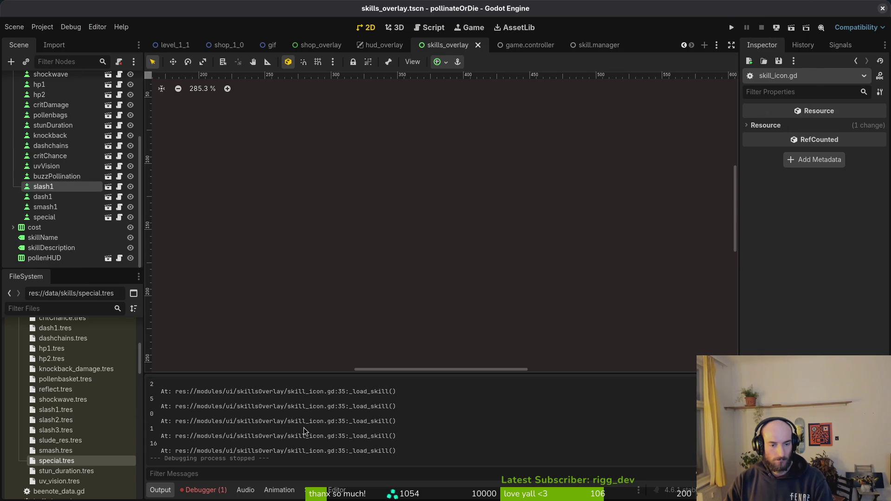
left_click(203, 490)
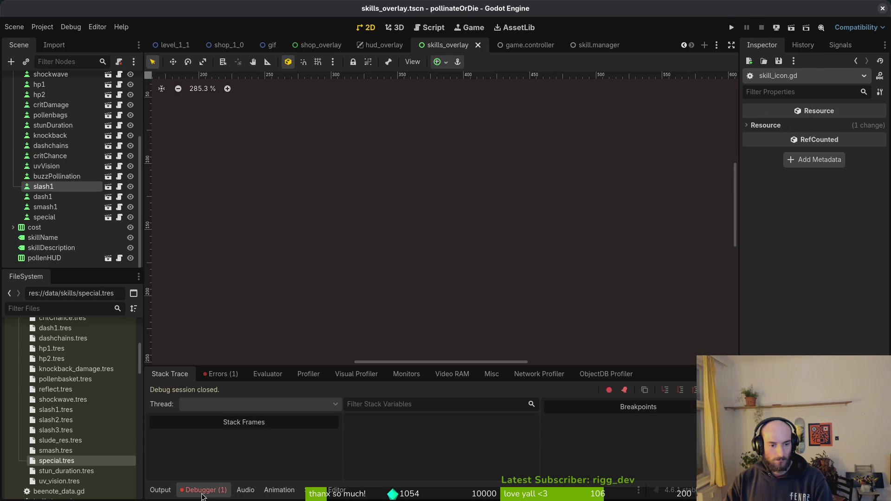
left_click(220, 374)
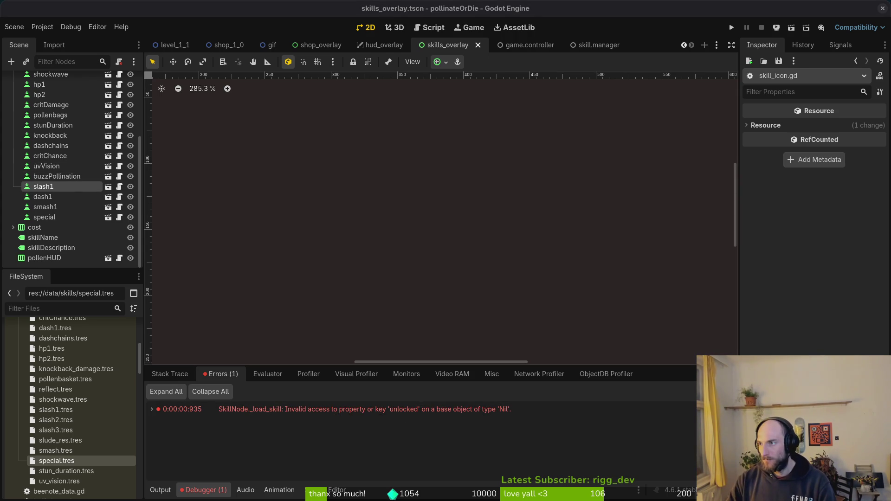
key("alt+Tab")
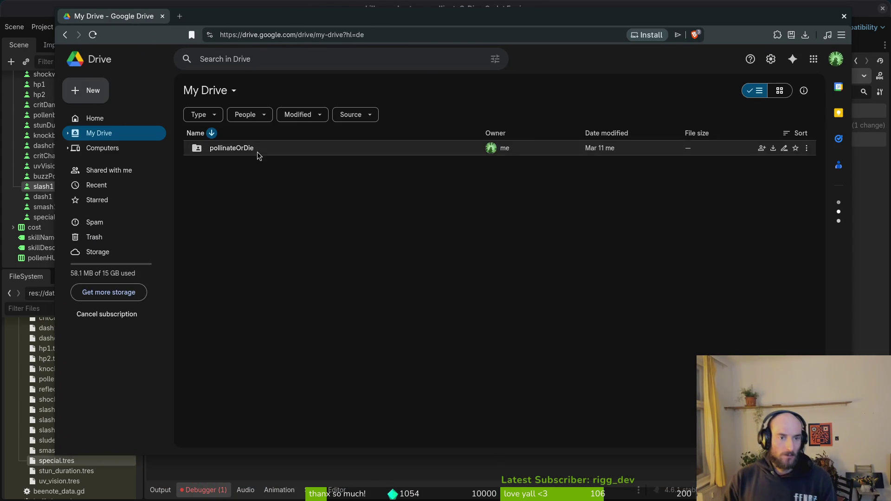
Open the pollinateOrDie folder in Google Drive and bring up the gameLocale spreadsheet
double_click(258, 150)
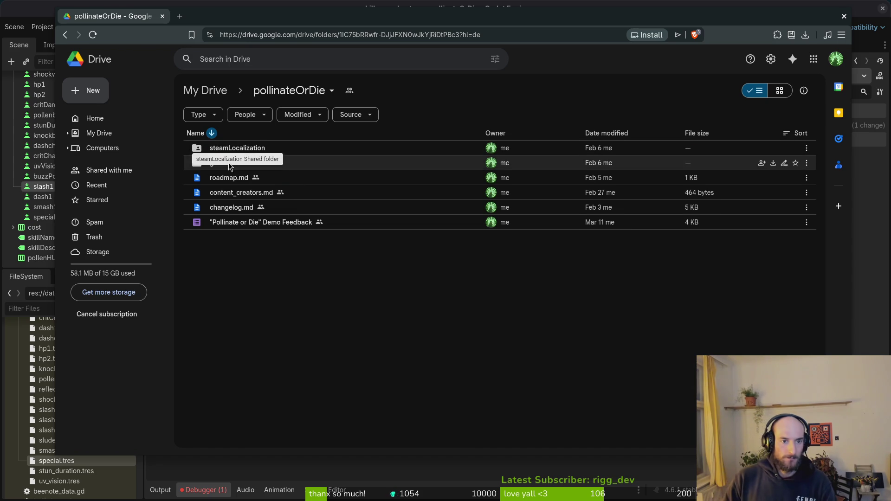
key("alt+Tab")
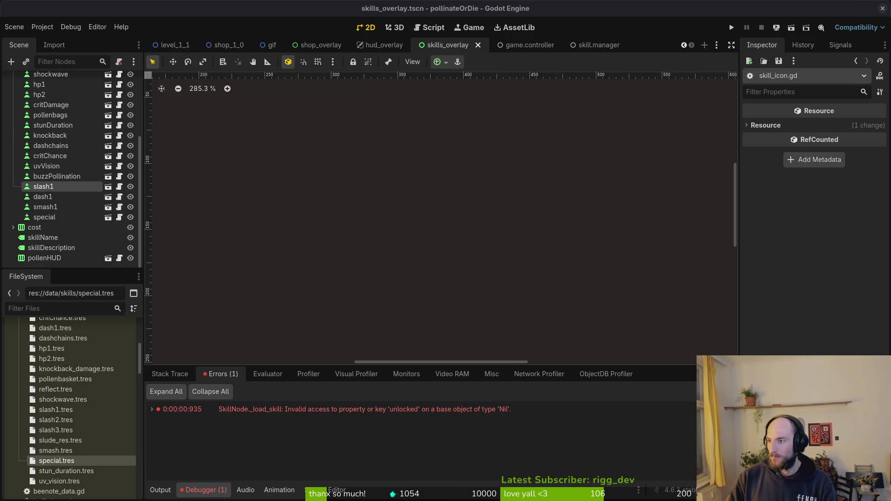
key("alt+Tab")
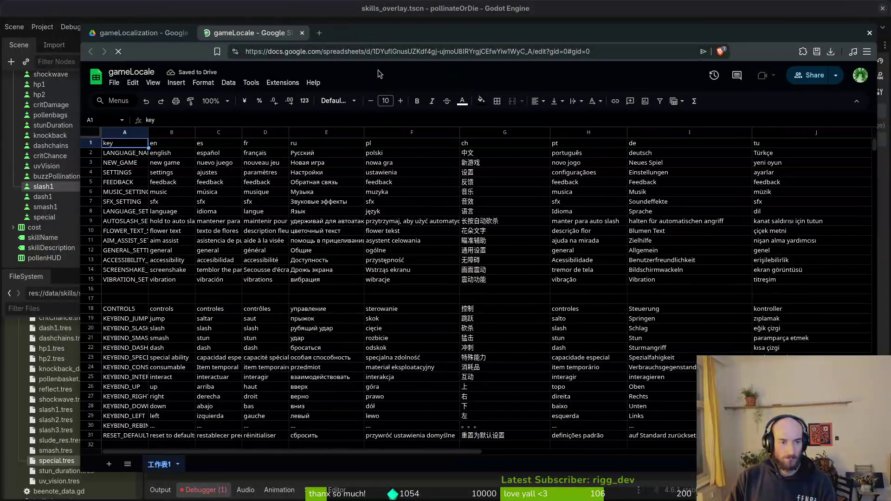
Move the SKILL_SLASH2 translations from B155:J156 into the SKILL_SLASH1 rows B153:J154
scroll(236, 330, "down", 15)
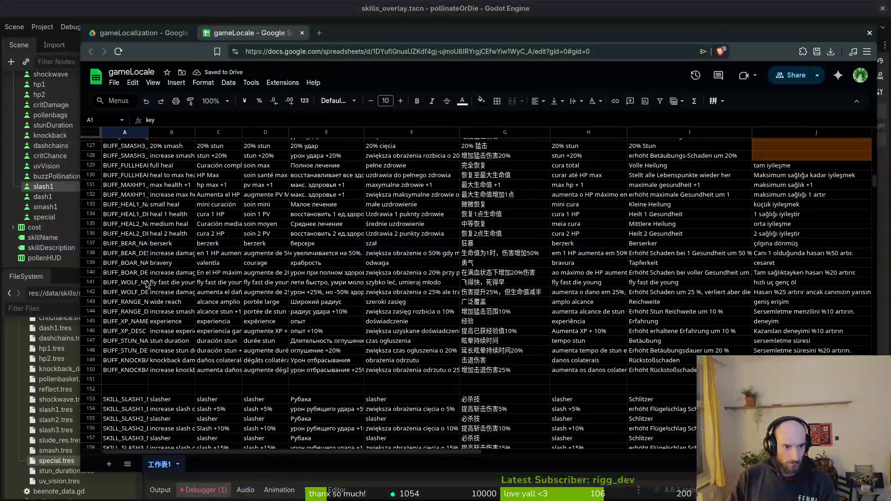
scroll(158, 223, "down", 7)
scroll(167, 227, "up", 3)
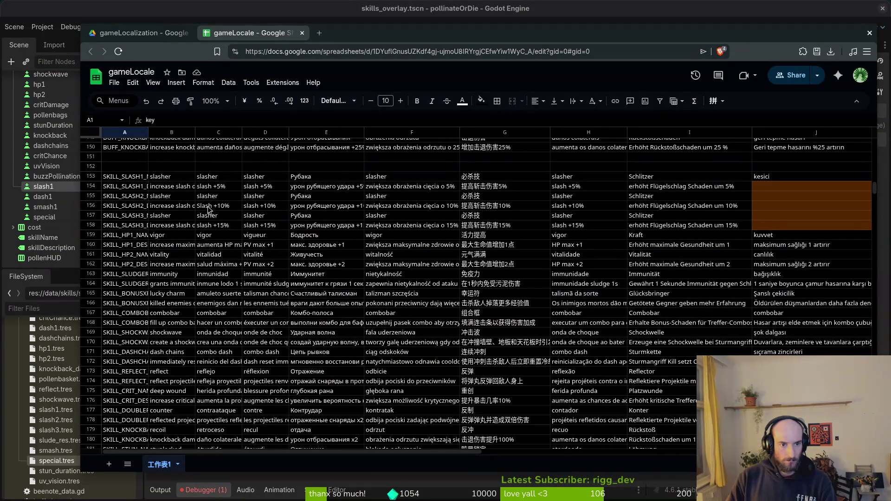
mouse_move(160, 199)
left_mouse_down()
mouse_move(218, 208)
mouse_move(762, 209)
left_mouse_up()
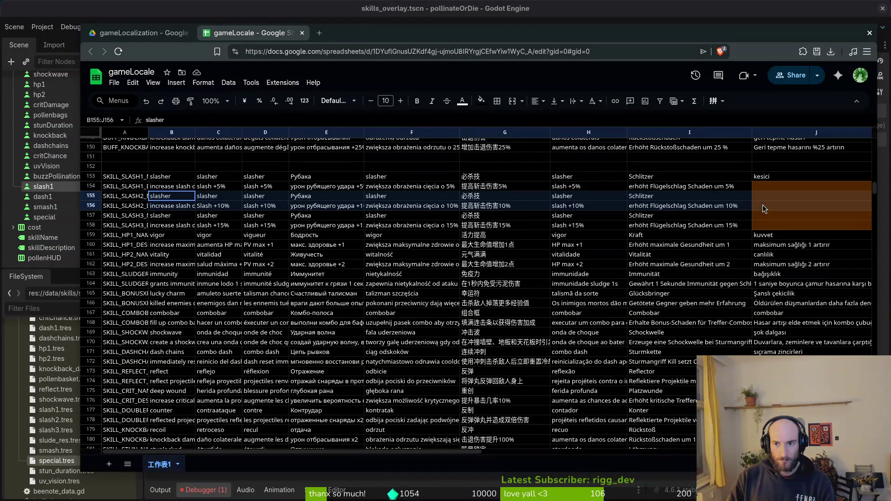
key("ctrl+c")
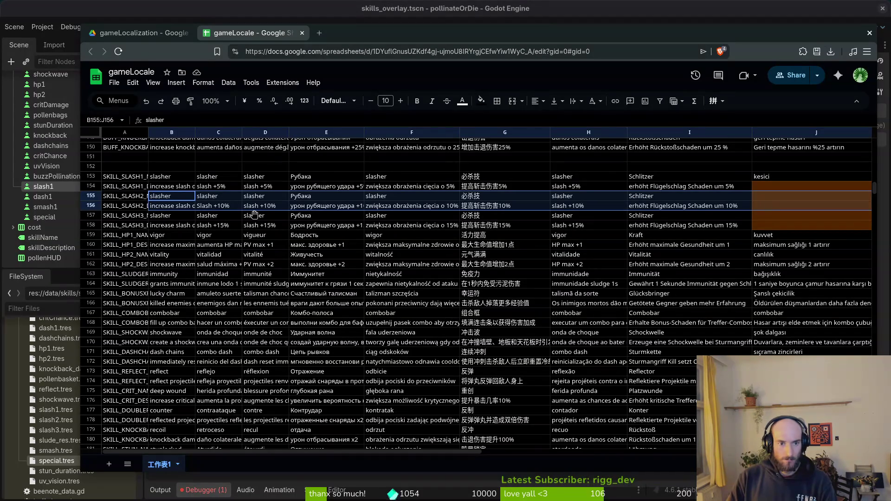
left_click_drag(259, 199, 262, 189)
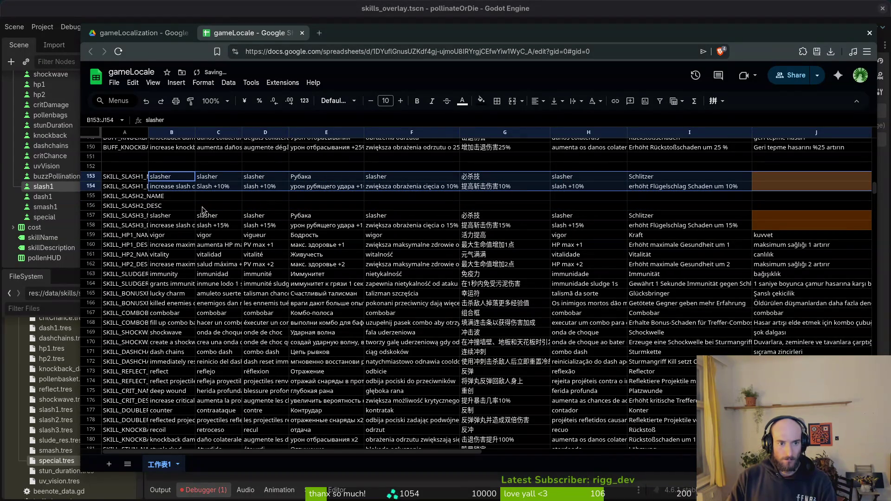
Clear the leftover slash rows, then delete rows 155–158 so SKILL_HP1 follows SKILL_SLASH1
mouse_move(128, 197)
left_mouse_down()
mouse_move(260, 213)
mouse_move(504, 224)
mouse_move(726, 232)
mouse_move(788, 224)
left_mouse_up()
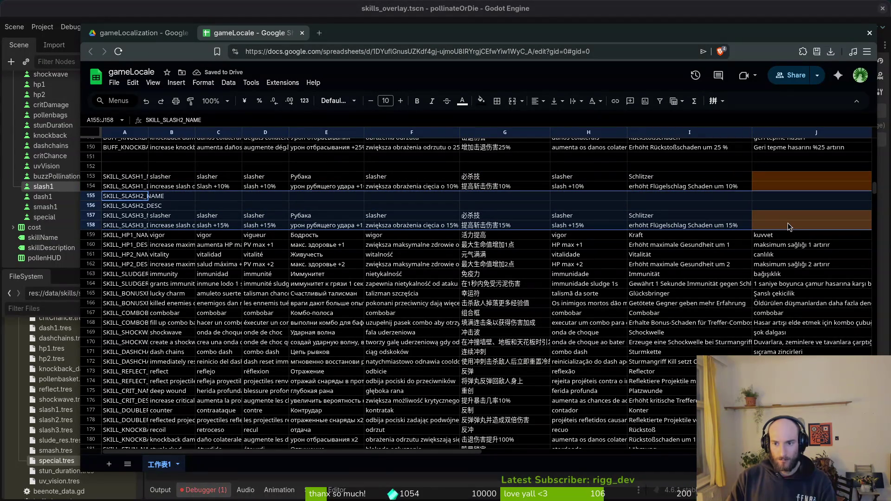
key("Delete")
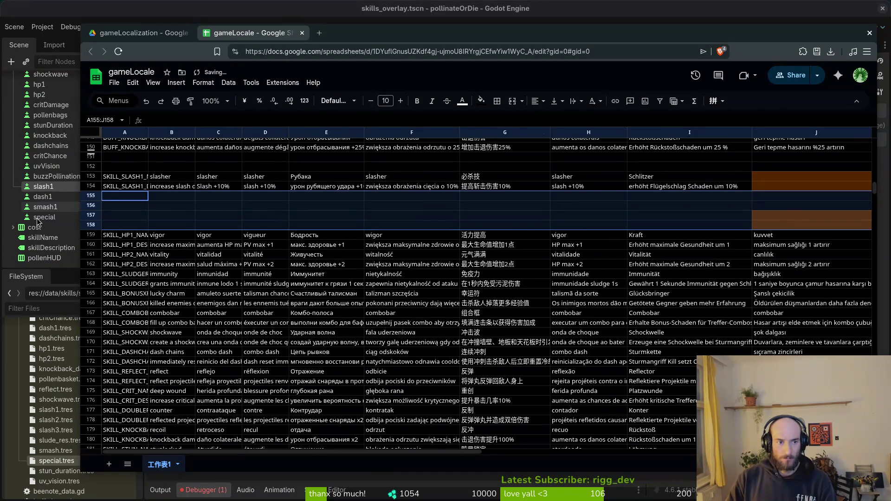
right_click(92, 200)
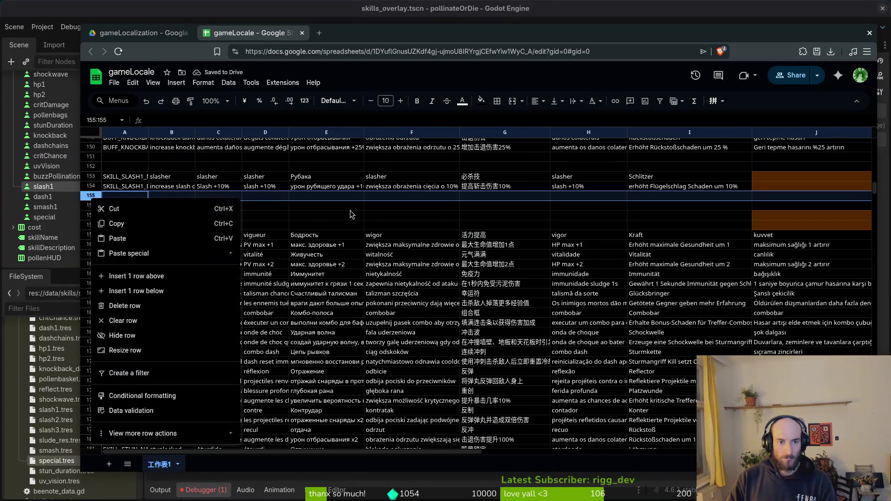
left_click(93, 204)
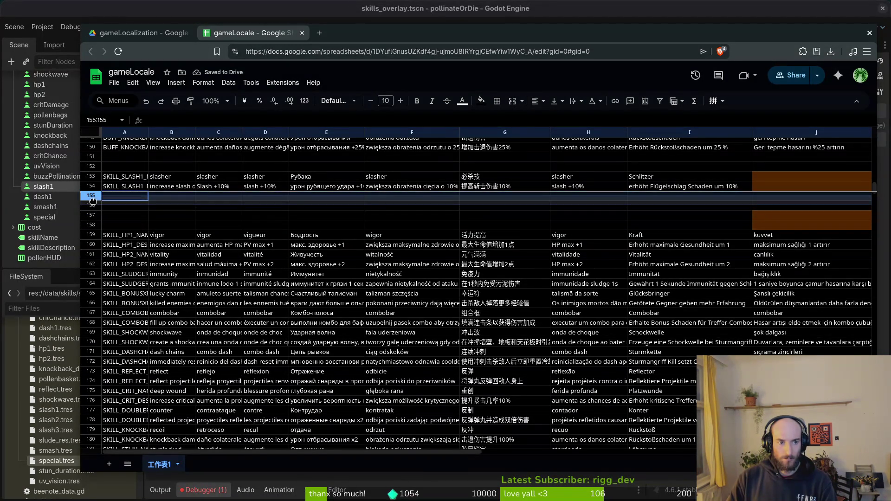
right_click(91, 195)
key("Escape")
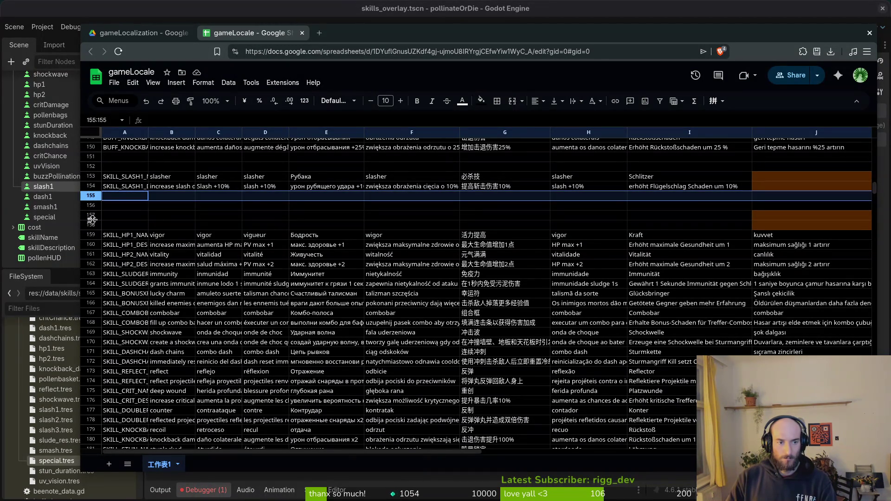
left_click(88, 225, "shift")
right_click(89, 199)
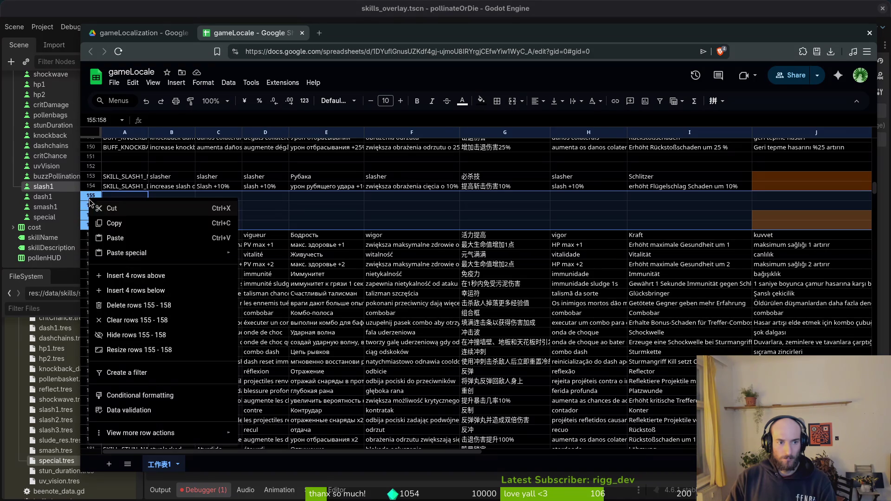
left_click(148, 306)
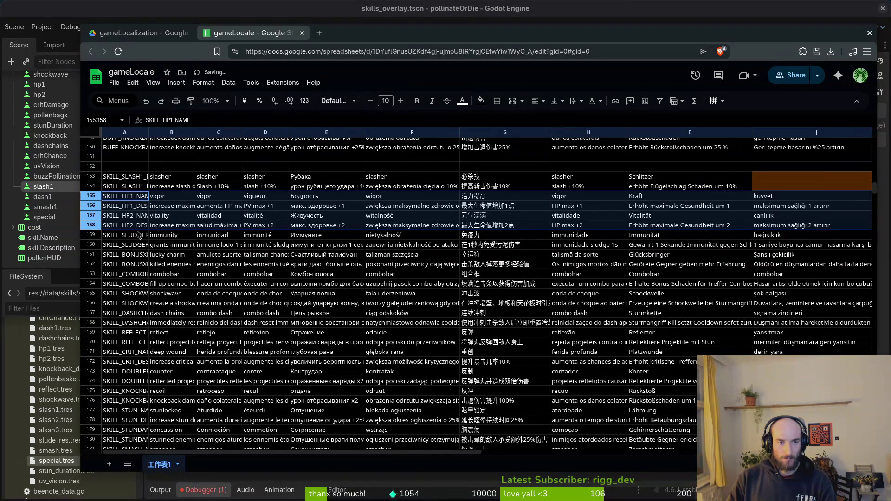
left_click(134, 196)
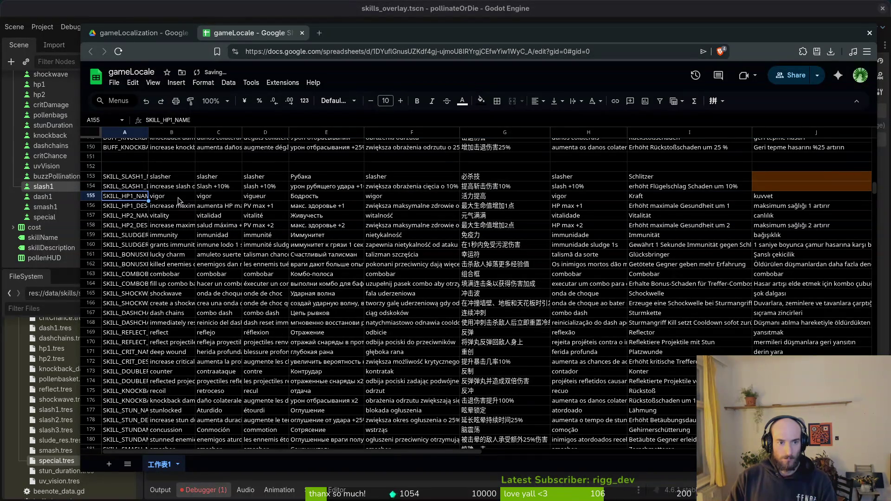
left_click(135, 179)
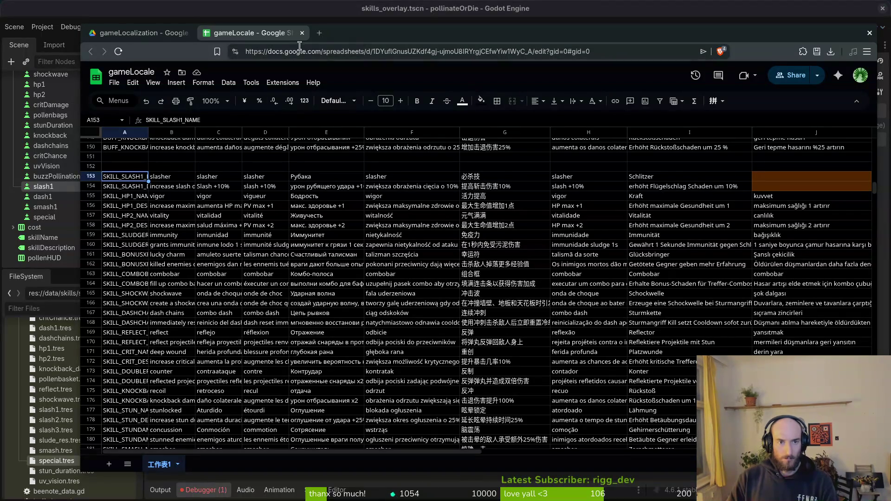
Grep the project for SKILL_SLASH1_NAME, preview the slash1.tres match, then return to Godot
key("alt+Tab")
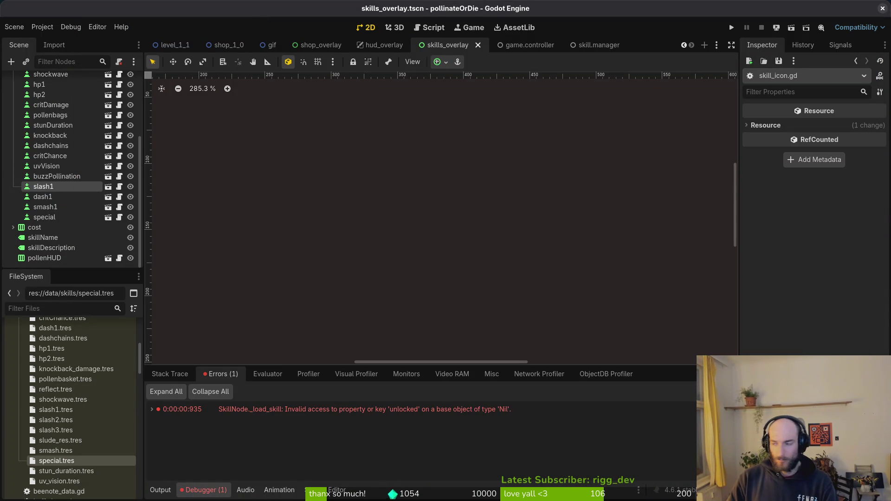
key("alt+Tab")
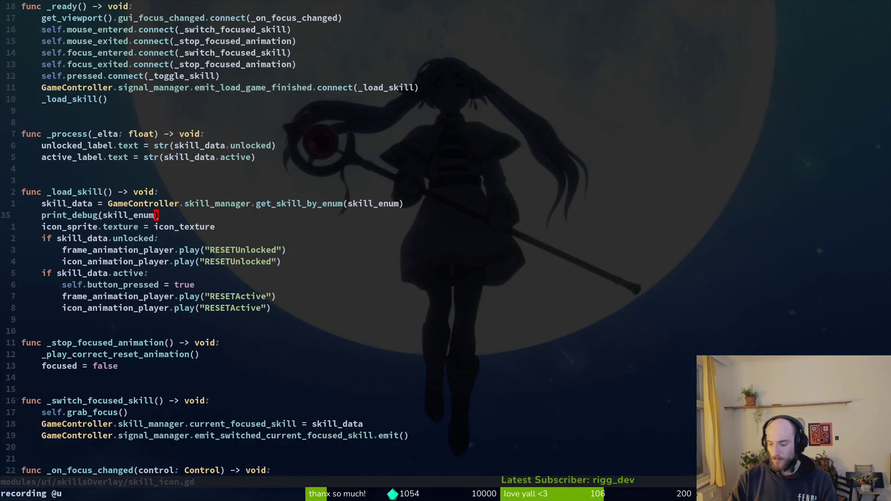
key("space")
key("s")
key("w")
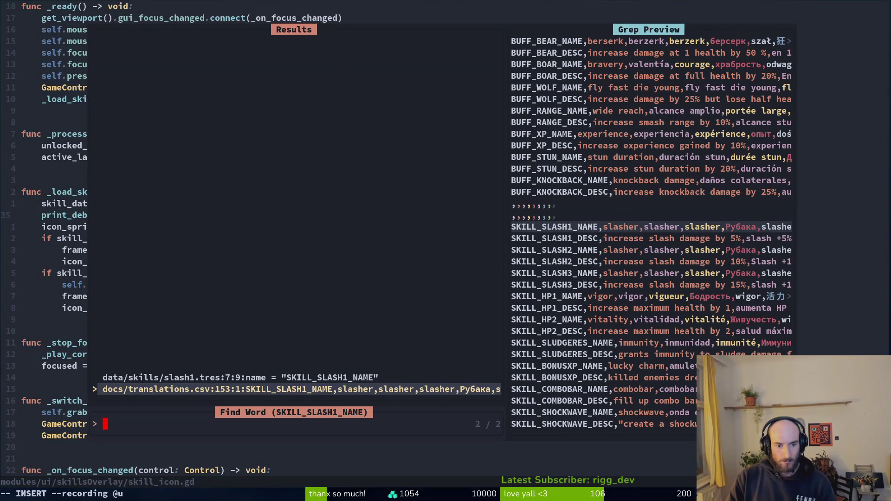
key("ctrl+n")
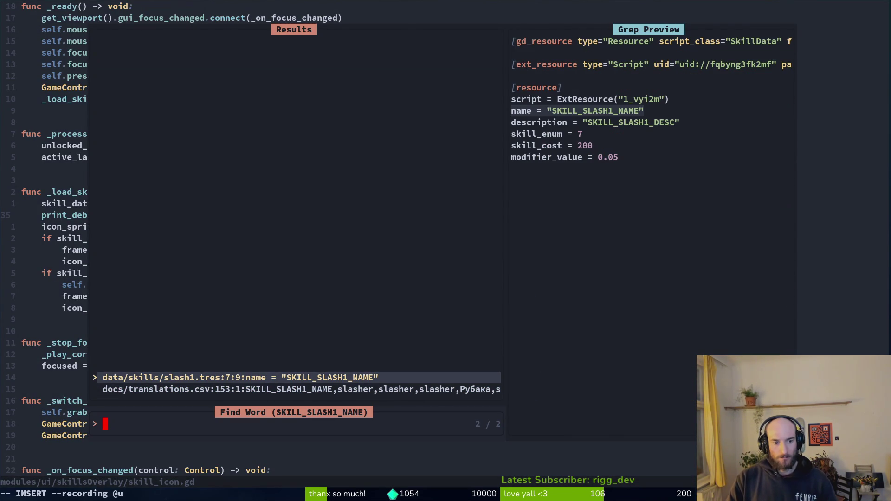
key("alt+Tab")
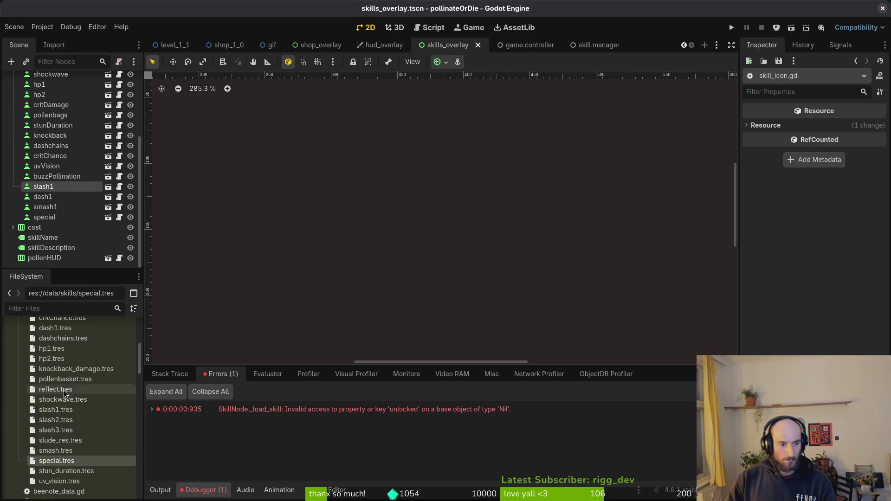
After checking slash1.tres and special.tres, delete the slash2.tres and slash3.tres resources
left_click(56, 409)
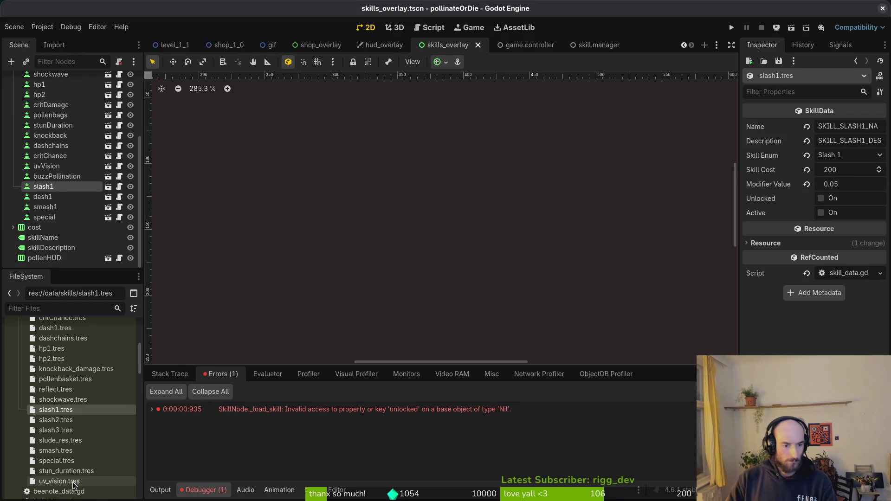
left_click(57, 461)
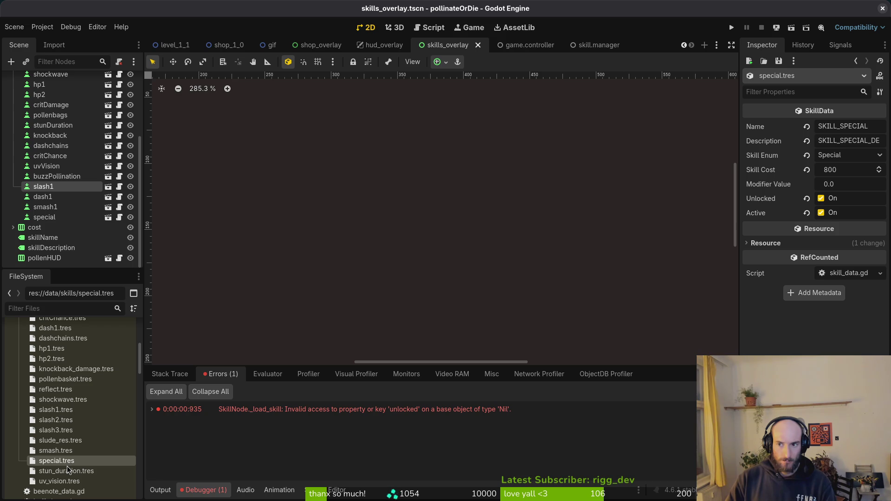
left_click(58, 419)
left_click(58, 430, "shift")
key("Delete")
key("Return")
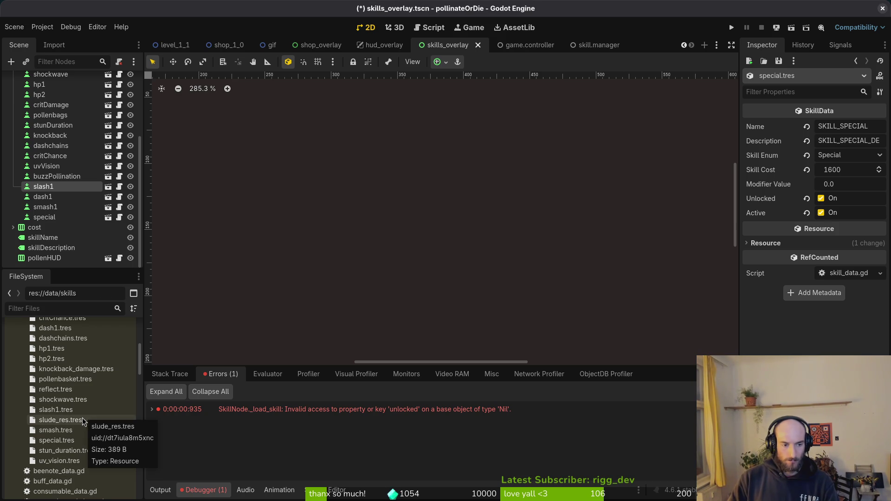
Change slash1.tres's Modifier Value from 0.05 to 0.1 and save the resource
left_click(79, 420)
left_click(56, 409)
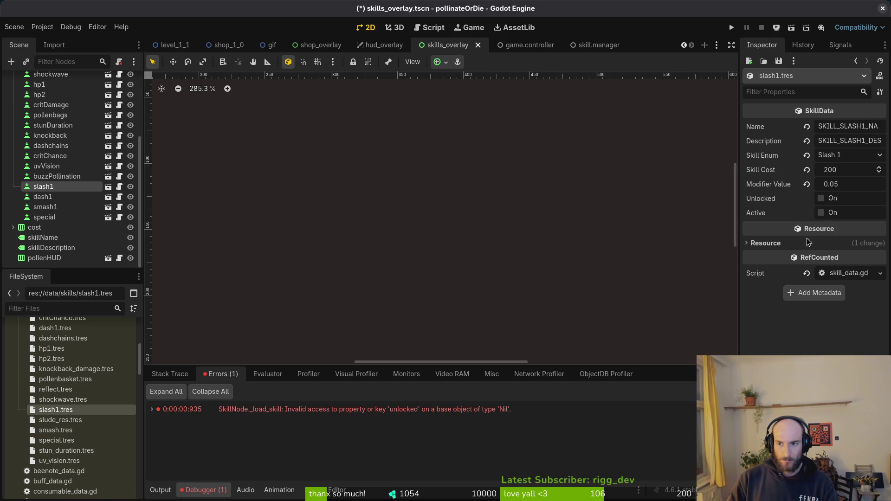
key("ctrl+s")
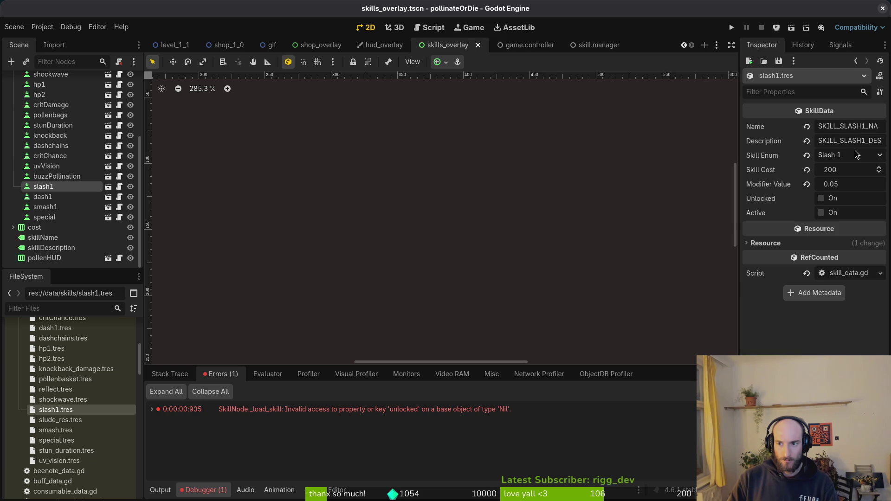
left_click(854, 184)
double_click(854, 184)
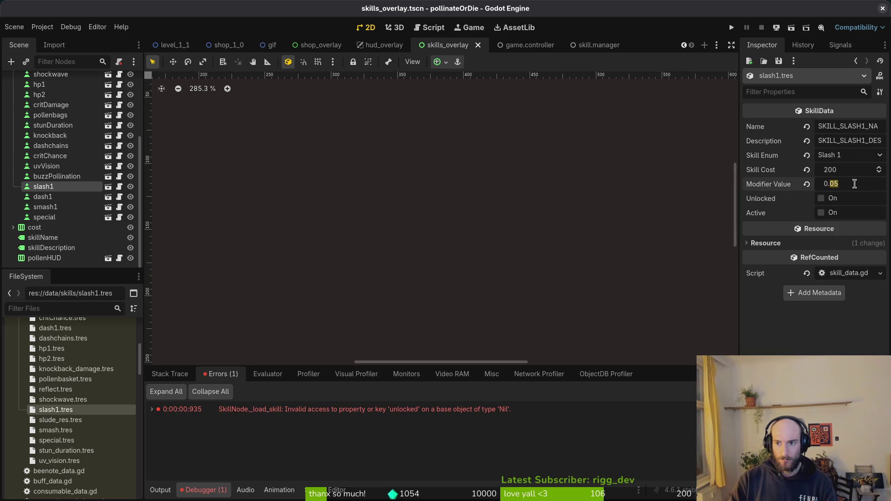
key("Return")
key("ctrl+s")
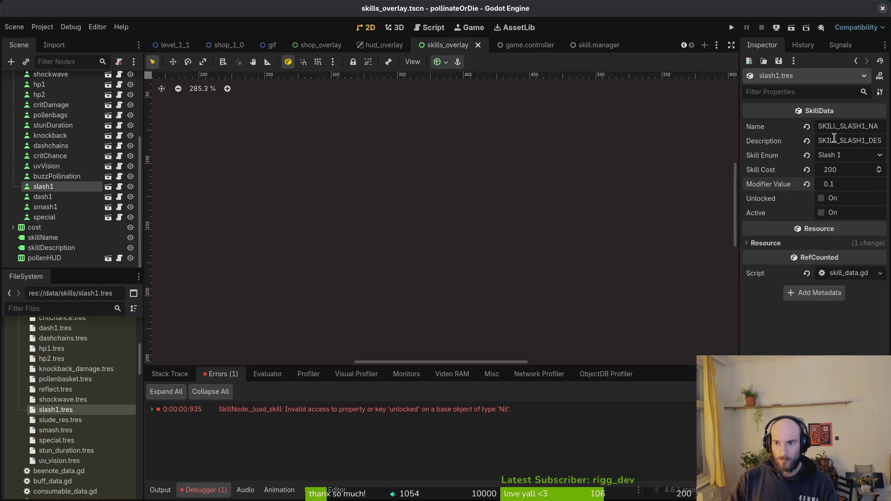
scroll(48, 421, "up", 2)
scroll(48, 421, "down", 4)
Review shockwave.tres's skill values in Godot, then return to the code editor
key("alt+Tab")
key("alt+Tab")
left_click(56, 378)
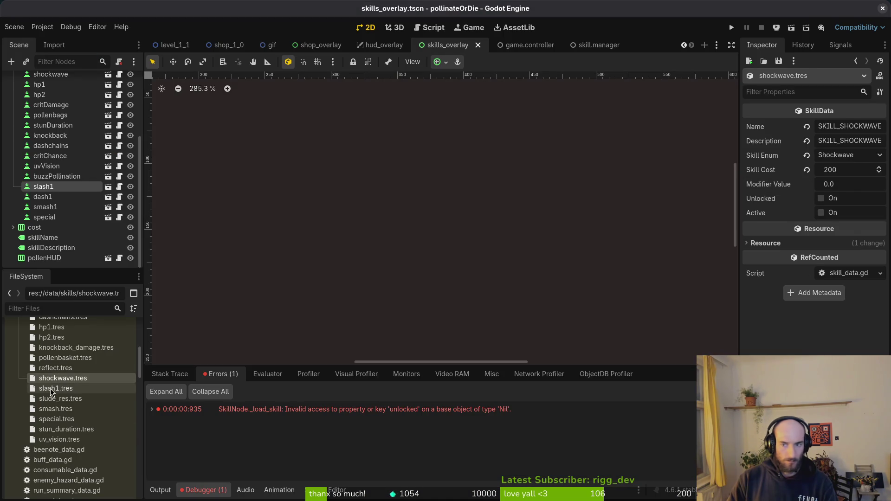
left_click(56, 388)
key("alt+Tab")
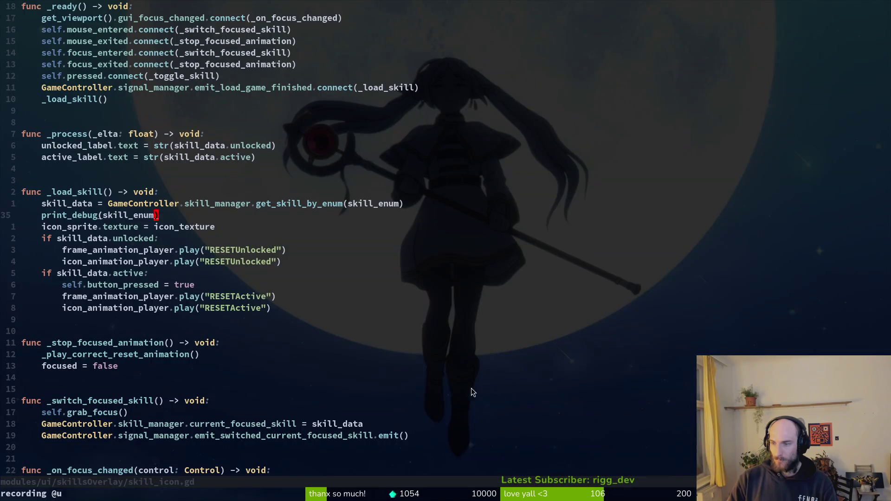
Open skill.manager.gd in Neovim through the project file finder
key("space")
key("f")
key("f")
type("skima")
key("Return")
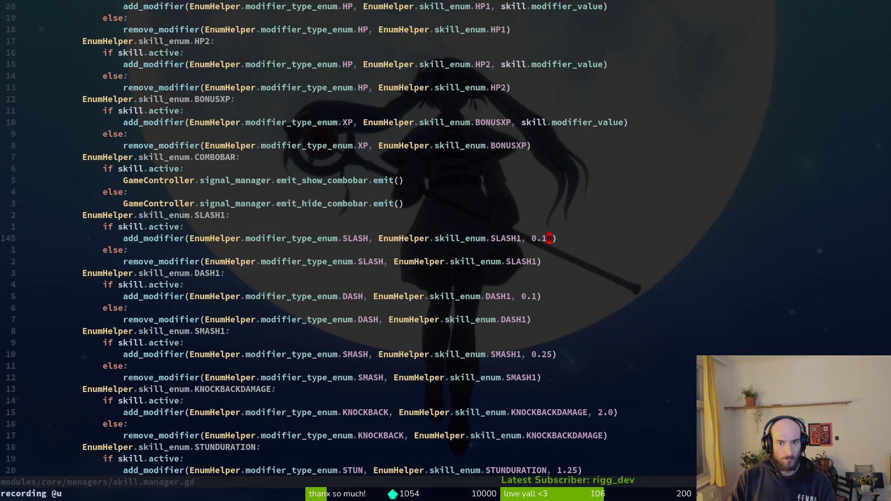
Replace SLASH1's fixed 0.10 add_modifier argument with skill.modifier_value
key("b")
key("c")
key("t")
key("parenright")
type("skill.mod")
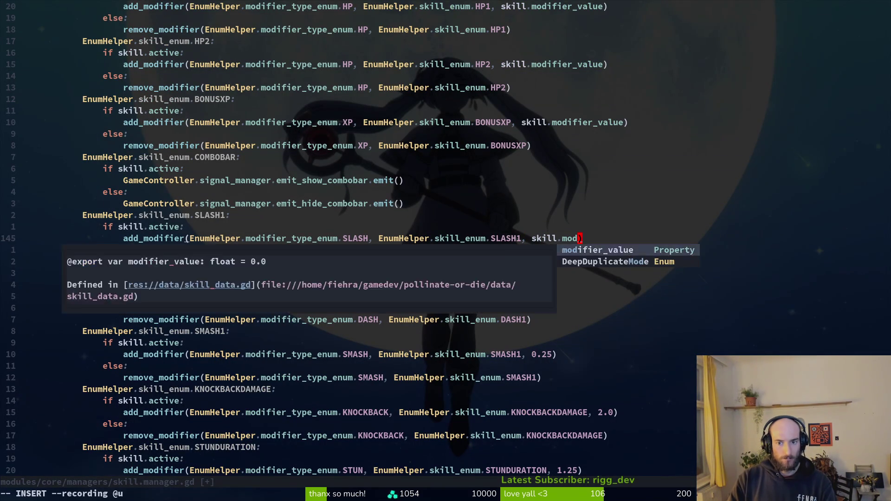
key("Return")
key("Escape")
Replace DASH1's fixed 0.1 argument with skill.modifier_value and save the file
key("j")
key("j")
key("j")
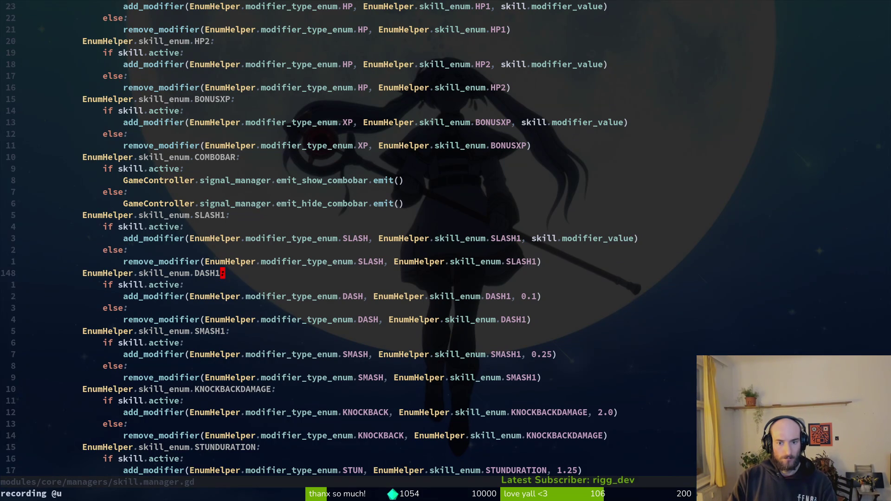
key("c")
key("T")
key("space")
type("skill.mo")
key("Return")
key("Escape")
type(":w")
key("Return")
key("j")
key("j")
key("j")
key("j")
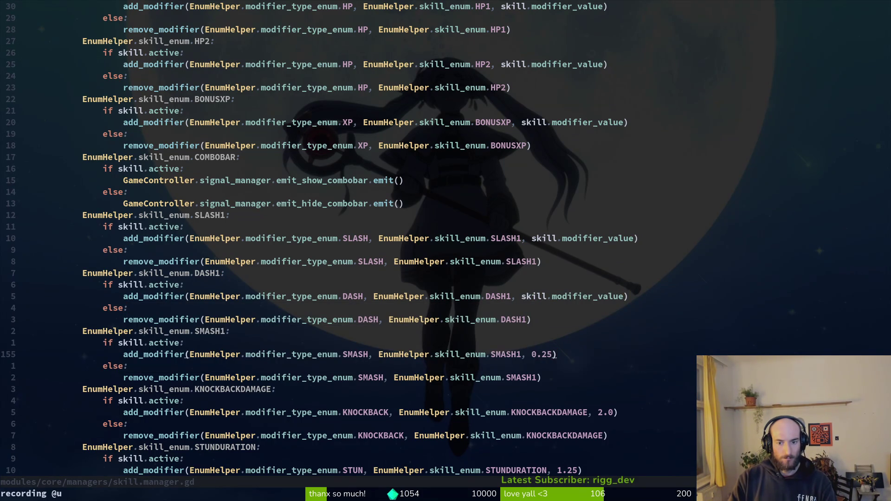
Replace SMASH1's fixed 0.25 argument with skill.modifier_value
key("i")
key("BackSpace")
key("BackSpace")
key("BackSpace")
type("ski.")
key("BackSpace")
type("ll.mod")
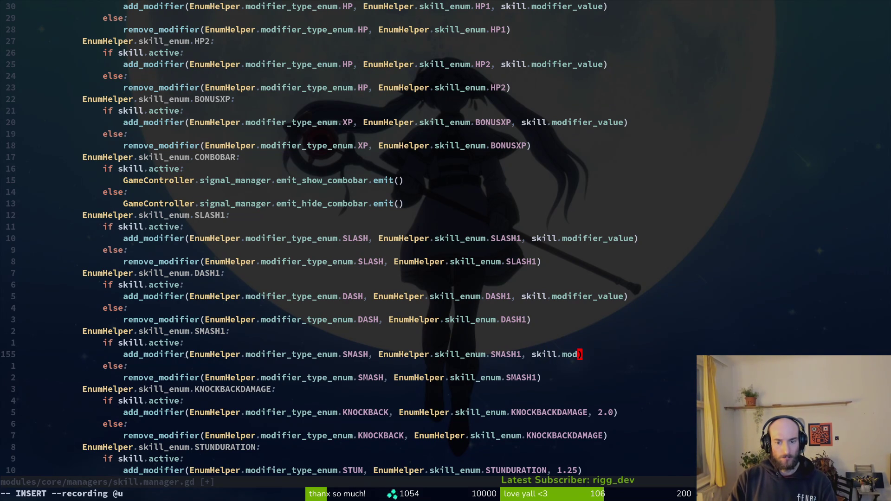
key("Tab")
key("Escape")
Replace KNOCKBACKDAMAGE's fixed 2.0 argument with skill.modifier_value
key("j")
key("j")
key("j")
key("j")
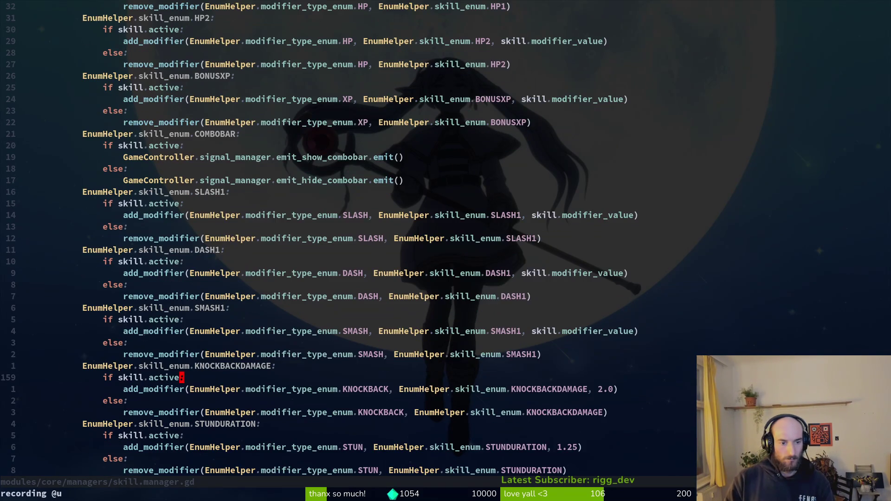
key("j")
key("dollar")
key("i")
key("BackSpace")
key("BackSpace")
key("BackSpace")
type("skil")
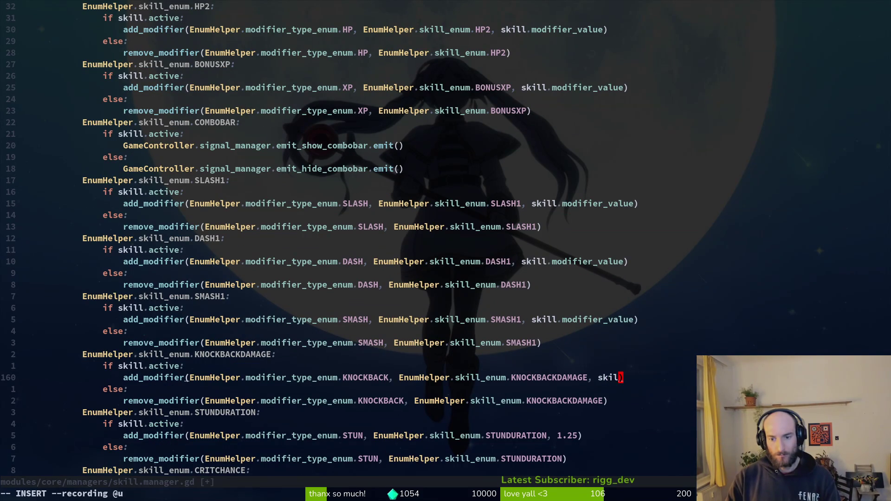
type("l.m")
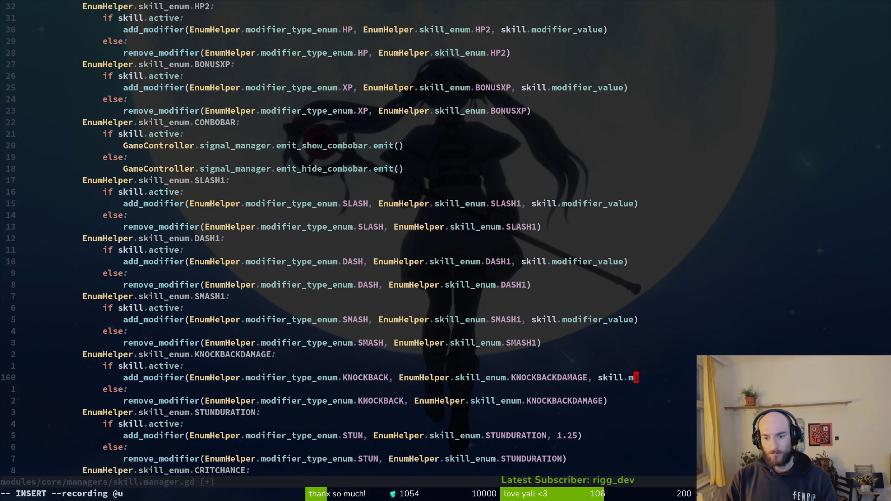
key("Tab")
key("Escape")
key("j")
key("j")
key("j")
key("j")
key("j")
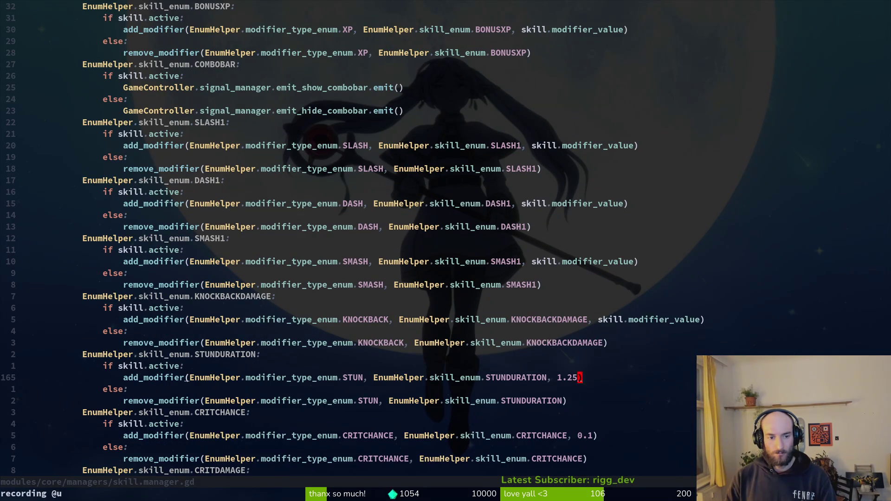
Check stun_duration.tres, swap STUNDURATION's 1.25 for skill.modifier_value, and save with :wq
key("alt+Tab")
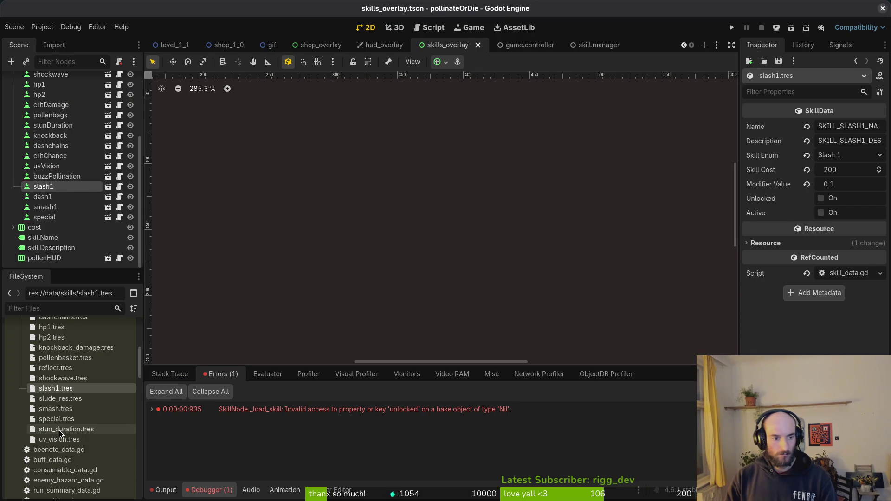
left_click(61, 431)
key("alt+Tab")
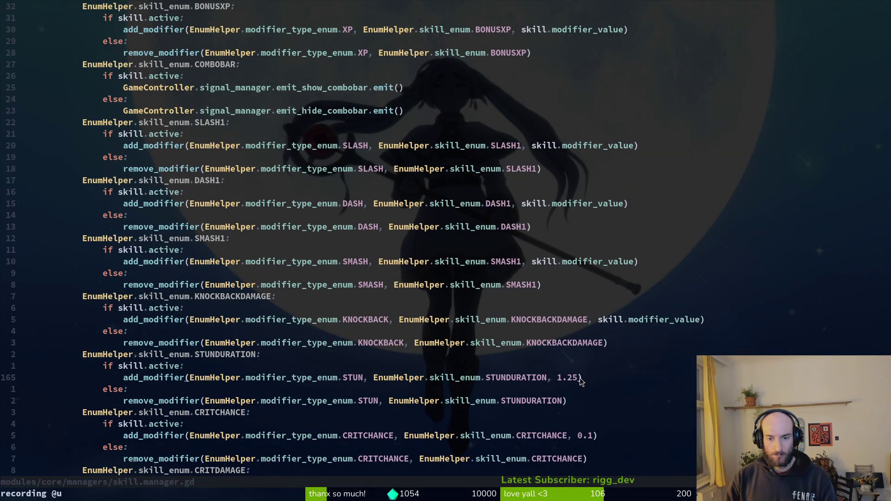
key("i")
key("BackSpace")
key("BackSpace")
key("BackSpace")
type("skill.")
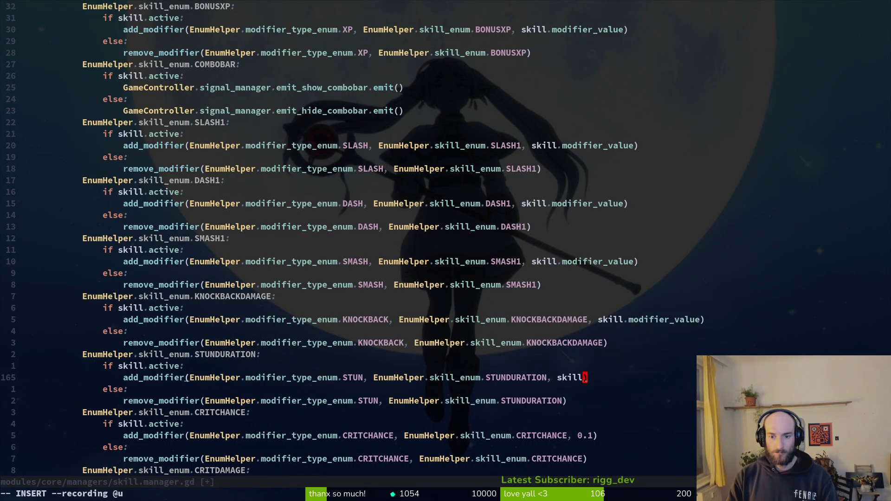
type("modifier_value")
key("Escape")
type(":weq")
key("Return")
type(":wq")
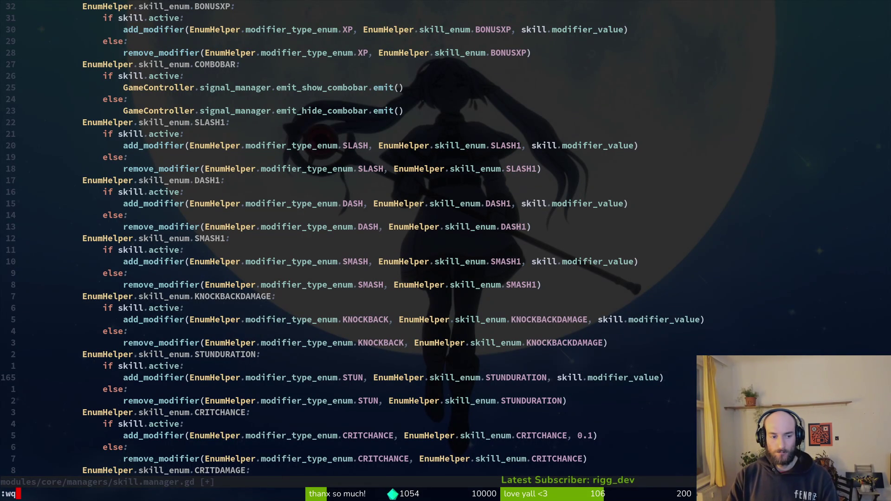
key("Return")
Relaunch Neovim in the project folder from the terminal history
key("Up")
key("Return")
key("space")
Reopen skill.manager.gd and jump to the end of the file
key("f")
key("f")
type("skill")
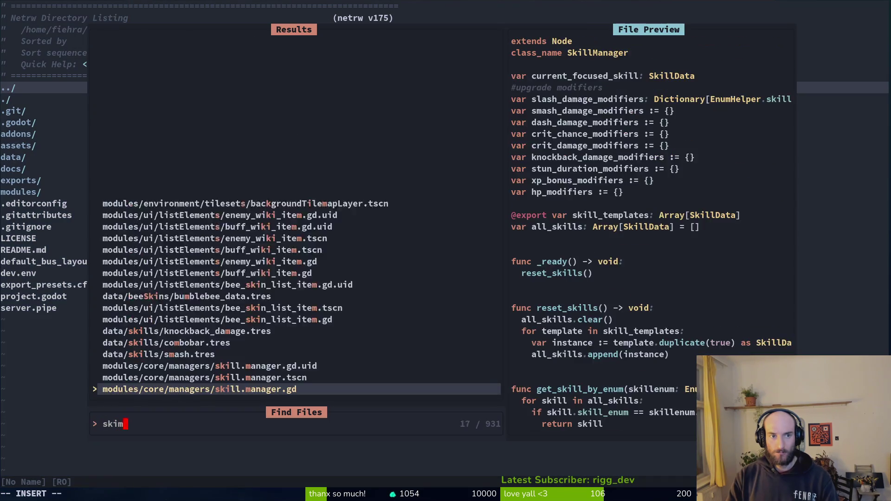
key("Return")
key("shift+g")
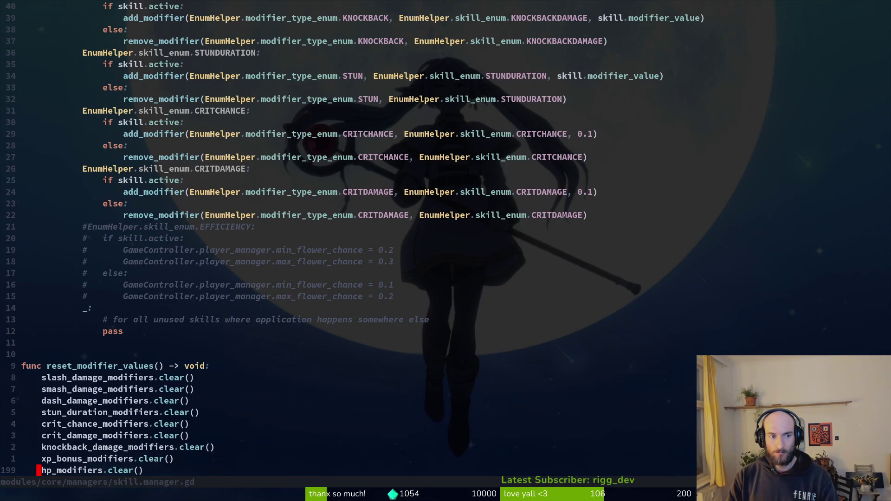
Replace CRITDAMAGE's fixed 0.1 argument with skill.modifier_value and save
key("2")
key("4")
key("k")
key("dollar")
type("cb1")
key("Delete")
type("skill.mod")
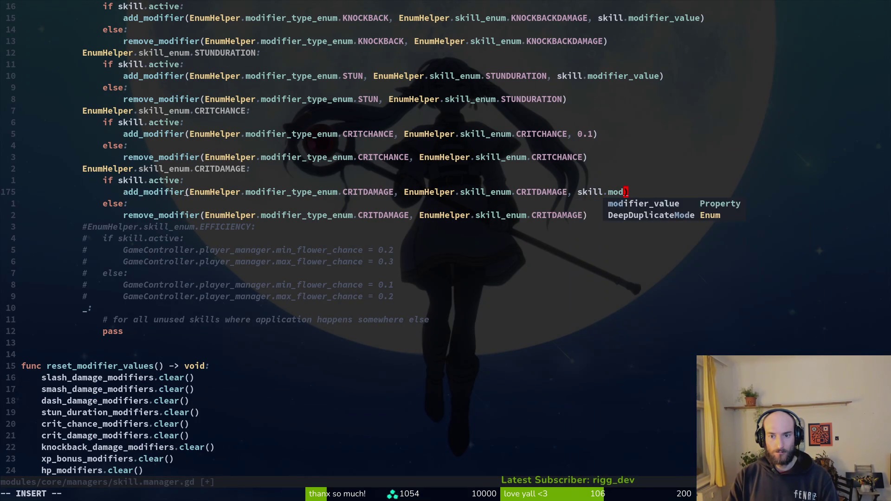
key("Return")
key("Escape")
type(":w")
key("Return")
key("k")
key("k")
key("k")
key("k")
key("k")
Replace CRITCHANCE's fixed 0.1 argument with skill.modifier_value and save
key("dollar")
key("c")
key("b")
key("BackSpace")
key("BackSpace")
type("skill.")
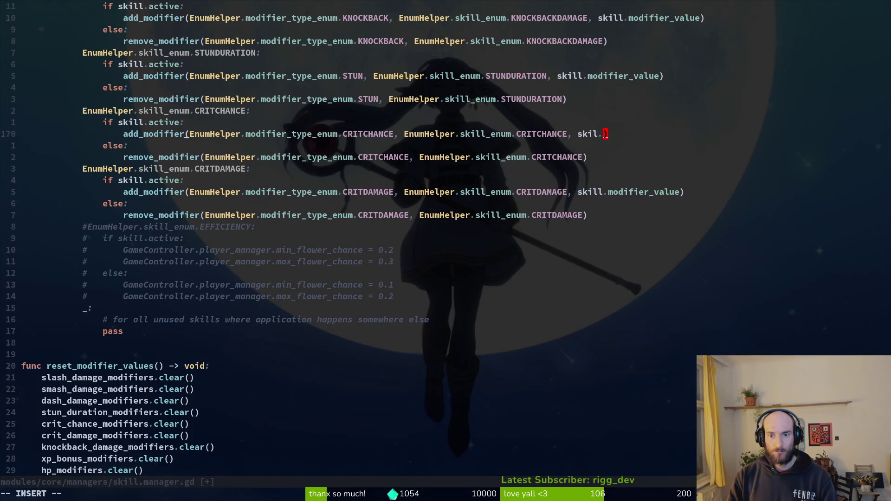
type("mod")
key("Return")
key("Escape")
type(":w")
key("Return")
key("ctrl+u")
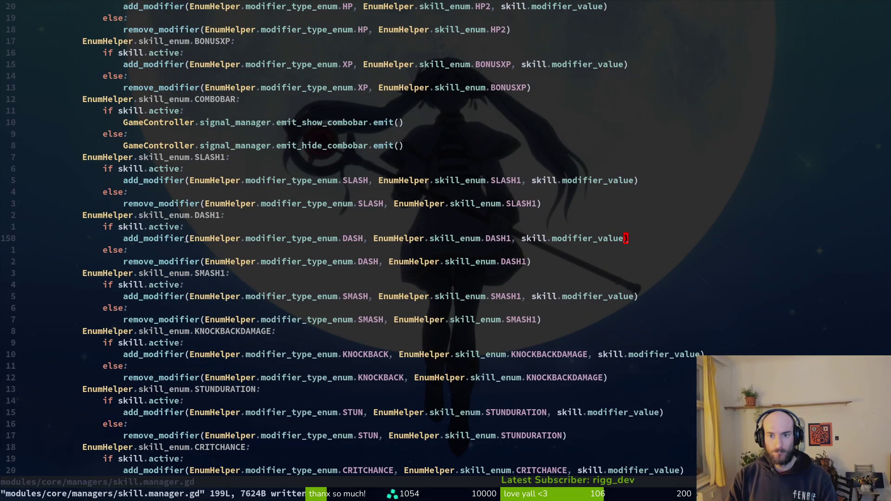
Page through the modifier lines to review the edits, then save and quit with :wq
key("ctrl+u")
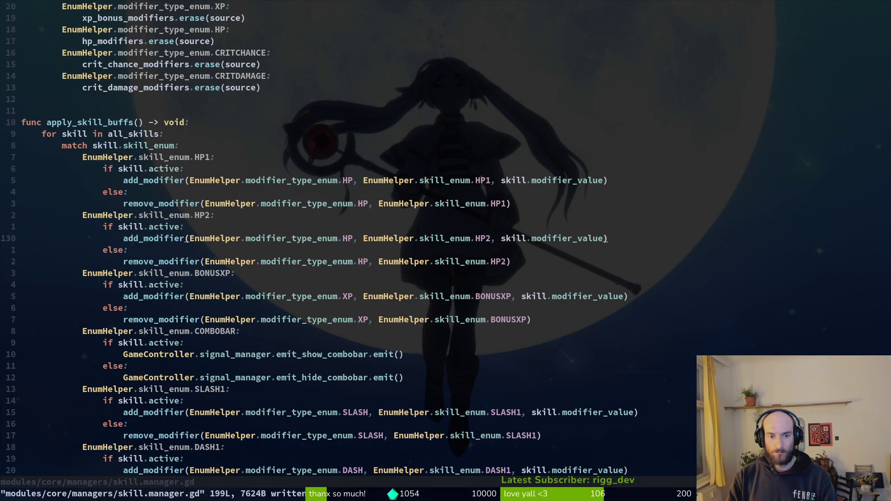
key("ctrl+d")
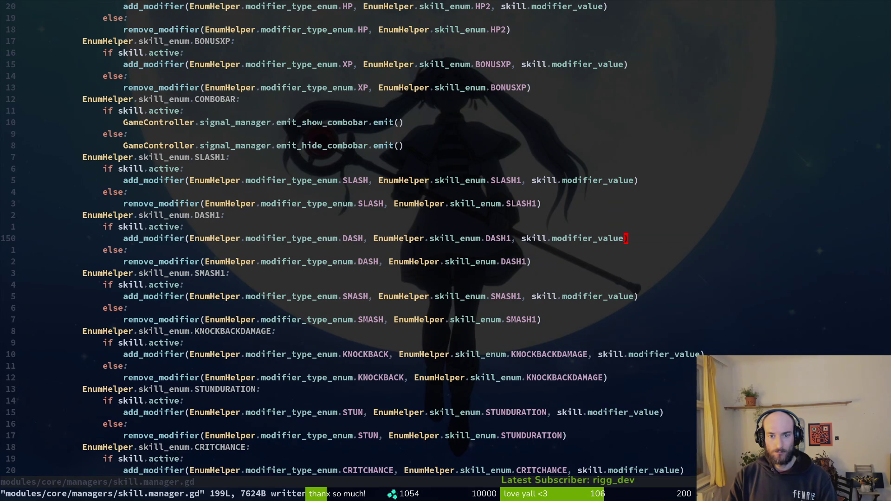
key("ctrl+d")
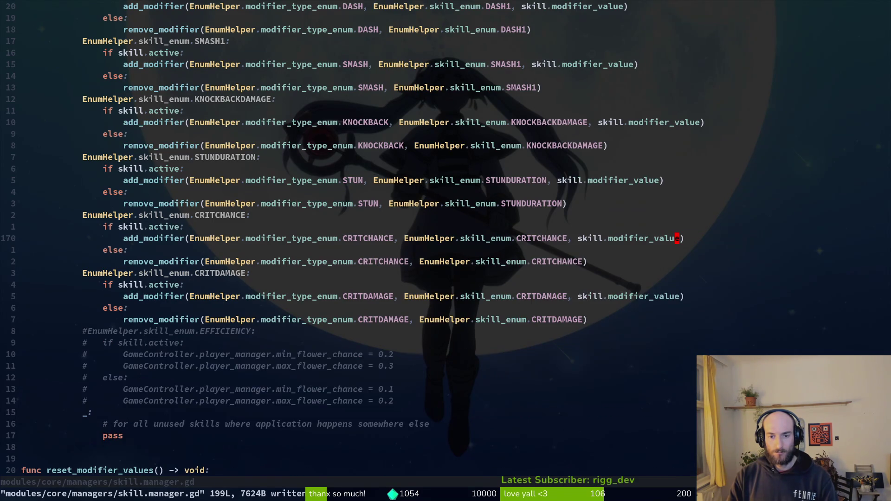
key("ctrl+u")
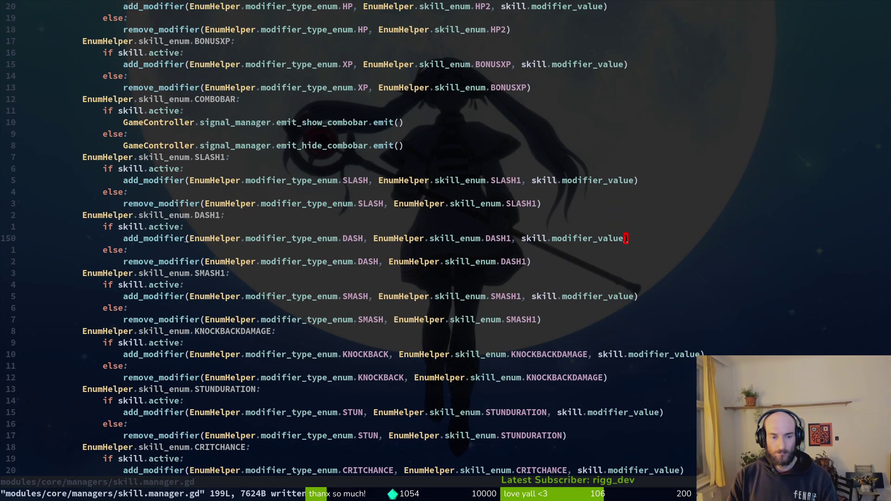
type(":wq")
key("Return")
key("alt+Tab")
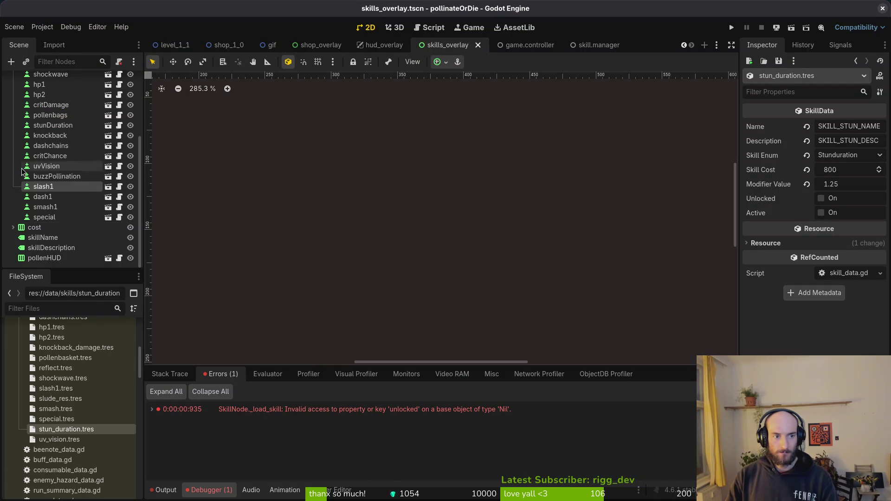
Review the combobar, reflect, sludge, shockwave, hp1, hp2 and critDamage skill nodes
scroll(51, 127, "up", 3)
scroll(52, 126, "up", 2)
left_click(54, 141)
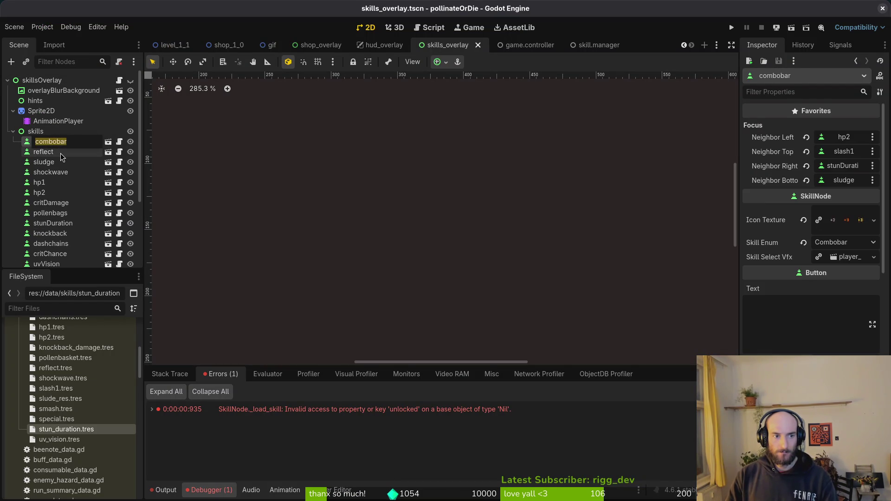
left_click(60, 155)
left_click(64, 160)
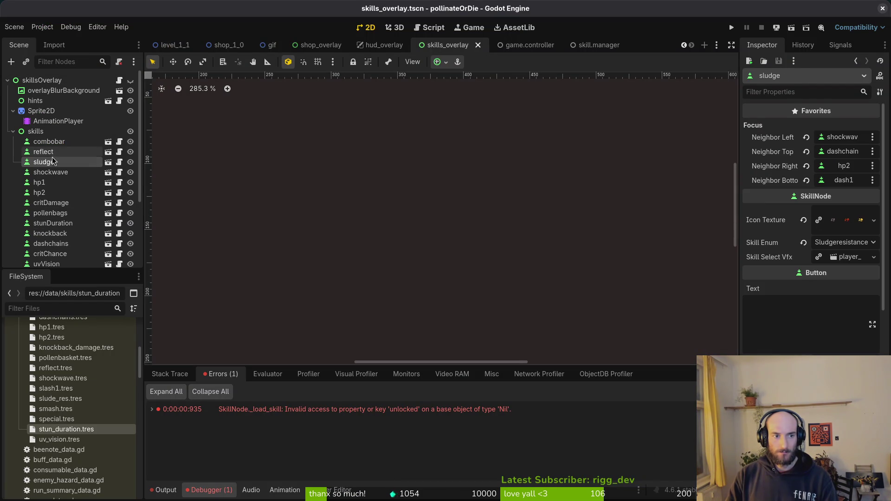
left_click(55, 152)
left_click(58, 142)
left_click(62, 173)
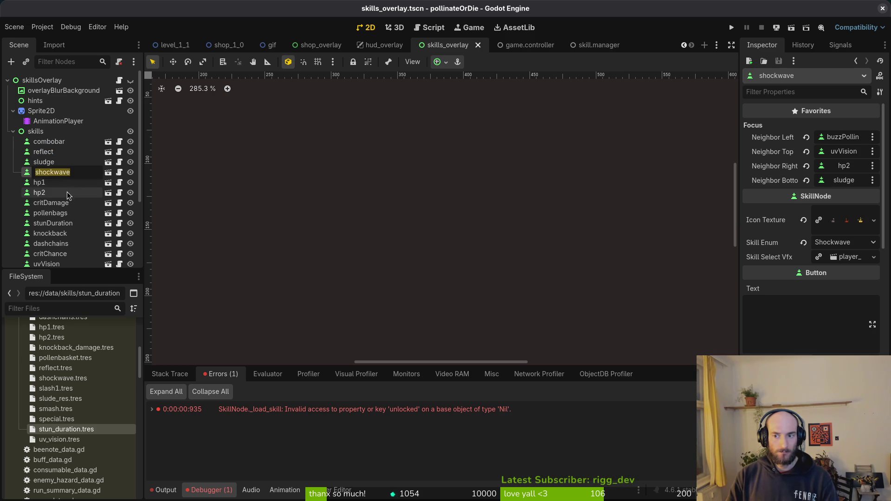
left_click(60, 184)
left_click(59, 194)
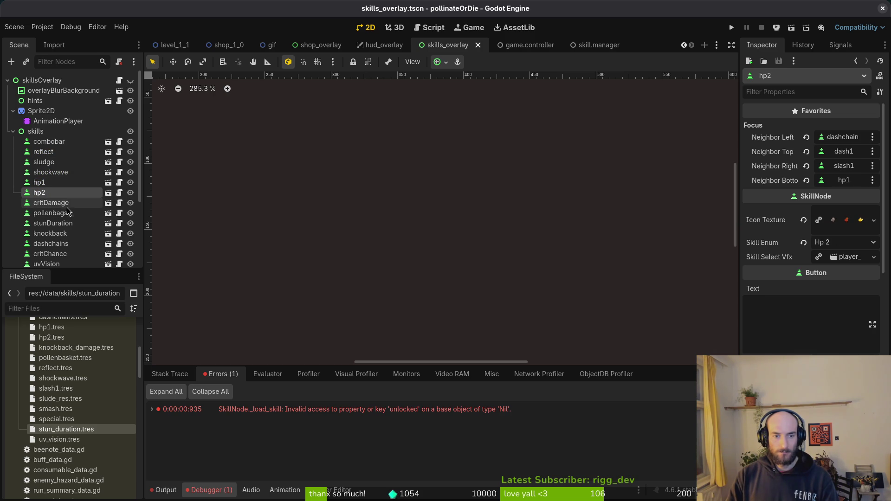
left_click(61, 206)
left_click(66, 185)
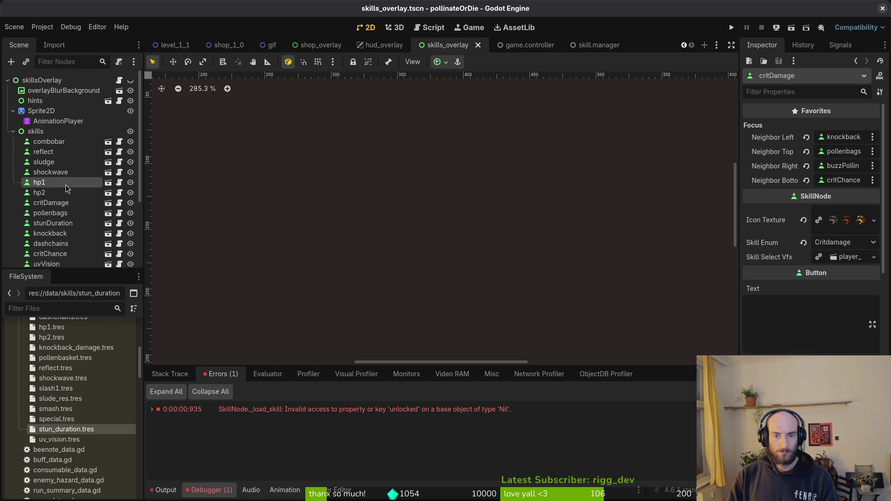
Check hp1's skill enum choices, then show critDamage's properties with Skill Enum Critdamage
left_click(826, 245)
left_click(831, 264)
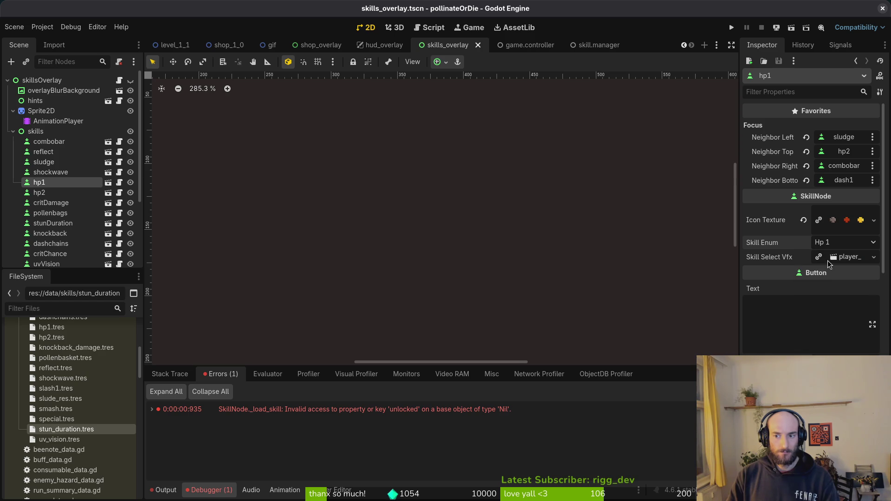
left_click(64, 205)
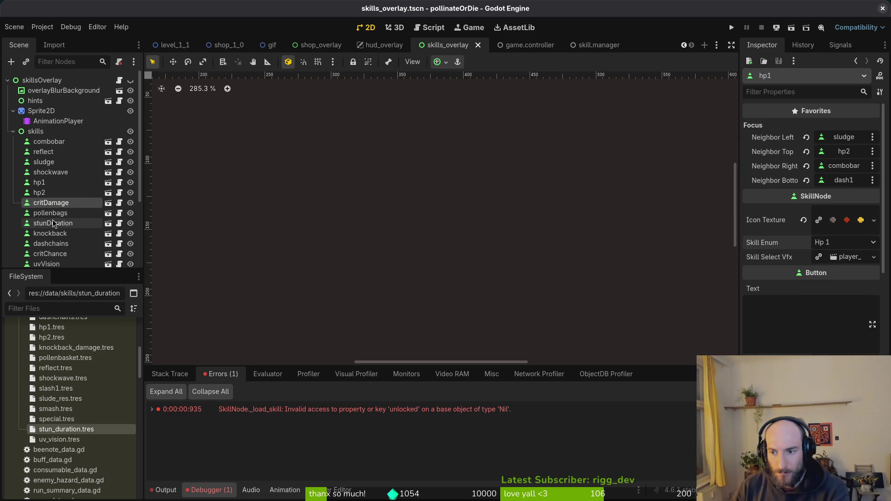
key("Up")
left_click(58, 205)
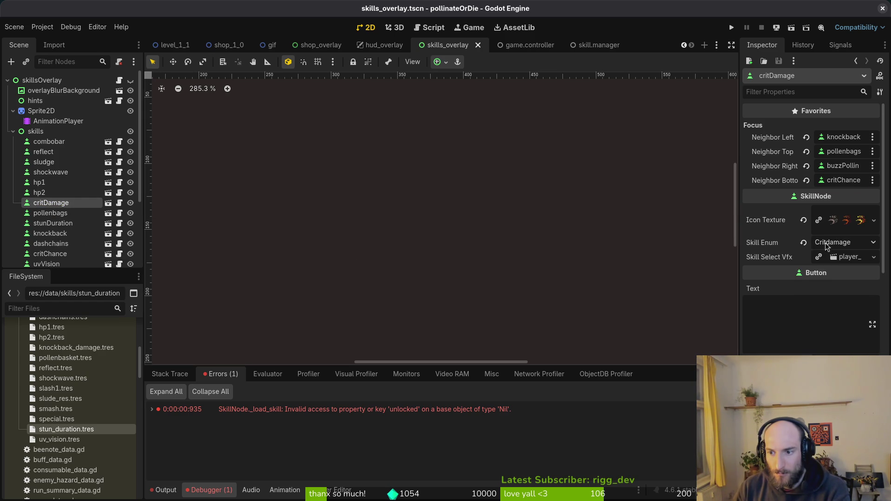
scroll(64, 437, "down", 5)
scroll(62, 434, "up", 7)
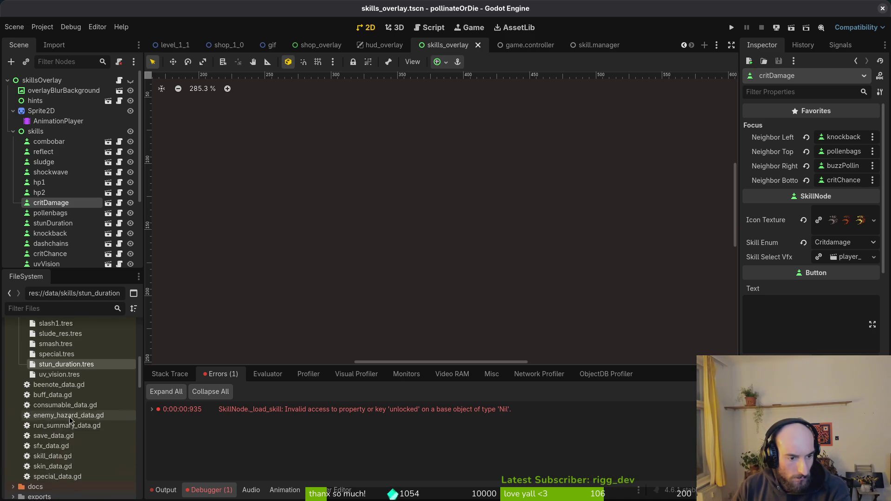
scroll(62, 395, "down", 5)
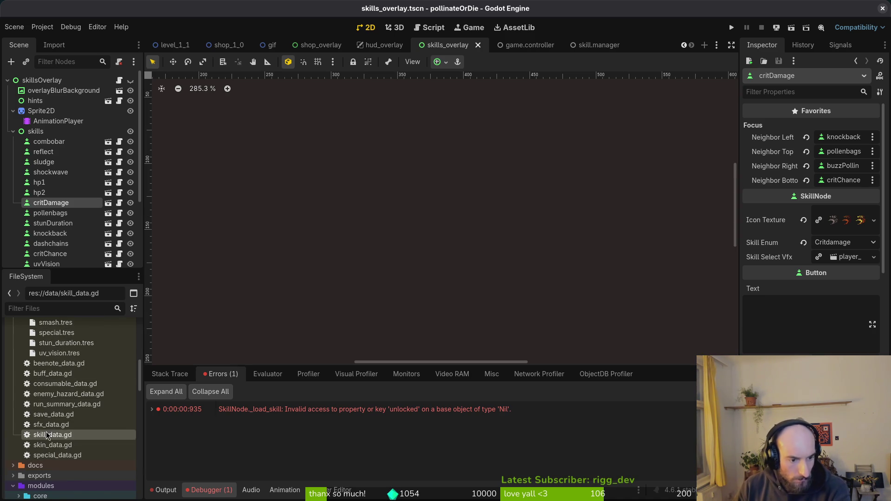
Start a new SkillData resource from skill_data.gd, then cancel its save dialog
right_click(53, 434)
mouse_move(158, 362)
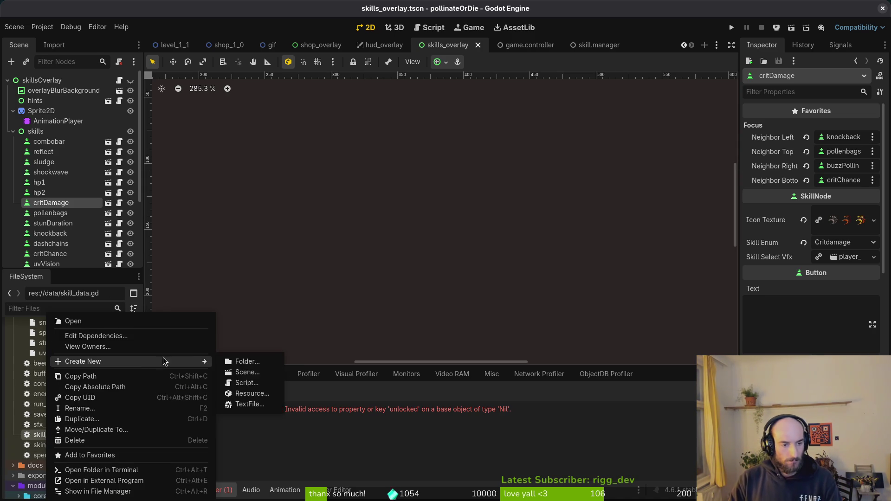
left_click(246, 394)
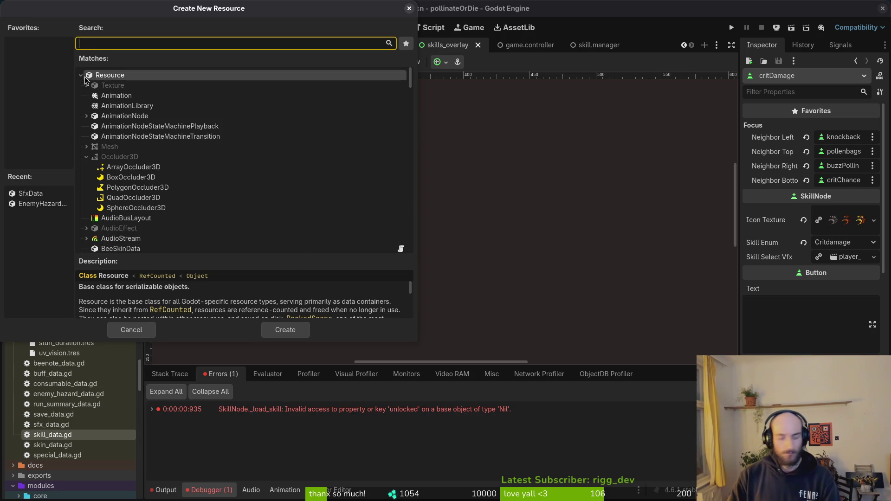
type("skill")
key("Return")
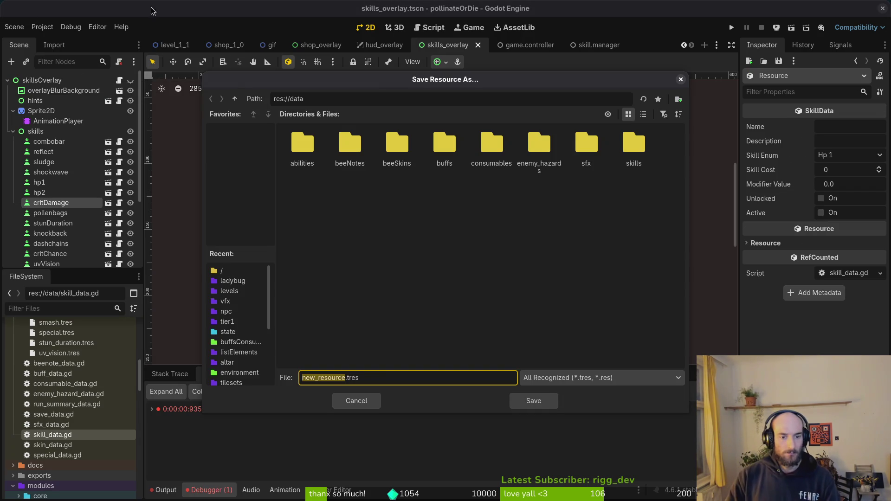
key("Escape")
Create a SkillData resource again and save it as crit_damage.tres in the skills folder
right_click(64, 434)
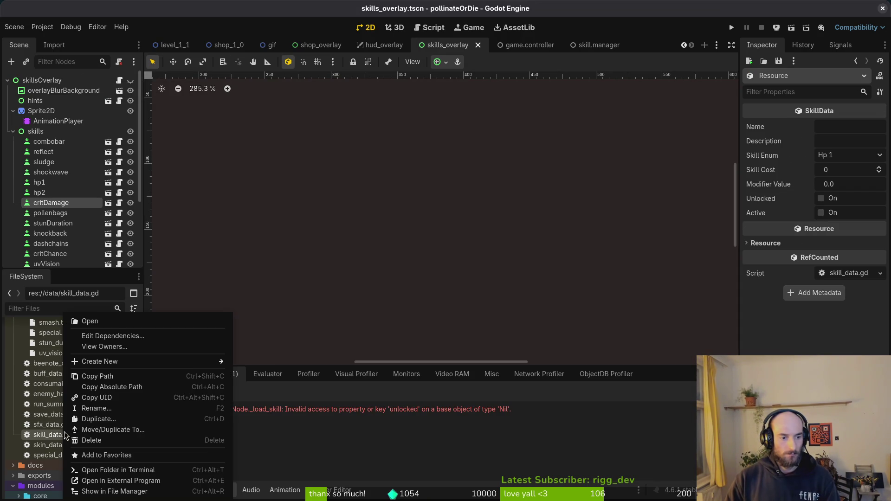
mouse_move(131, 363)
left_click(269, 393)
type("skill")
key("Return")
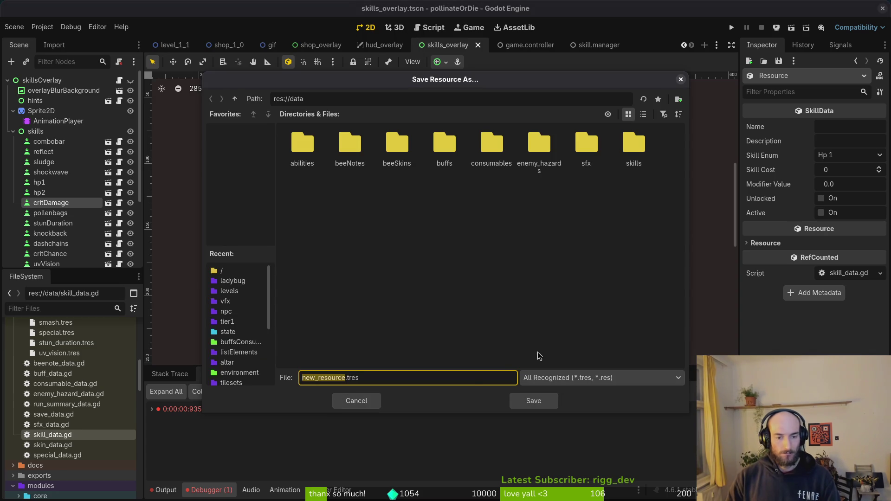
type("crit_d")
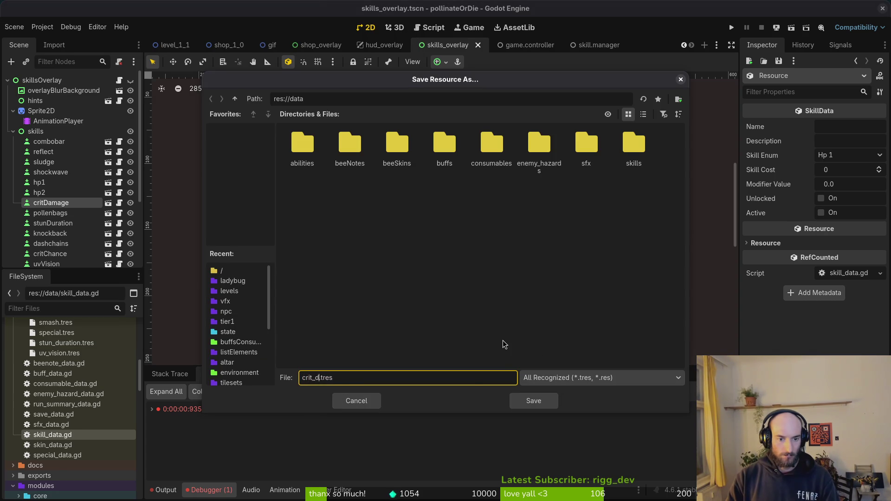
type("age")
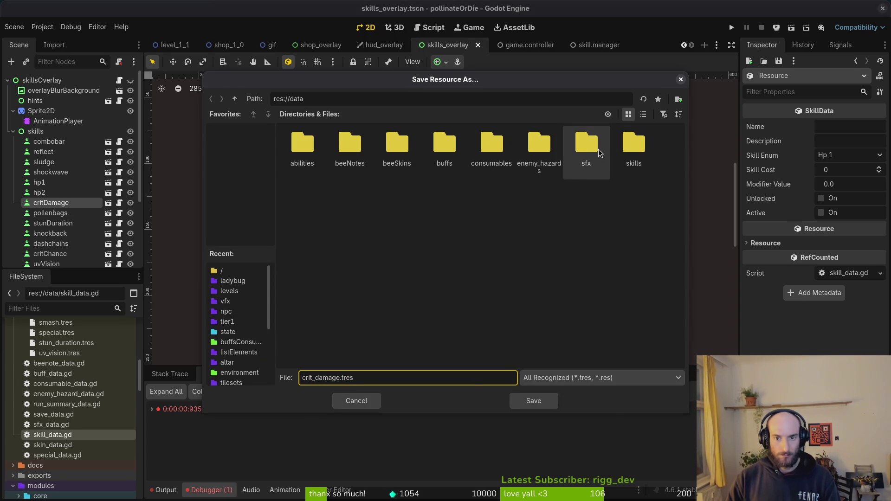
double_click(634, 144)
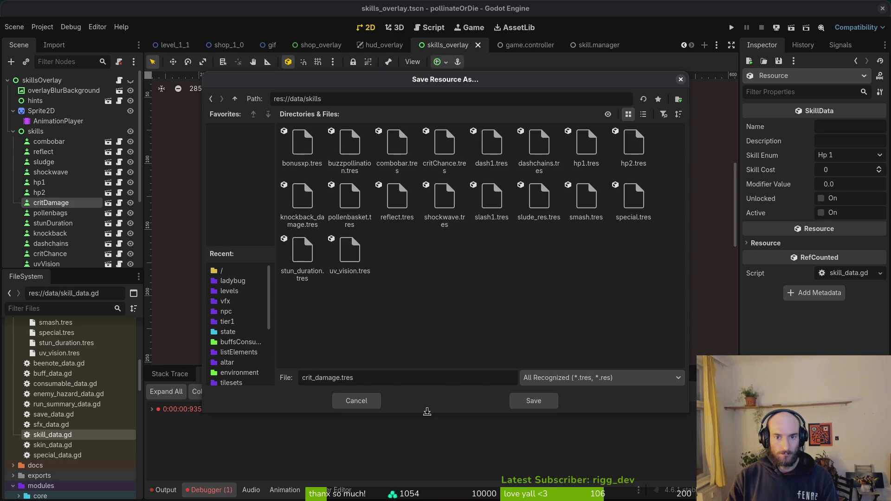
key("Return")
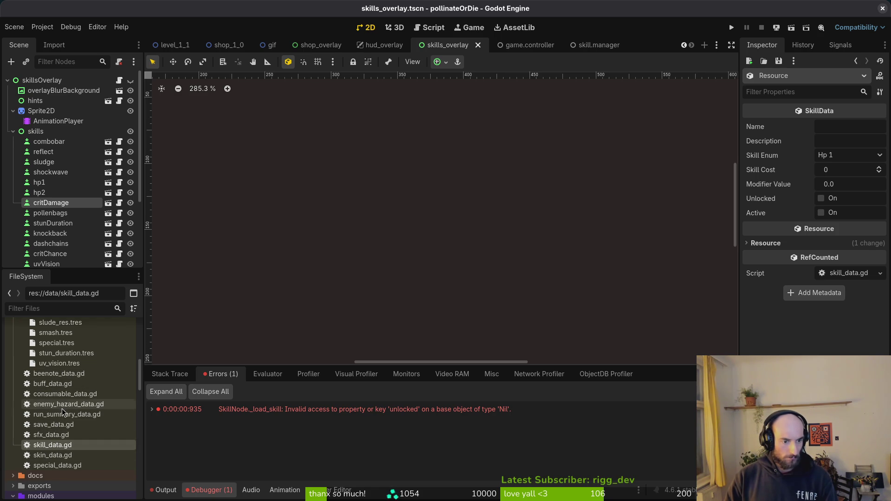
Rename crit_damage.tres in the skills folder to critDamage.tres, then return to the gameLocale spreadsheet
scroll(63, 410, "up", 3)
scroll(72, 413, "up", 5)
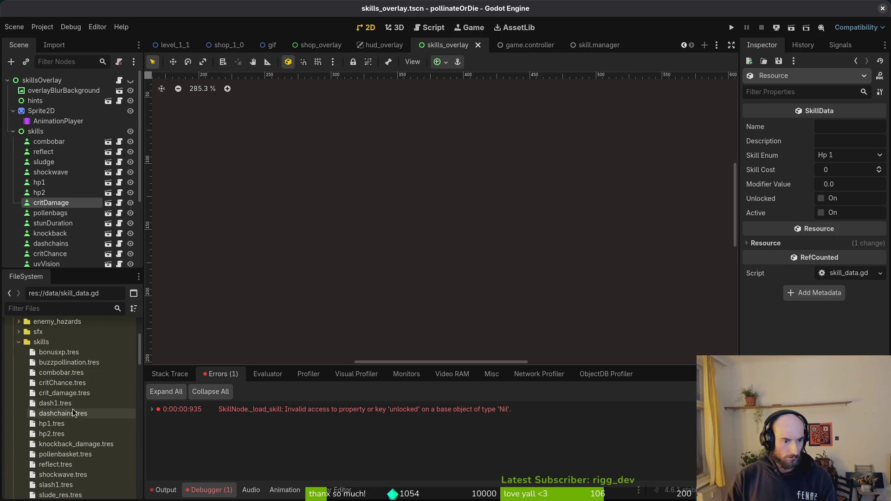
left_click(73, 384)
left_click(78, 394)
key("F2")
type("critDama")
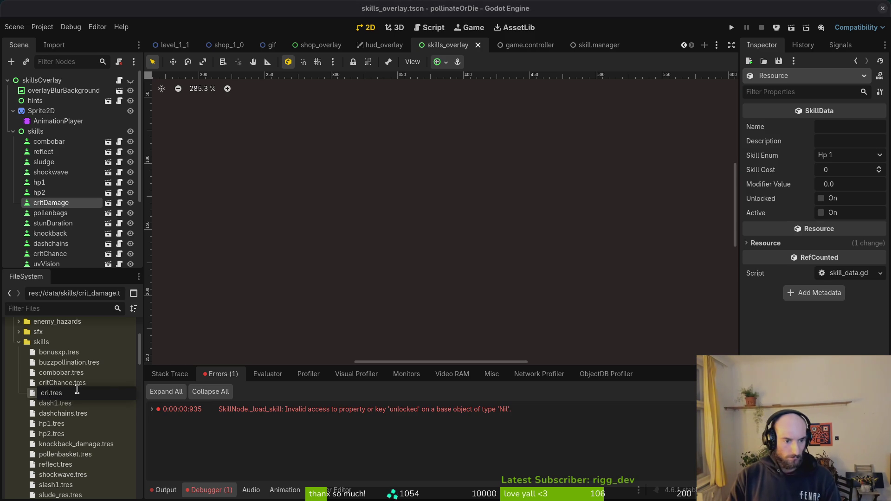
type("ge")
key("Return")
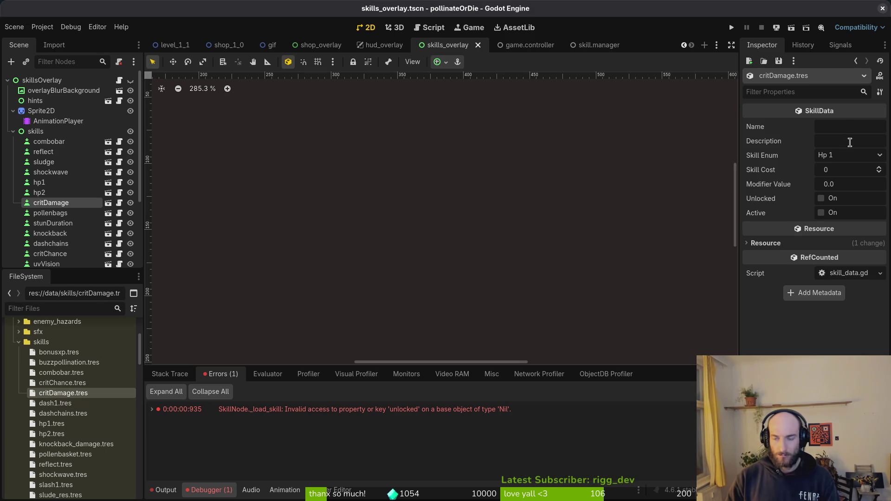
key("alt+Tab")
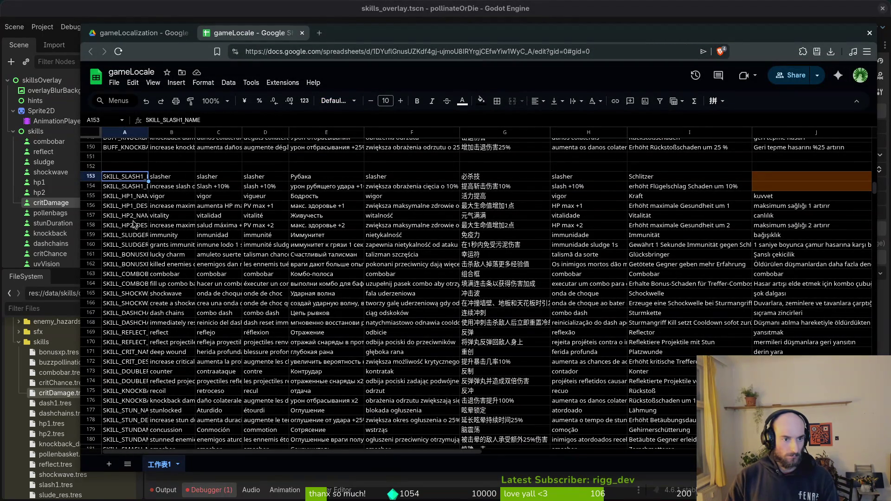
Insert one blank row above and one below row 173, beneath SKILL_CRIT_DESC
left_click(144, 207)
scroll(161, 283, "down", 5)
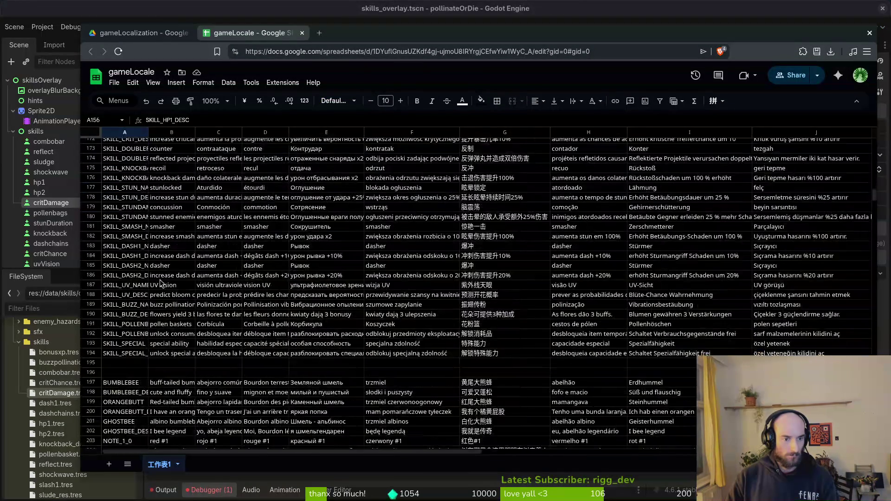
scroll(148, 293, "up", 4)
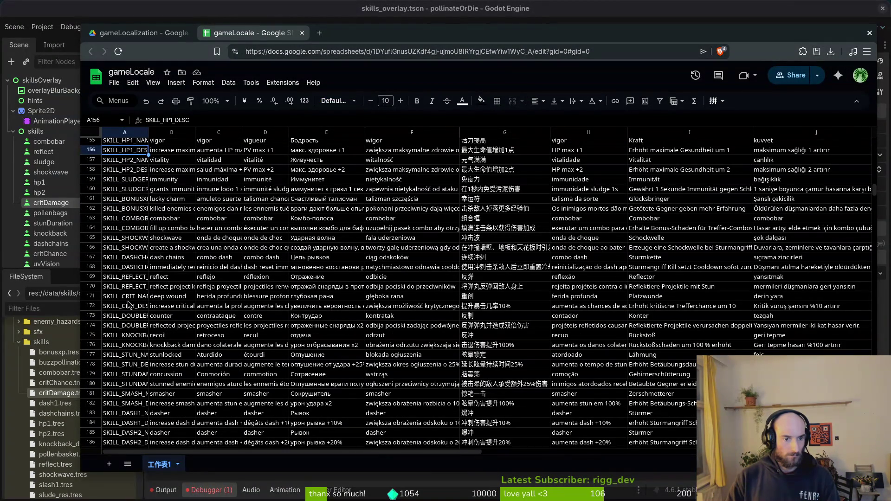
right_click(92, 306)
key("Escape")
right_click(92, 310)
left_click(160, 306)
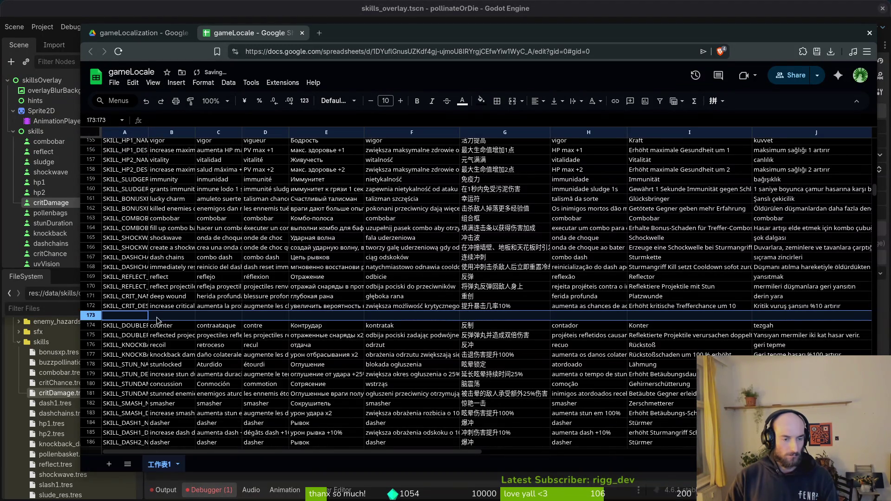
right_click(93, 318)
left_click(153, 160)
Undo and then redo the two row insertions, keeping rows 173–174 blank
scroll(272, 318, "down", 3)
scroll(272, 318, "down", 5)
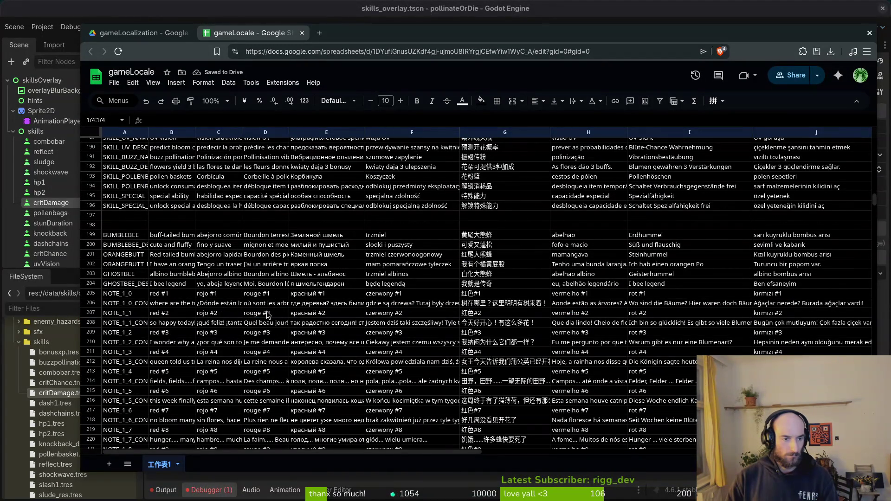
key("ctrl+z")
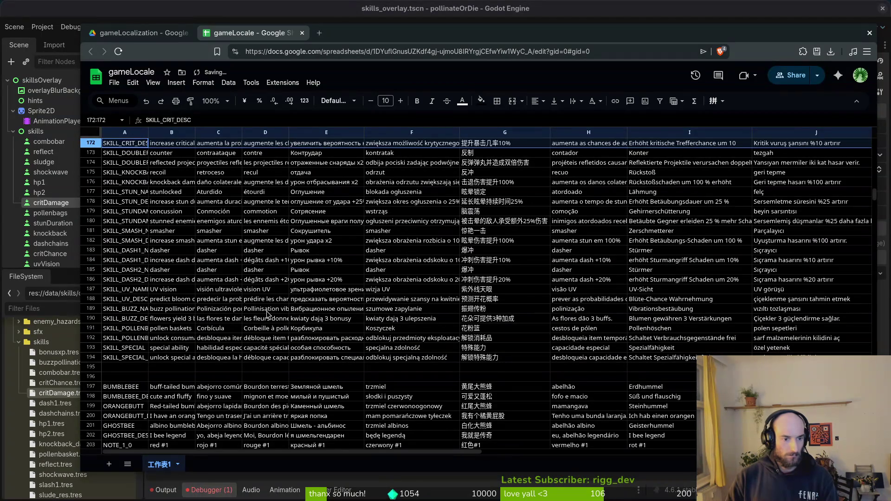
key("ctrl+y")
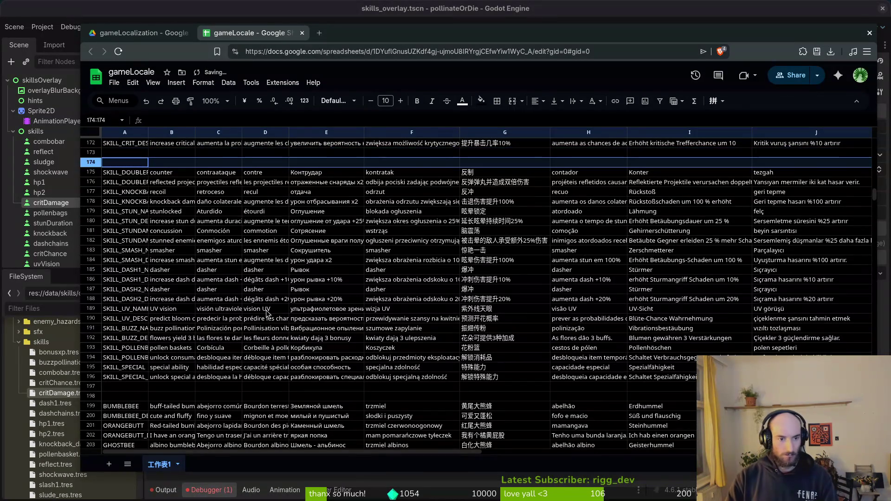
scroll(352, 279, "up", 1)
scroll(212, 285, "up", 1)
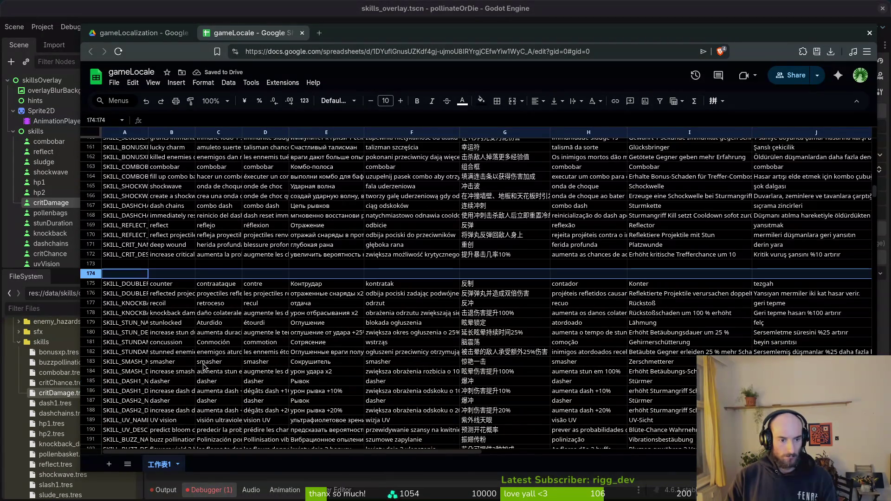
left_click(160, 256)
Enter the keys SKILL_CRIT_DAMAGE_NAME in A173 and SKILL_CRIT_DAMAGE_DESCRIPTION in A174
left_click(138, 258)
left_click(137, 248)
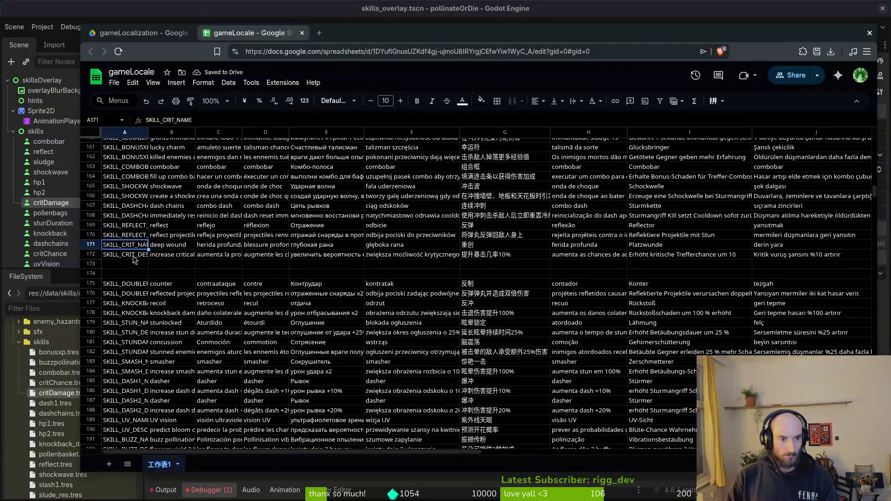
left_click(133, 265)
type("SKILL_DR")
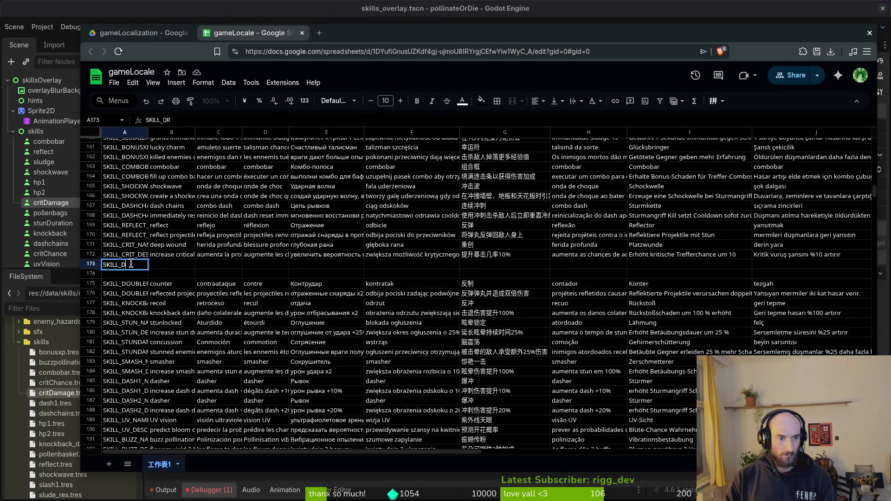
key("BackSpace")
type("CRIT_DA")
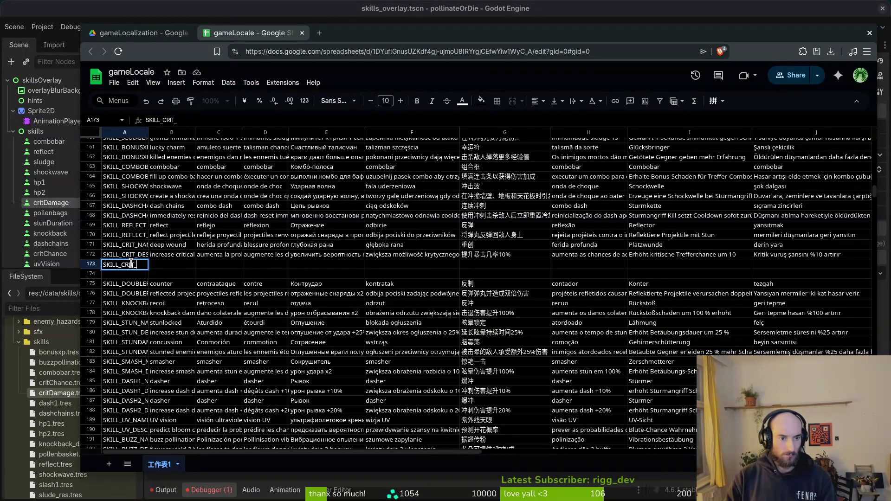
type("MAGE_NAME")
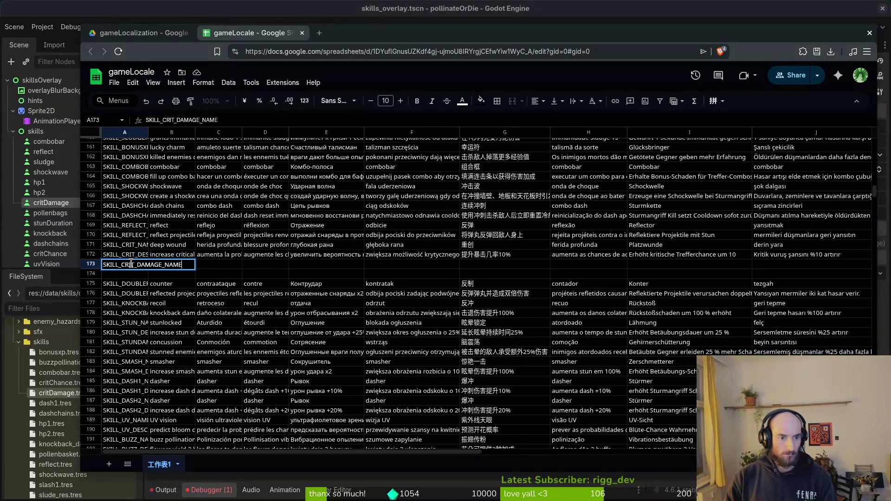
key("Return")
type("S")
type("KILL_")
type("L_CR")
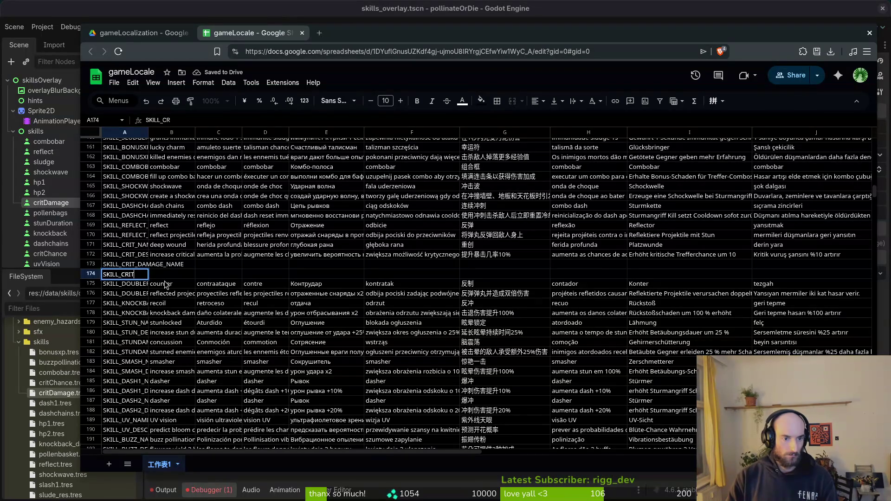
type("AMAGE_DESC")
type("RIPTION")
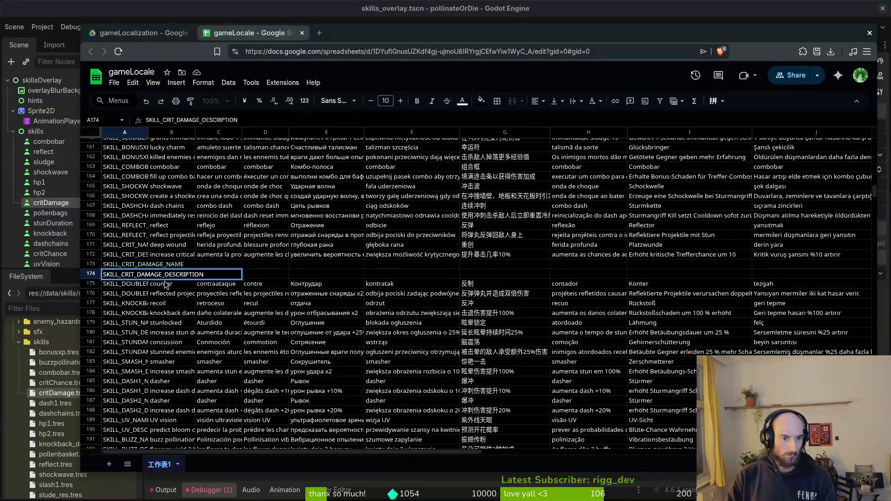
key("Return")
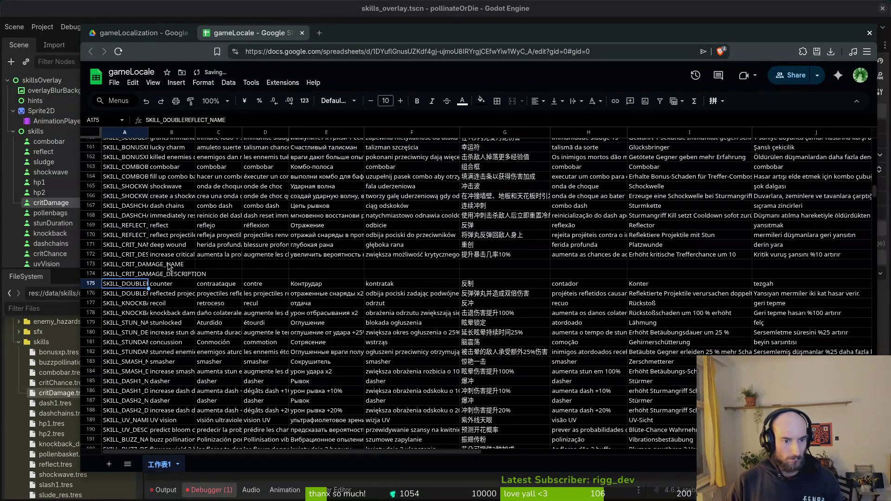
Enter 'scar tissue' as the English name in B173 and start a 'translate' search in a new tab
left_click(140, 265)
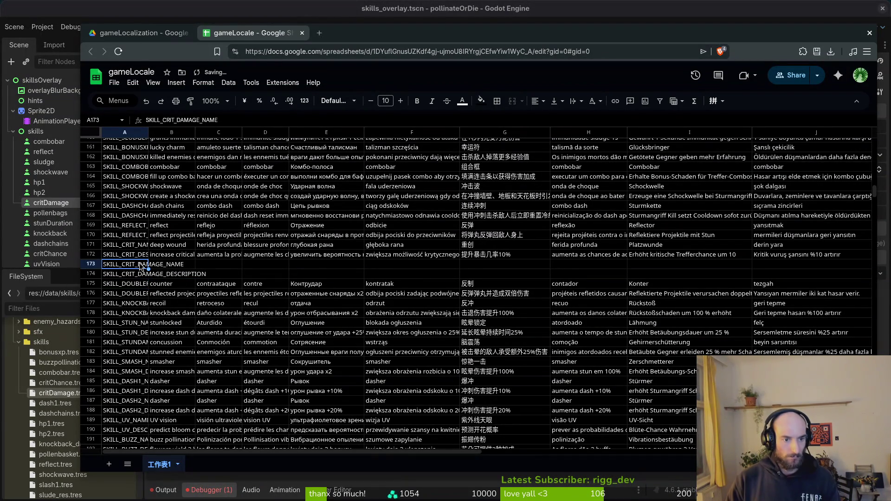
left_click(165, 266)
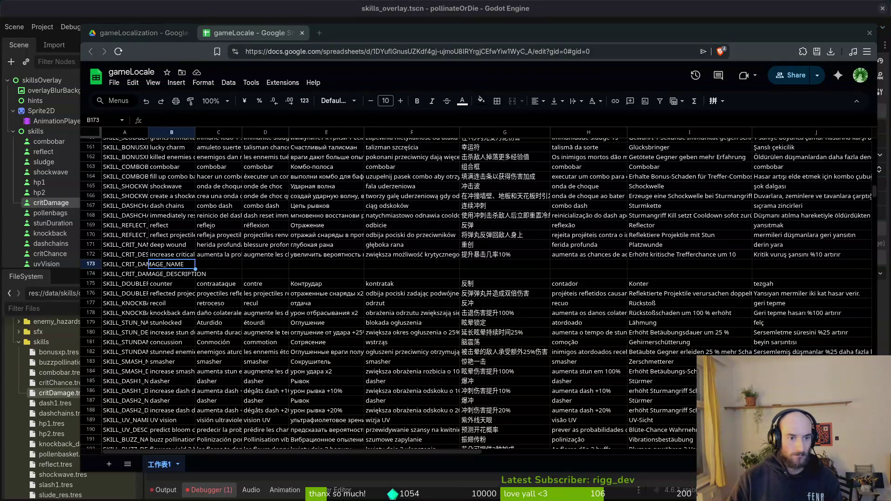
type("x")
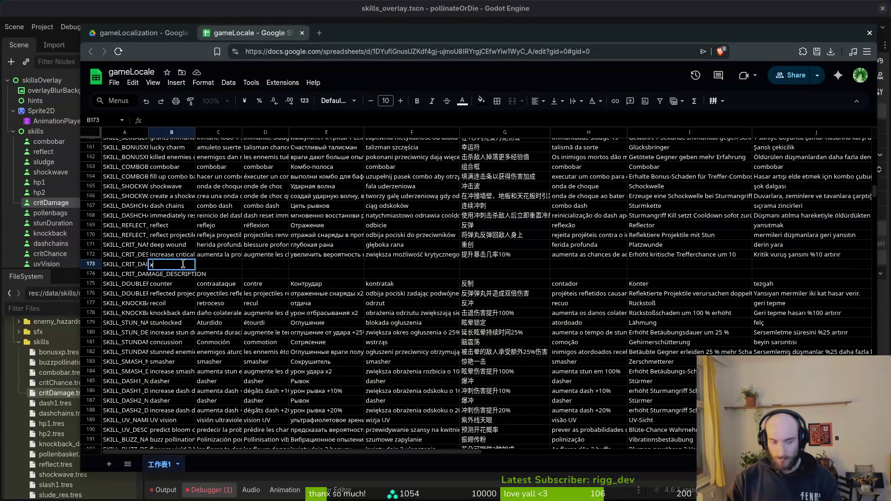
type("car")
type("e")
key("Return")
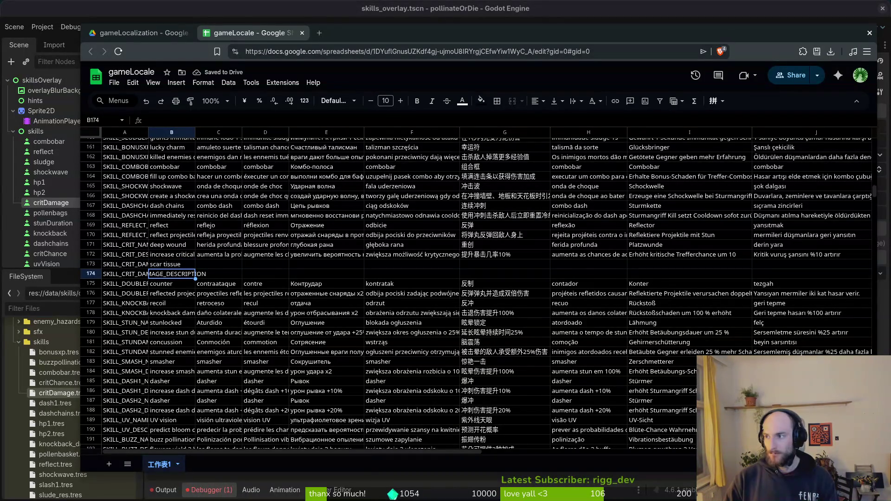
key("ctrl+t")
type("tra")
key("Down")
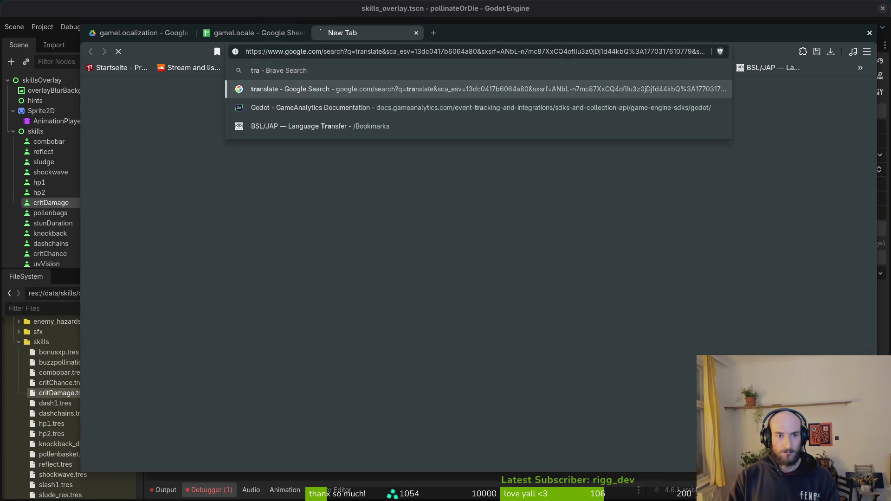
Translate 'scar tissue' into Spanish with Google's translator and paste it into C173
key("Return")
left_click(250, 187)
type("scar tissue")
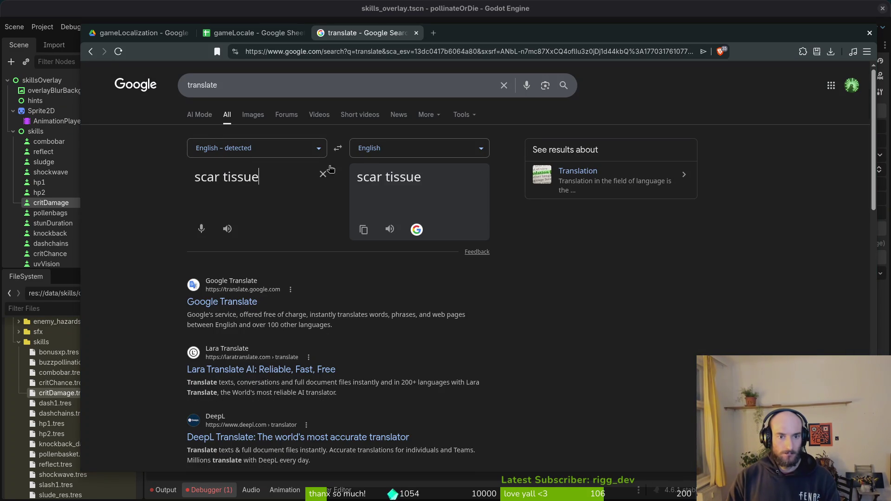
left_click(439, 156)
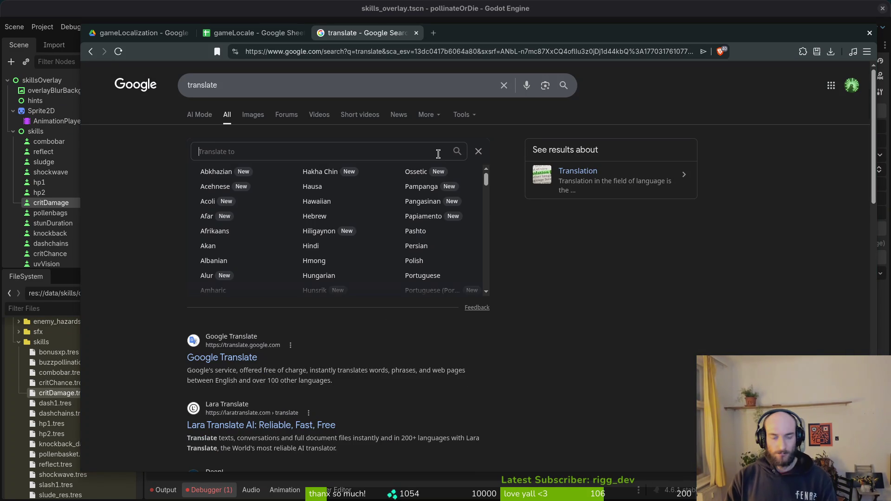
type("spa")
key("Return")
left_click(363, 229)
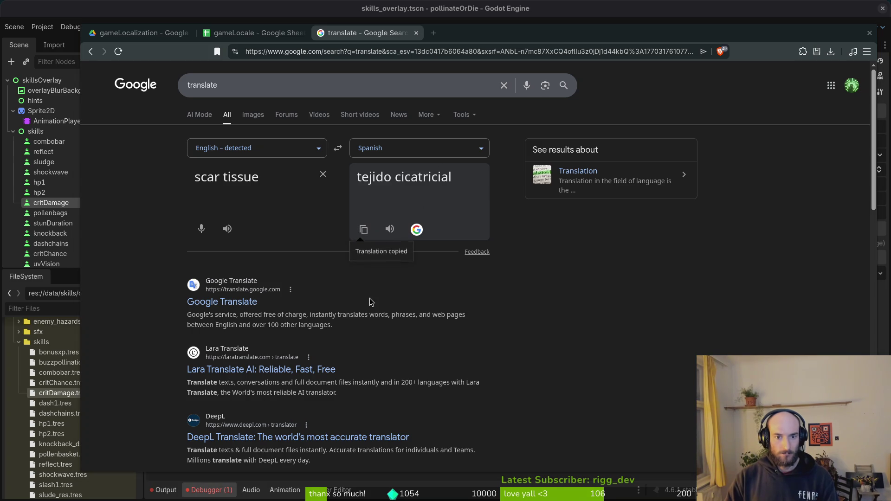
left_click_drag(367, 32, 327, 48)
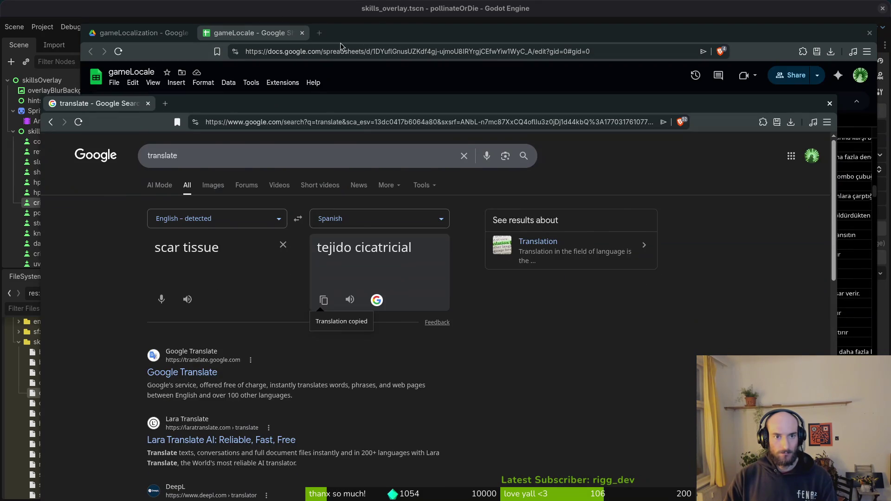
left_click(344, 45)
left_click(208, 264)
key("ctrl+v")
Paste the French translation of 'scar tissue' into D173
key("alt+Tab")
left_click(360, 218)
type("french")
key("Return")
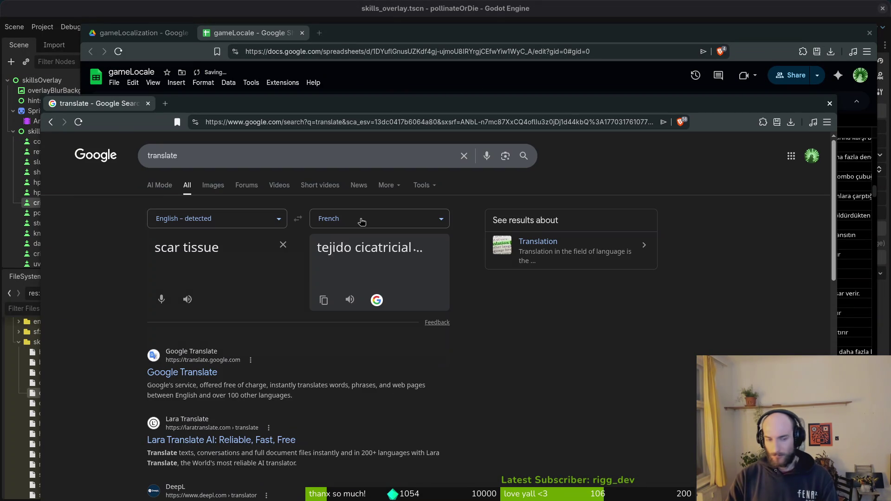
left_click(327, 301)
key("alt+Tab")
key("Right")
key("ctrl+v")
Paste the Russian translation of 'scar tissue' into E173
key("alt+Tab")
left_click(395, 216)
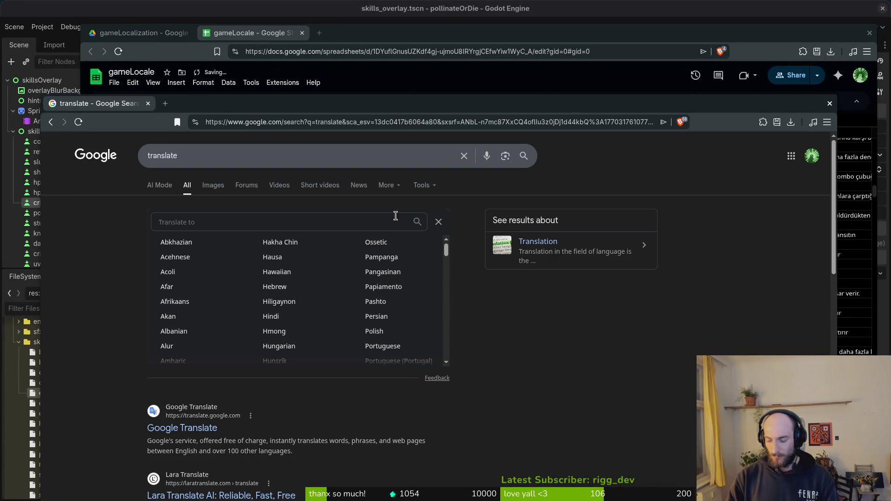
type("russian")
key("Return")
left_click(320, 301)
key("alt+Tab")
key("Right")
key("ctrl+v")
Paste the Polish translation of 'scar tissue' into F173
key("alt+Tab")
left_click(386, 218)
type("pol")
key("Return")
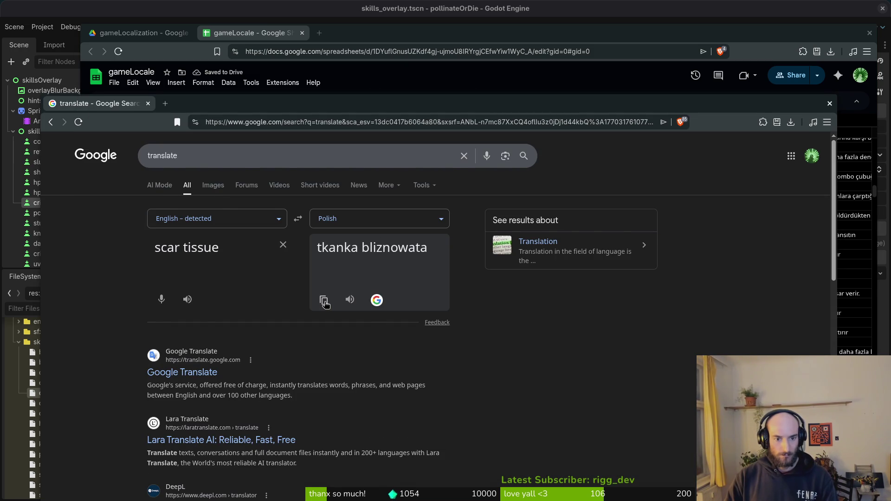
left_click(325, 301)
key("alt+Tab")
left_click(396, 265)
key("ctrl+v")
Paste the Portuguese translation of 'scar tissue' into H173
key("alt+Tab")
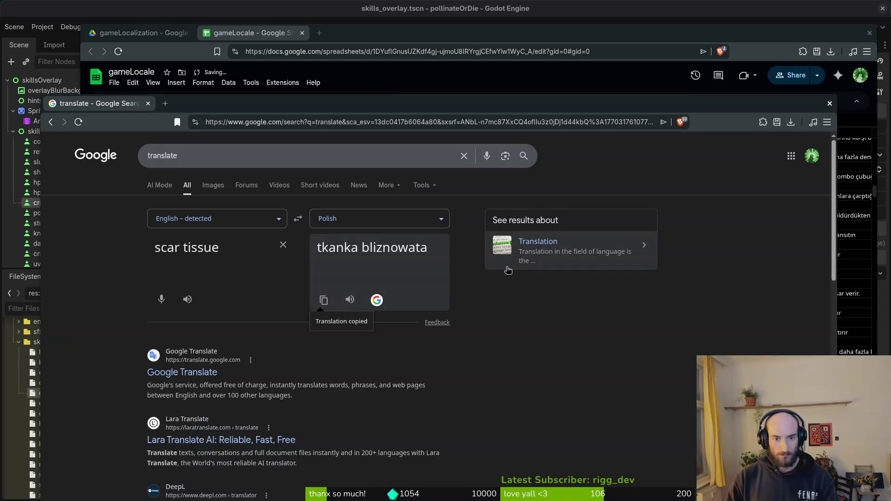
left_click(385, 218)
type("port")
key("Return")
left_click(326, 301)
key("alt+Tab")
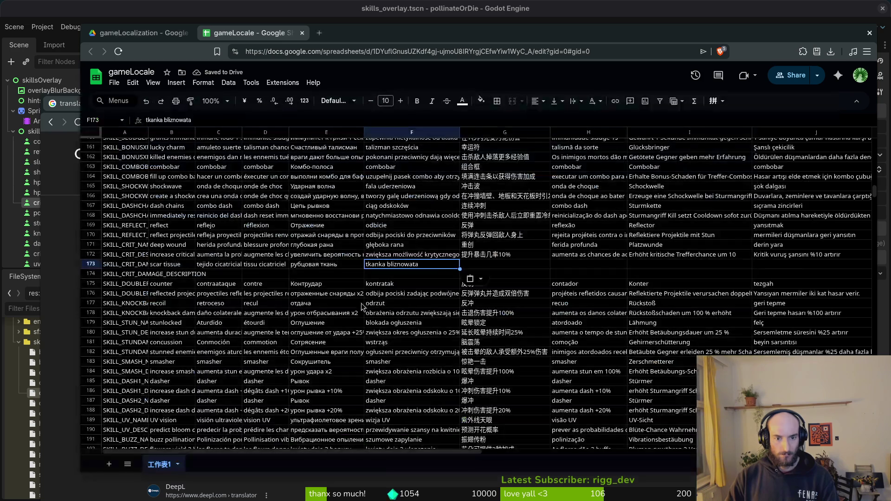
left_click(580, 265)
key("ctrl+v")
Paste the Chinese (Simplified) translation of 'scar tissue' into G173
key("alt+Tab")
left_click(358, 218)
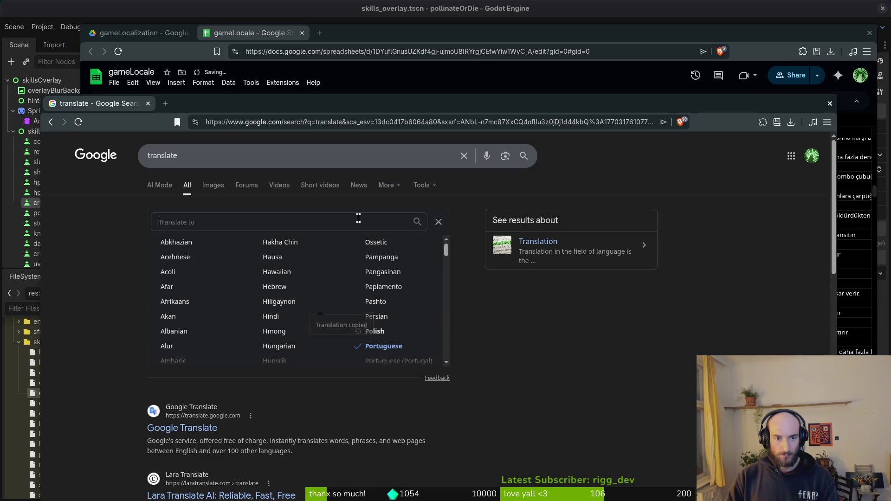
type("chin")
key("Return")
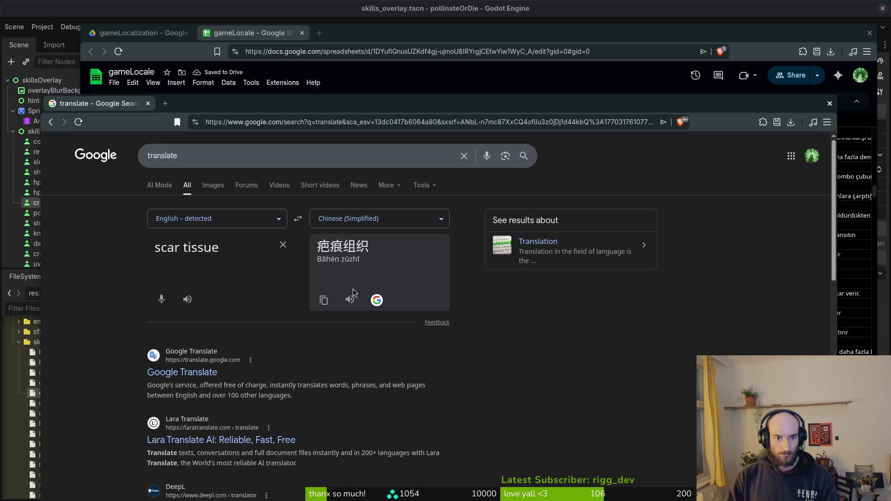
left_click(325, 301)
key("alt+Tab")
left_click(485, 266)
key("ctrl+v")
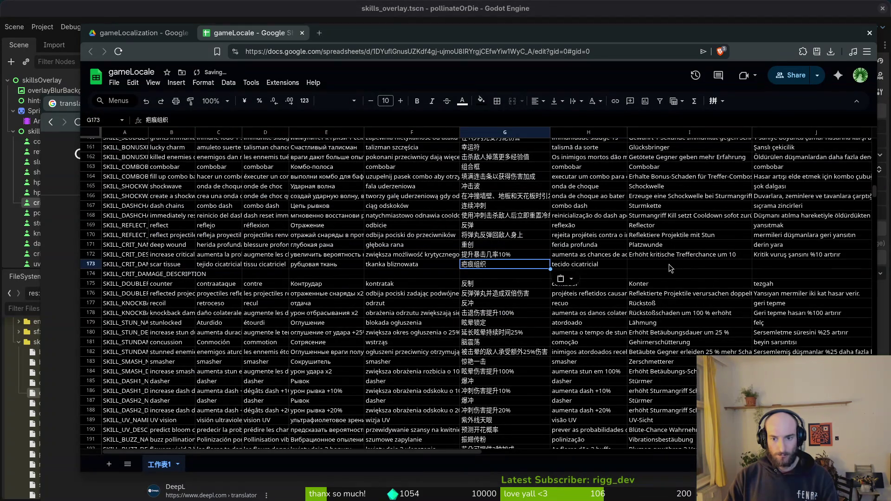
Paste the German translation, Narbengewebe, into I173
left_click(669, 265)
key("alt+Tab")
left_click(416, 221)
type("ger")
key("Return")
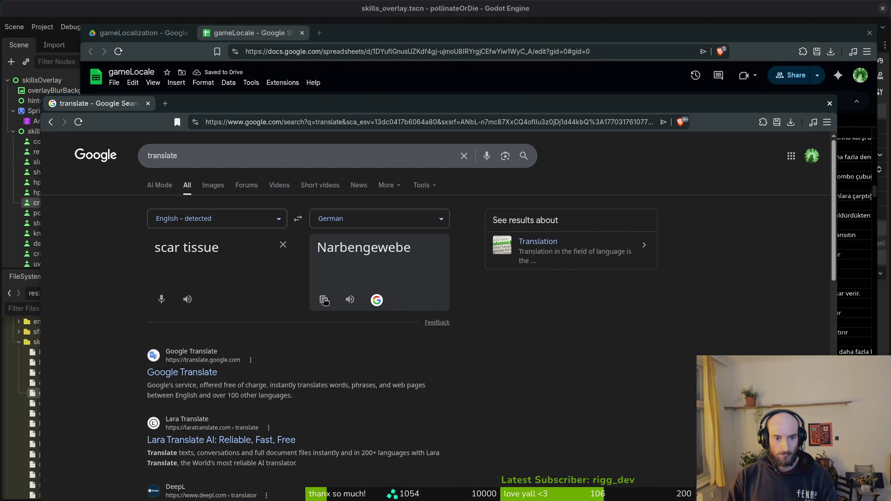
left_click(324, 301)
key("alt+Tab")
key("ctrl+v")
Paste the Turkish translation, yara dokusu, into J173 and copy the crit chance description from B172
key("alt+Tab")
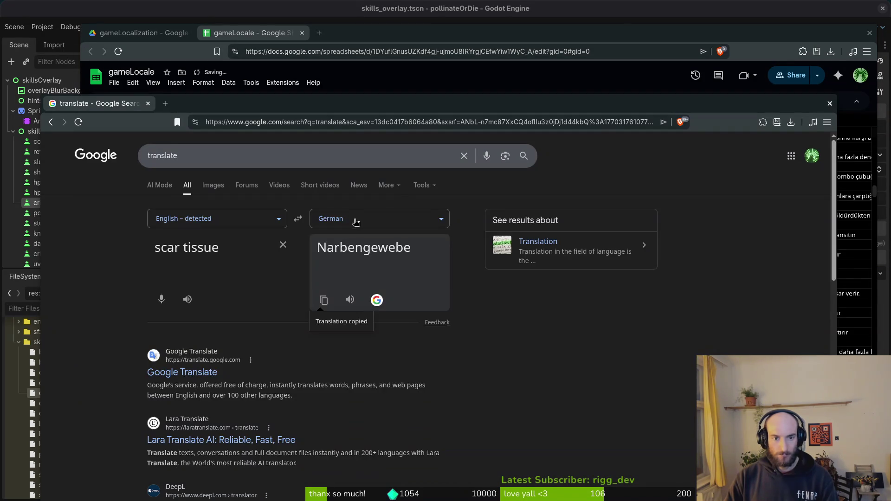
left_click(355, 222)
type("turk")
key("Return")
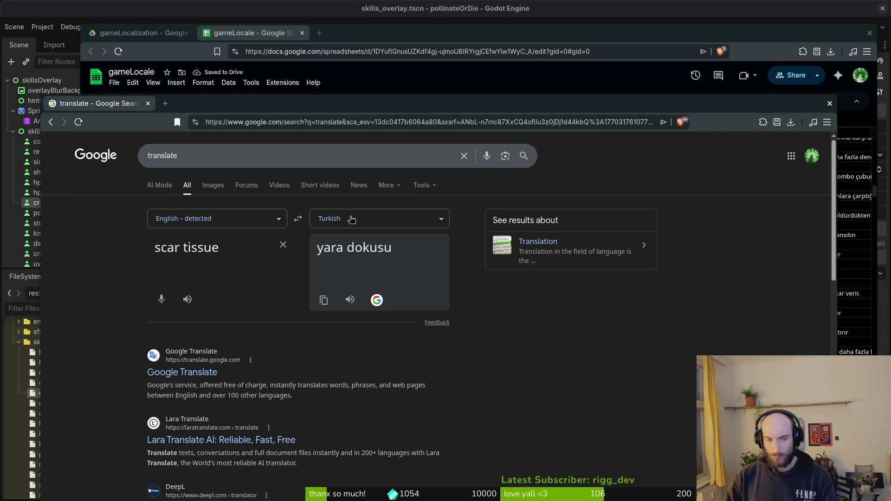
left_click(324, 299)
key("alt+Tab")
left_click(754, 267)
key("ctrl+v")
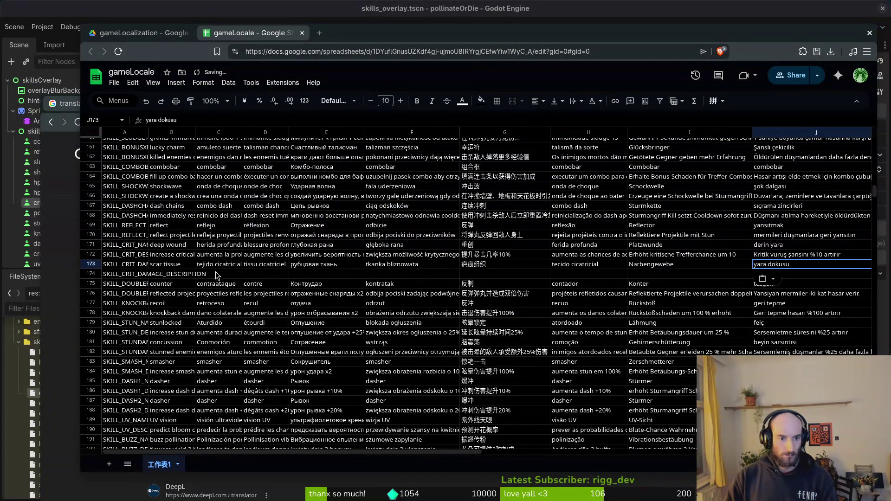
left_click(167, 255)
key("ctrl+c")
Enter 'increase critical damage by 50%' in B174 by pasting and editing the crit chance text
left_click(184, 273)
key("ctrl+v")
double_click(204, 120)
type("damage")
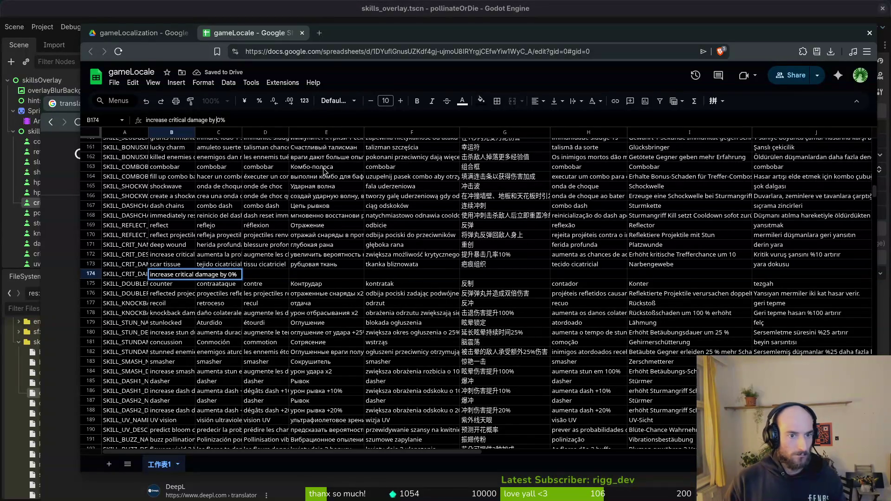
type("5")
key("Return")
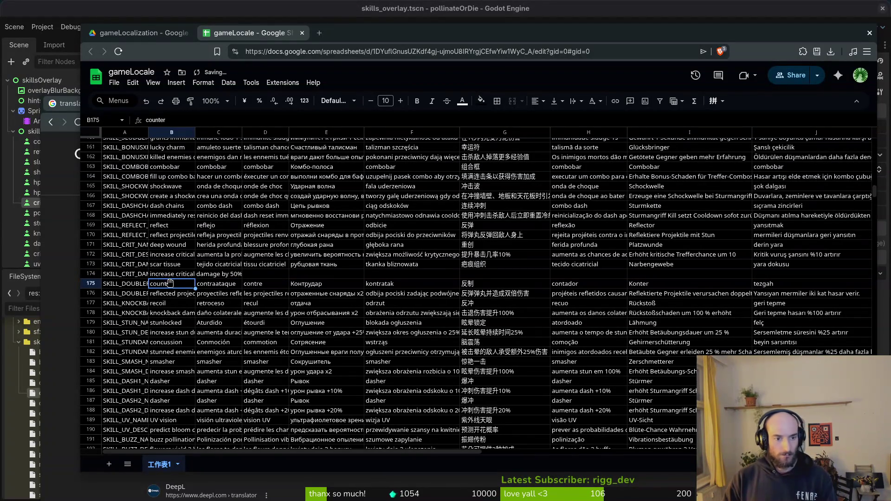
Translate the B174 crit damage description into Spanish in Google Translate
left_click(174, 275)
triple_click(243, 119)
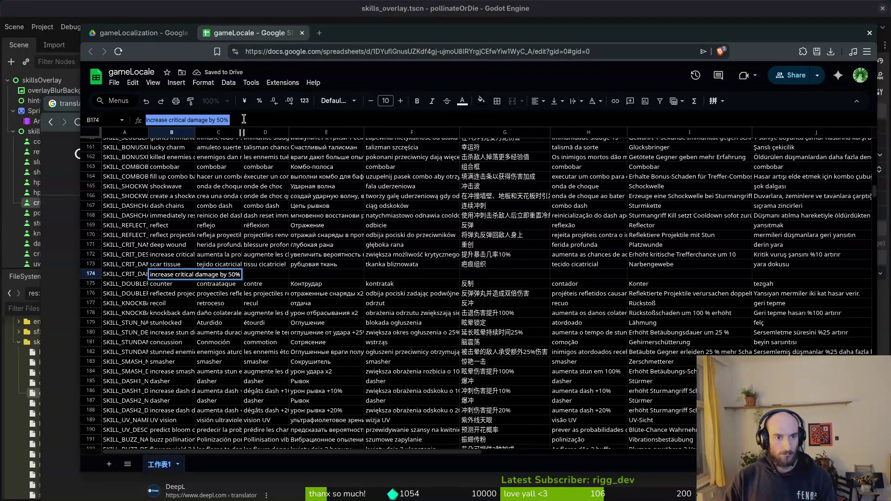
key("alt+Tab")
key("ctrl+a")
key("ctrl+v")
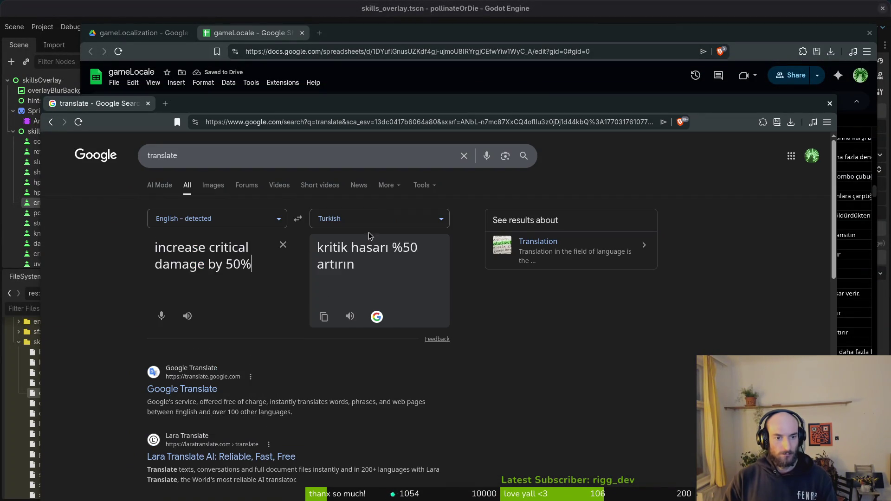
left_click(379, 218)
type("spa")
left_click(370, 244)
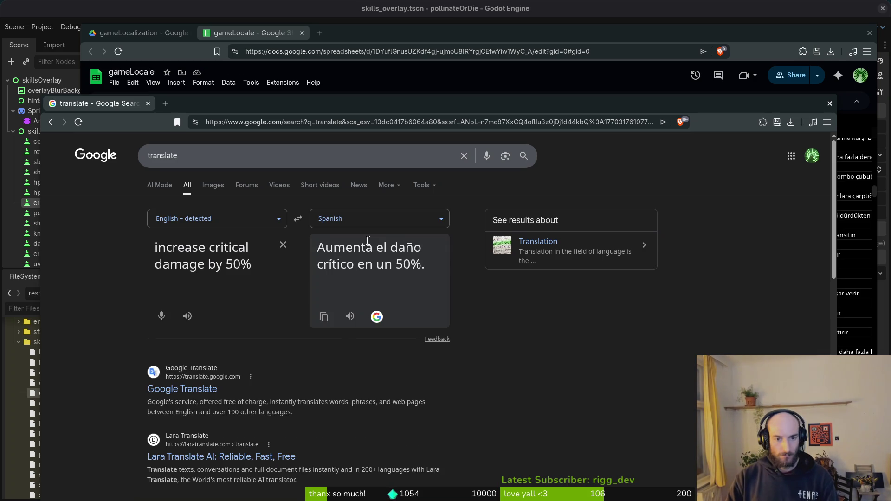
Paste the Spanish translation into C174
left_click(326, 315)
key("alt+Tab")
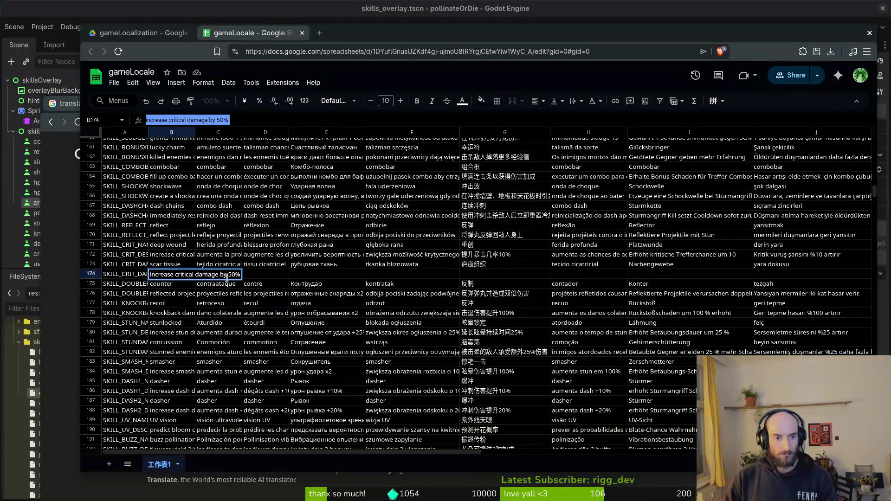
left_click(221, 227)
left_click(223, 275)
key("ctrl+v")
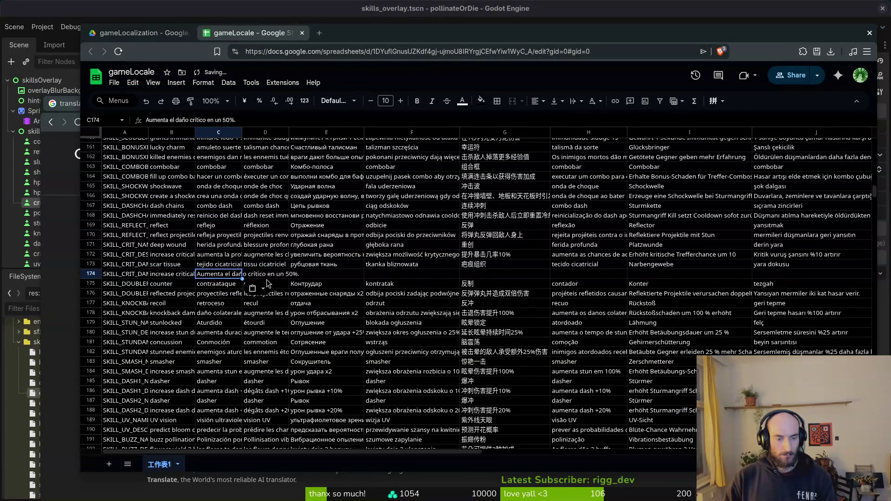
left_click(271, 283)
Translate the description into French and paste it into D174
key("alt+Tab")
left_click(363, 225)
type("fr")
key("Return")
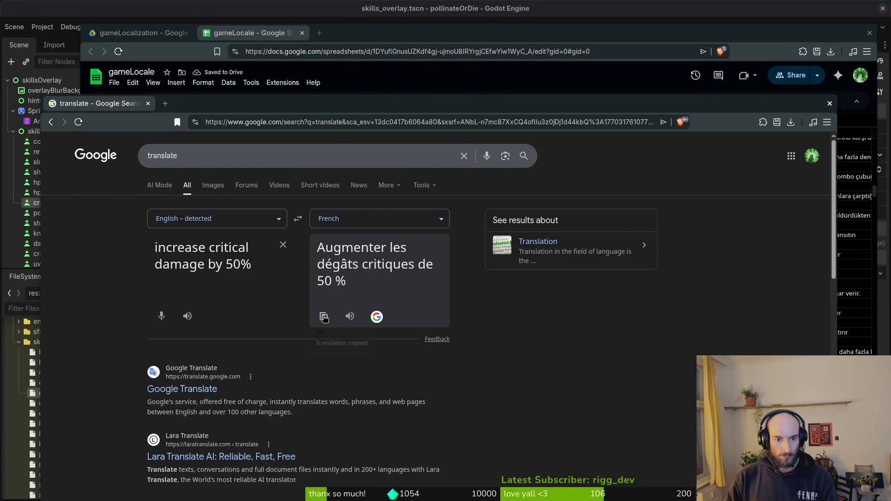
key("alt+Tab")
left_click(264, 274)
key("ctrl+v")
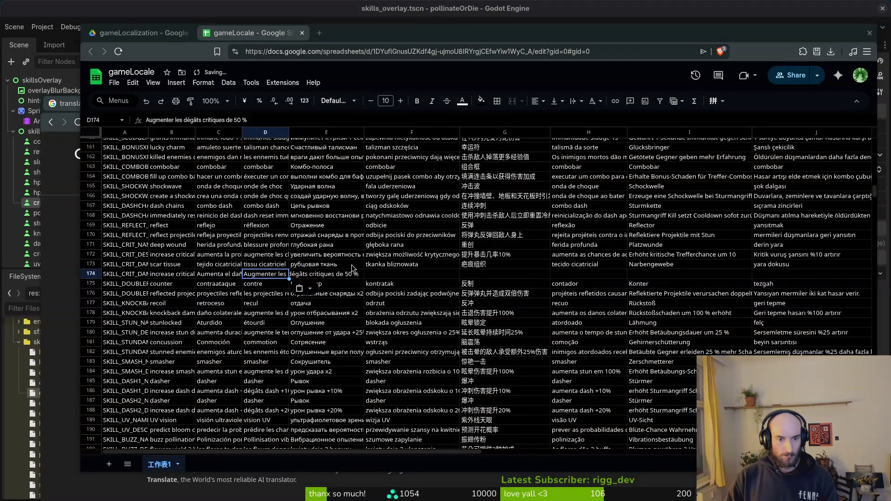
Translate the description into Russian and paste it into E174
key("alt+Tab")
left_click(350, 221)
type("ru")
key("Return")
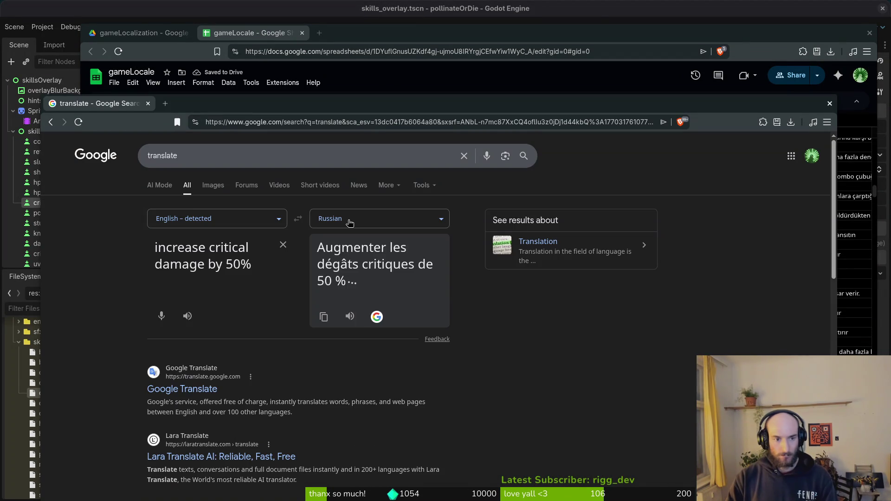
left_click(323, 317)
key("alt+Tab")
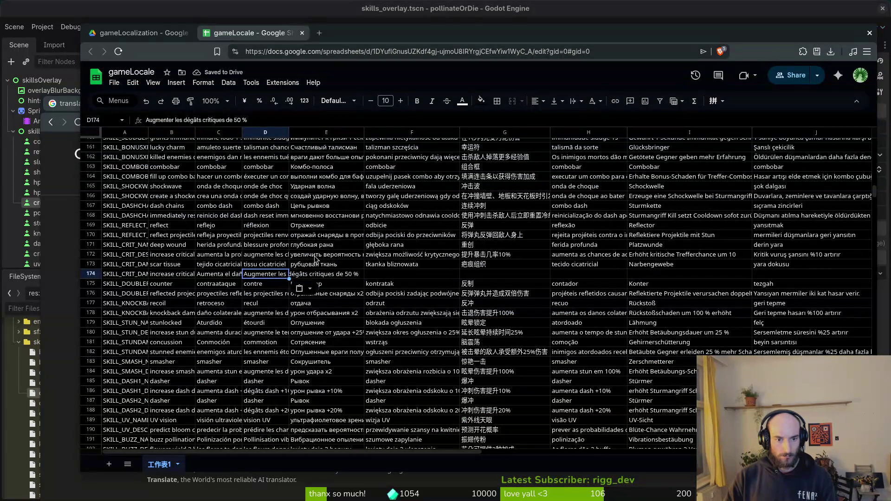
key("Right")
key("ctrl+v")
Translate the description into Polish and paste it into F174
key("alt+Tab")
left_click(365, 222)
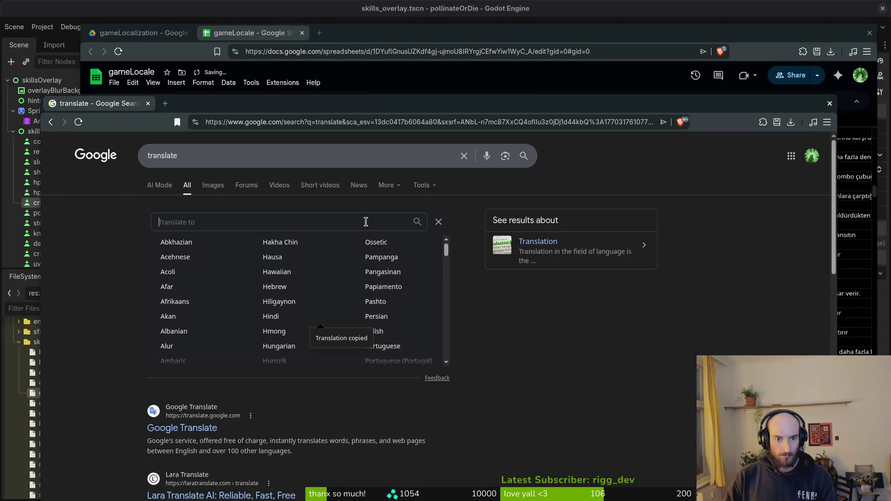
type("poli")
key("Return")
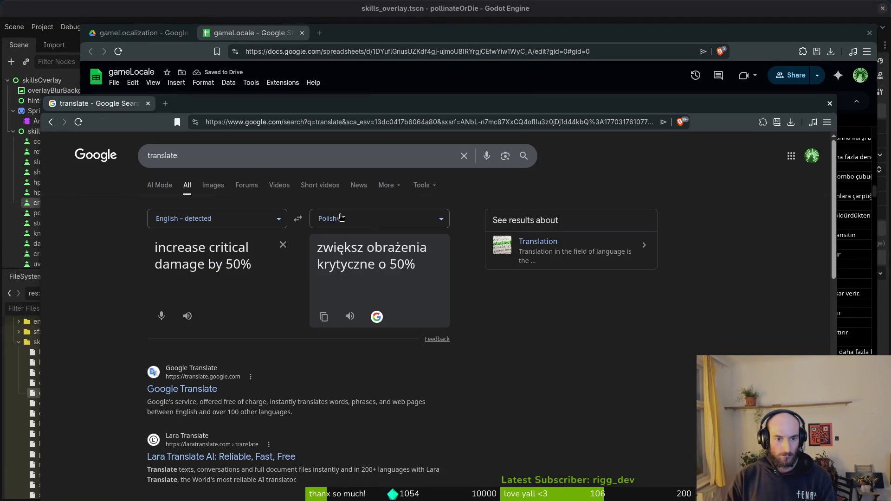
left_click(322, 318)
key("alt+Tab")
key("Right")
key("ctrl+v")
Translate the description into Chinese (Simplified) and paste it into G174
key("alt+Tab")
left_click(386, 216)
type("chi")
key("Return")
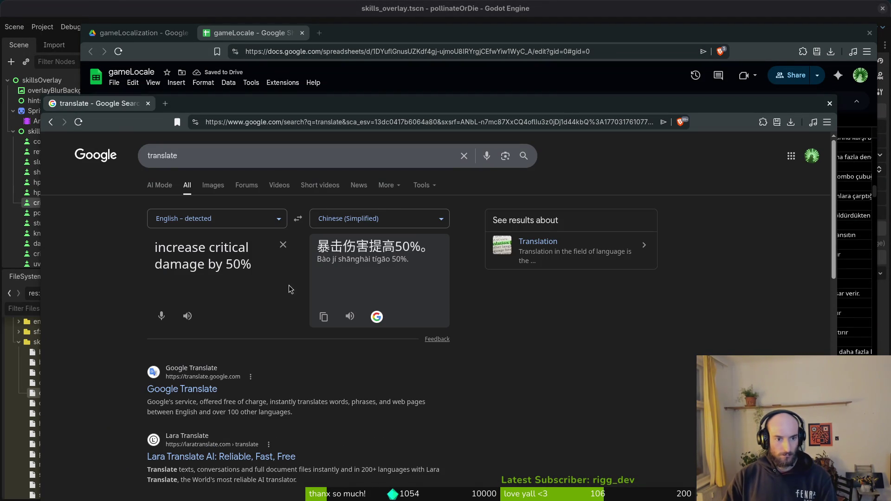
left_click(324, 317)
key("alt+Tab")
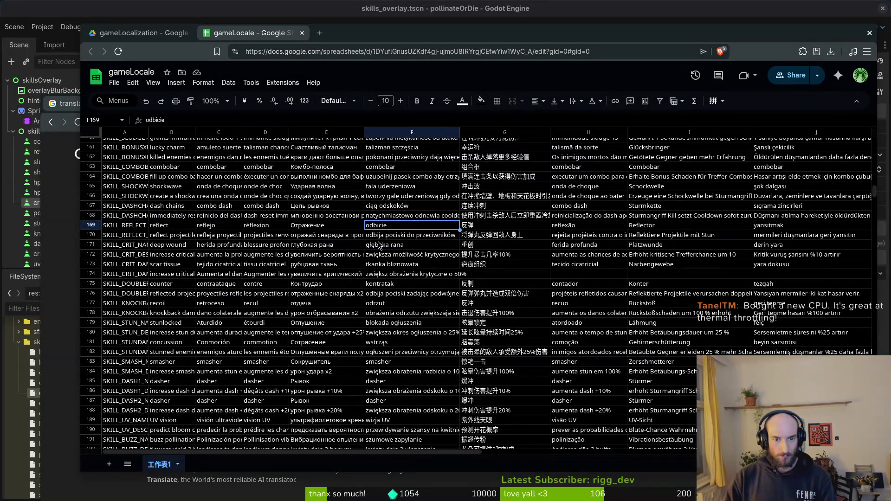
left_click(478, 273)
key("ctrl+v")
left_click(585, 274)
Translate the description into Portuguese and paste it into H174
key("alt+Tab")
left_click(227, 153)
left_click(221, 259)
key("ctrl+a")
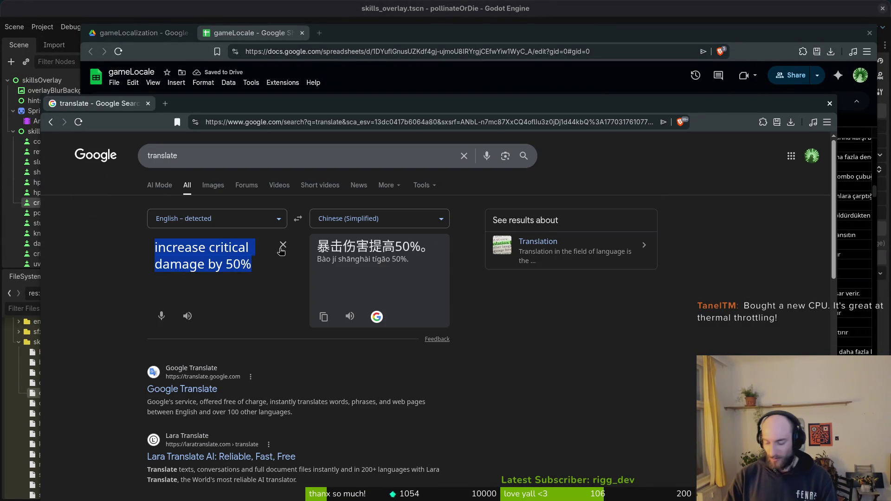
left_click(362, 220)
type("port")
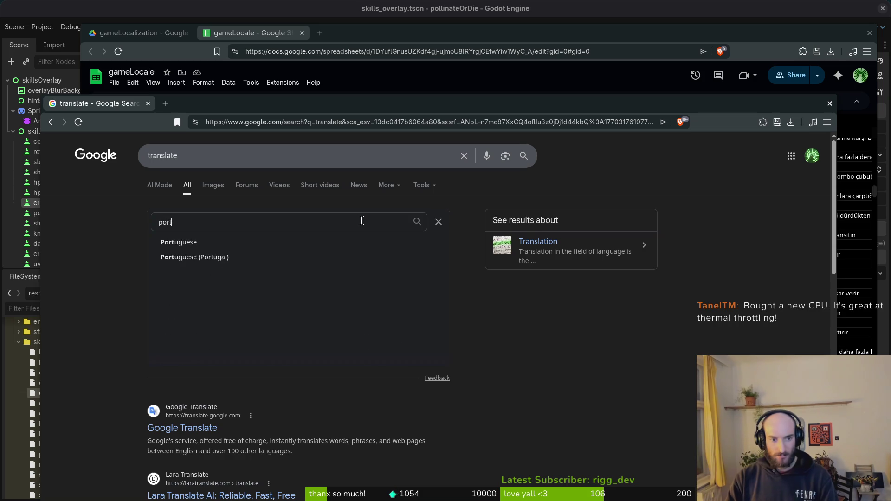
key("Return")
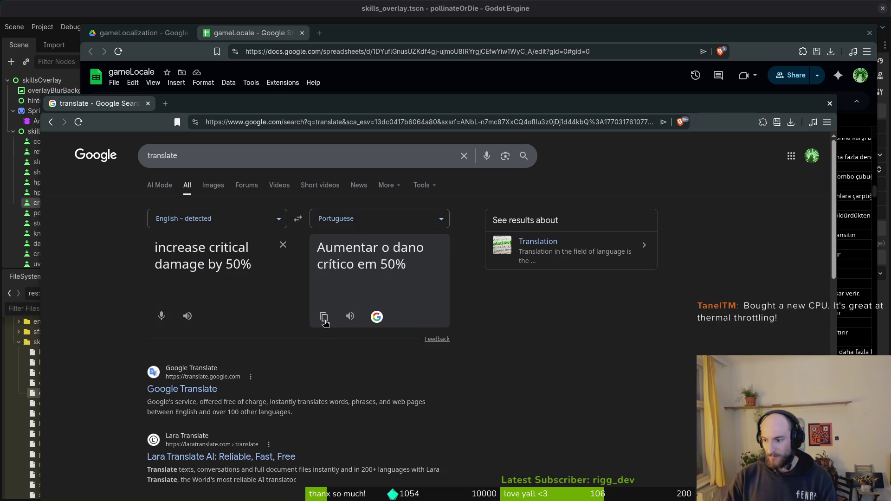
left_click(324, 317)
key("alt+Tab")
key("ctrl+v")
Translate the description into German and paste it into I174
left_click(588, 264)
key("alt+Tab")
left_click(373, 227)
type("german")
key("Return")
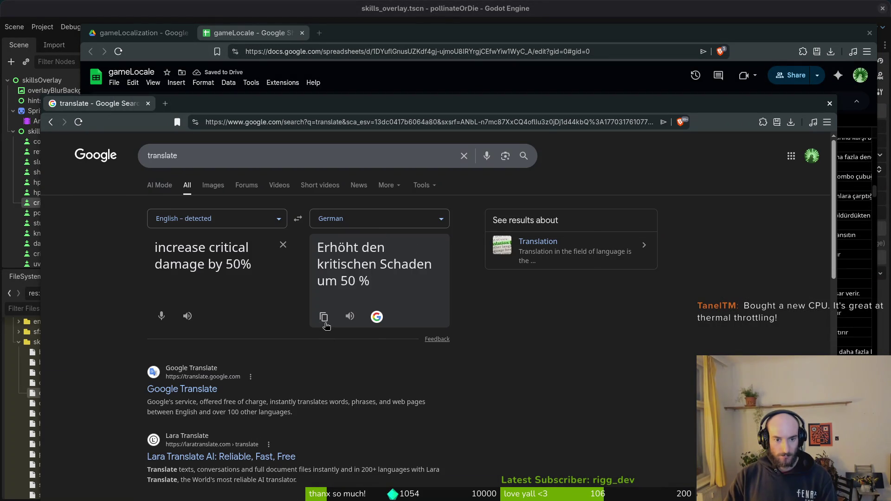
left_click(324, 317)
key("alt+Tab")
key("Down")
key("Right")
key("ctrl+v")
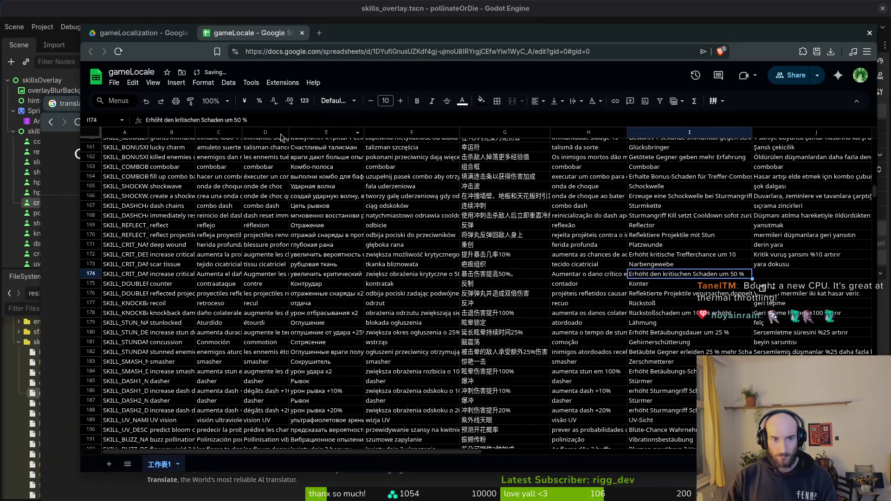
Remove 'den' from the German text in I174 and insert 'Treffer' before Schaden
double_click(158, 119)
key("BackSpace")
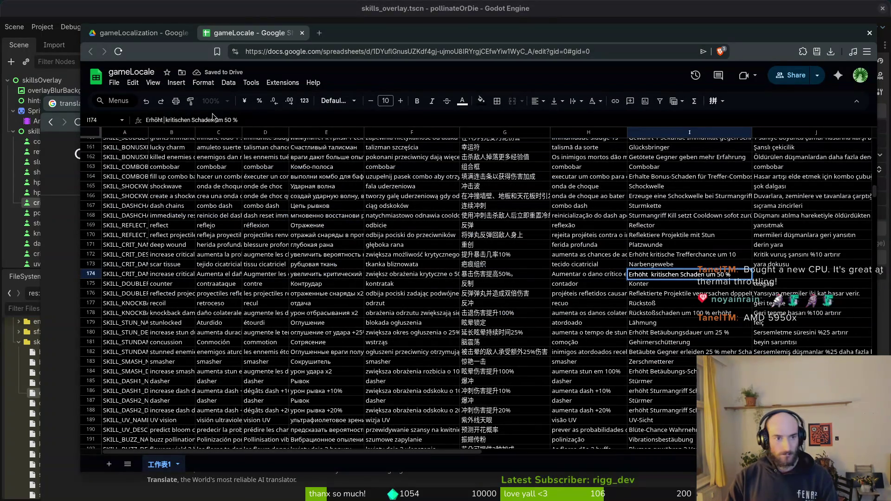
key("BackSpace")
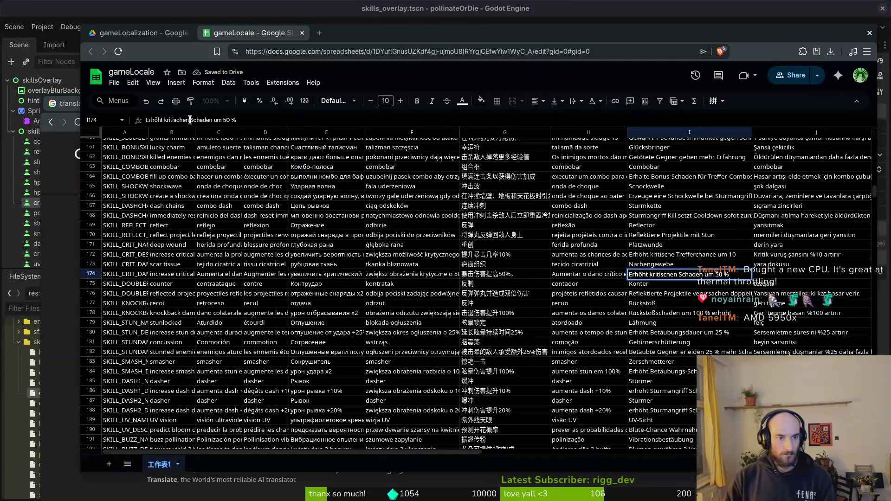
type("Treffer")
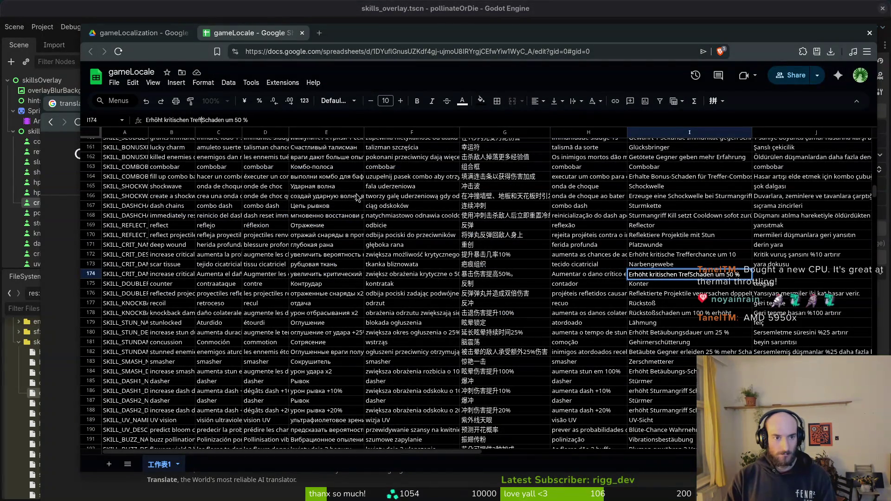
key("Delete")
type("S")
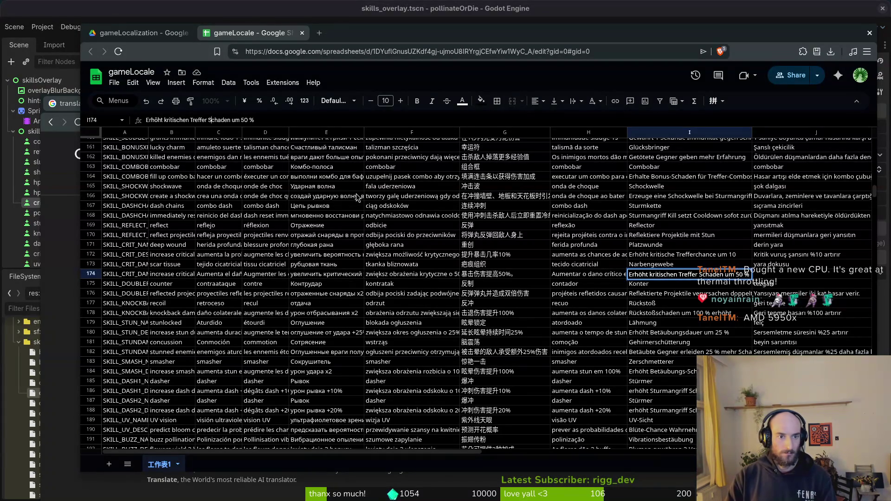
key("Return")
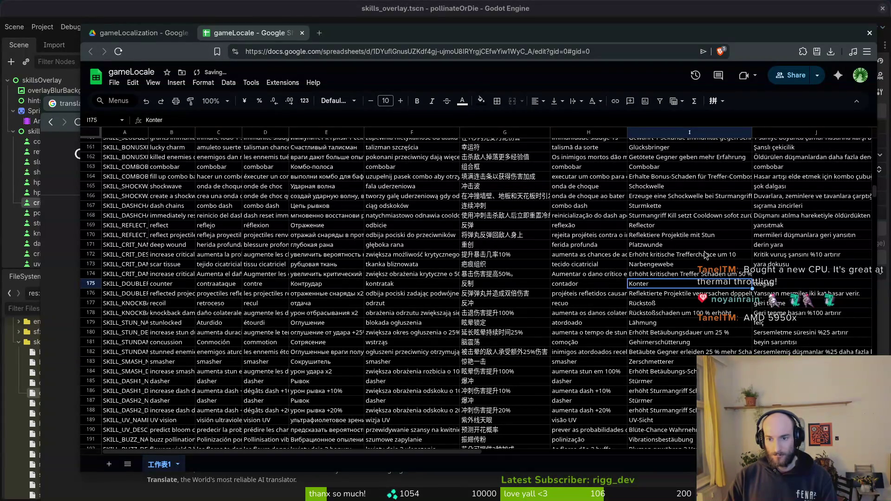
Join the words so I174 reads 'Erhöht kritischen Trefferschaden um 50 %'
left_click(700, 276)
left_click(207, 120)
key("BackSpace")
key("Delete")
type("s")
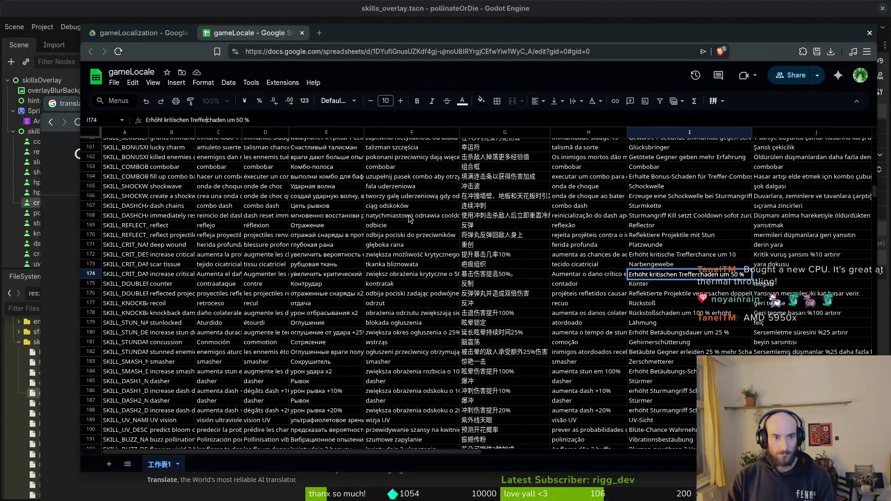
key("Return")
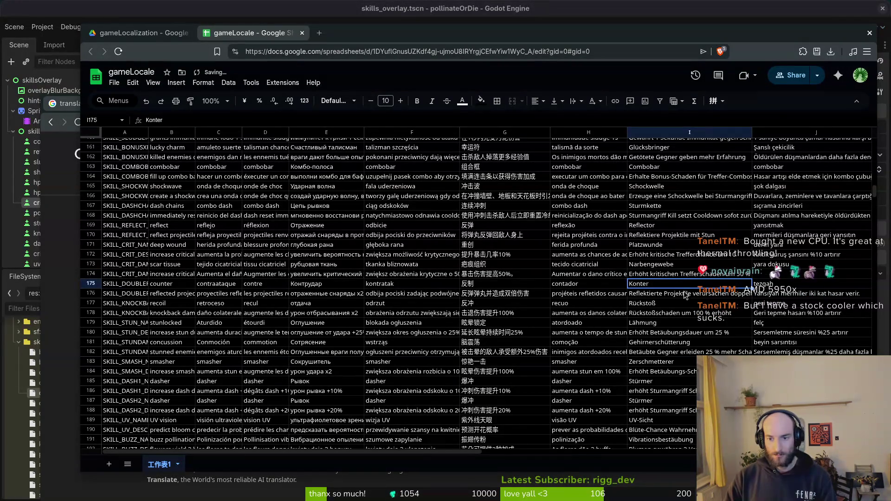
Translate the description into Turkish and paste 'kritik hasarı %50 artırır' into J174
left_click(679, 277)
key("alt+Tab")
left_click(365, 219)
type("turk")
key("Return")
key("alt+Tab")
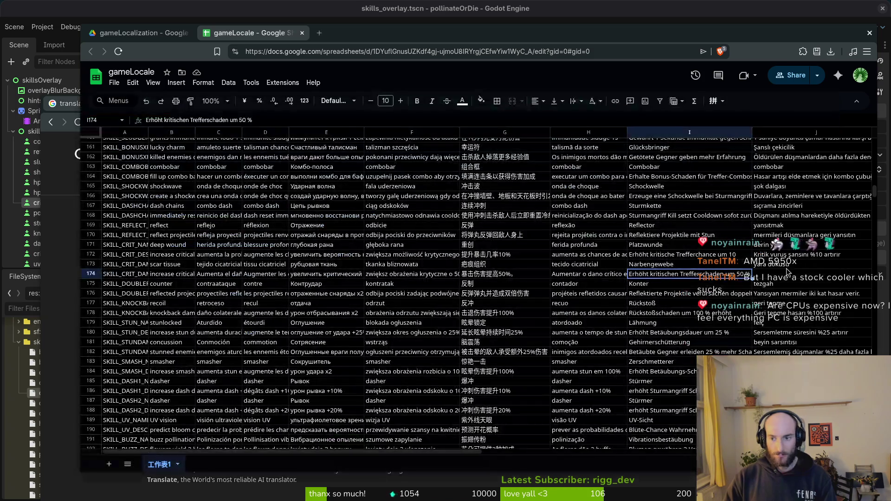
key("Right")
key("ctrl+v")
left_click(709, 267)
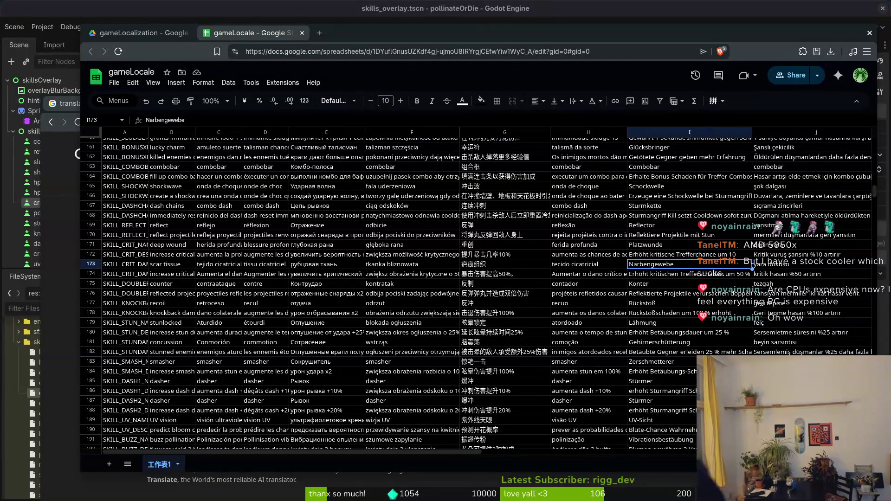
key("super")
key("Escape")
key("super")
key("Escape")
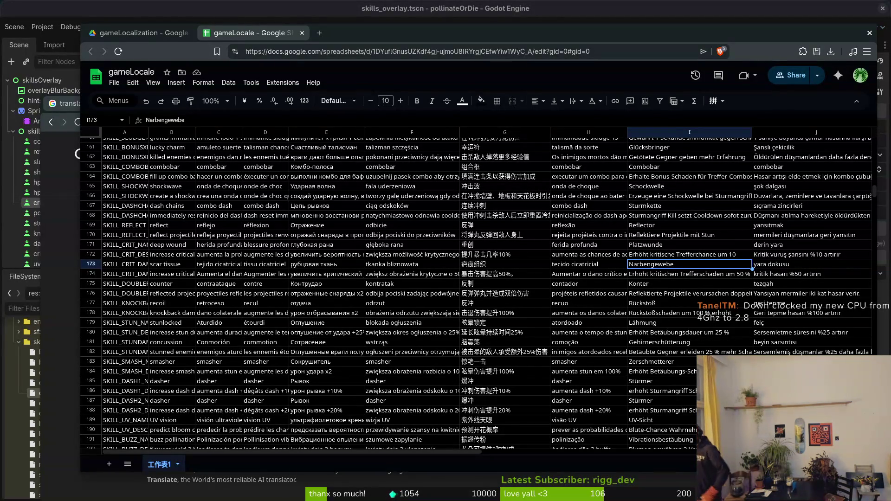
key("super")
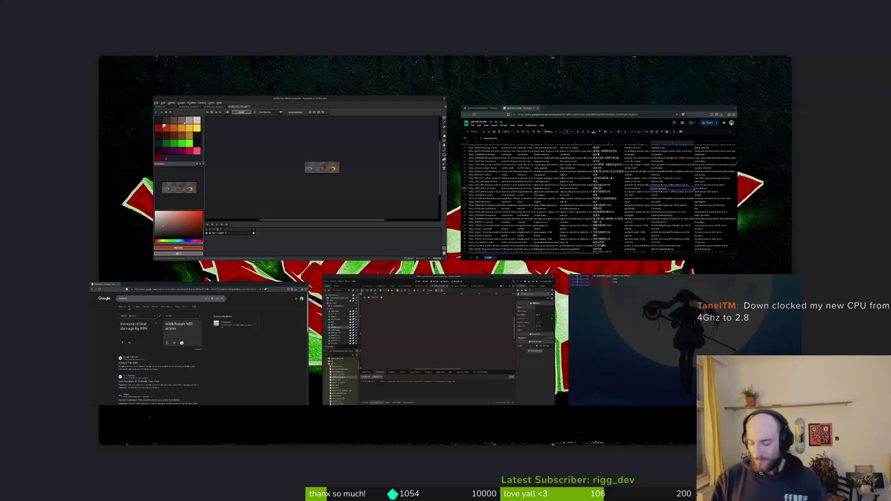
key("super")
key("super")
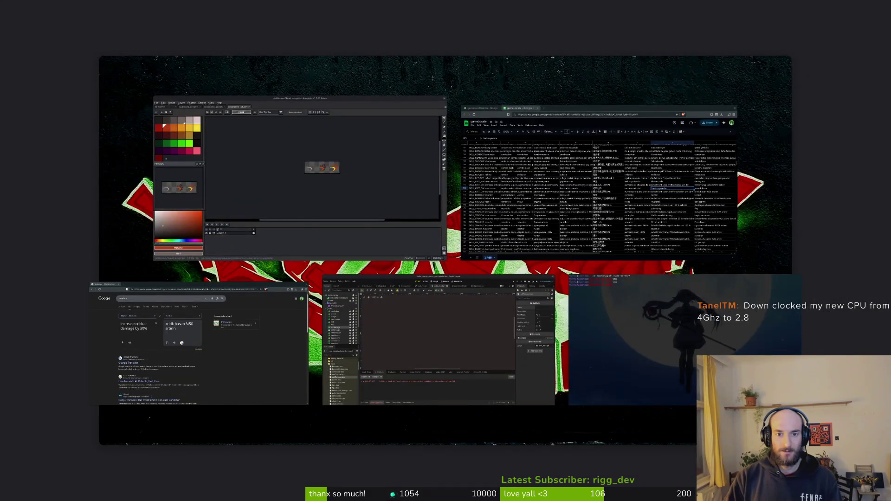
key("super")
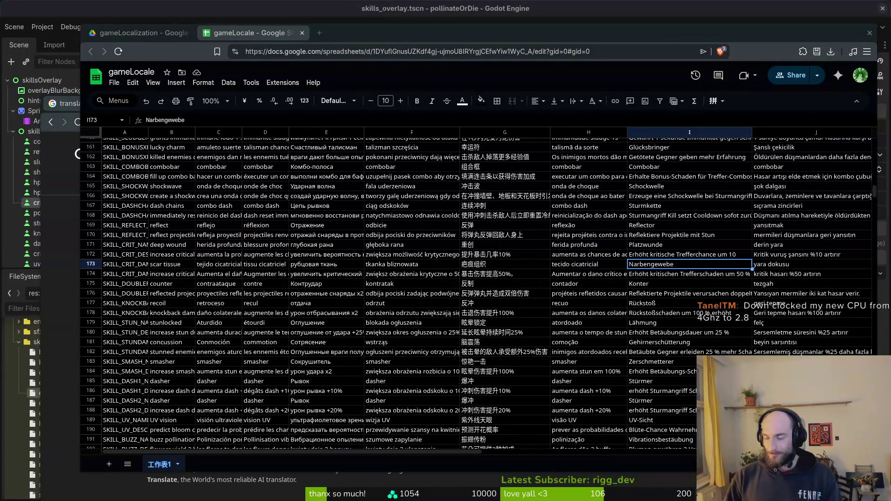
key("super")
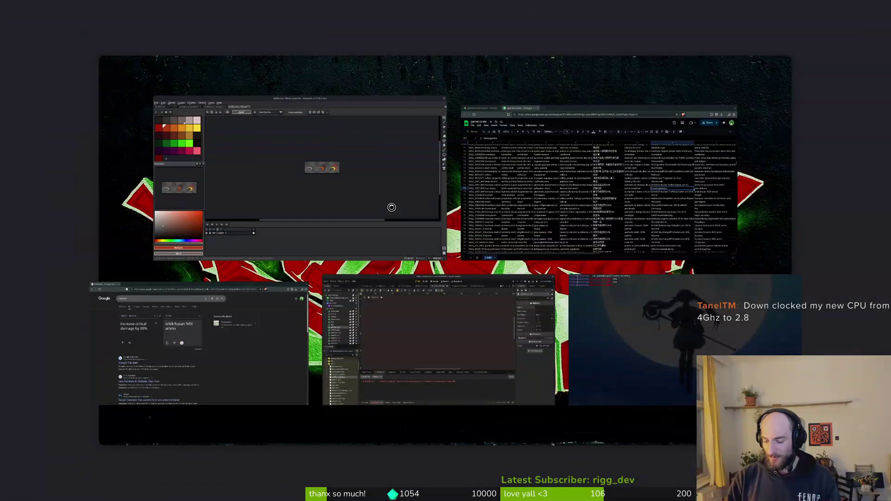
key("super")
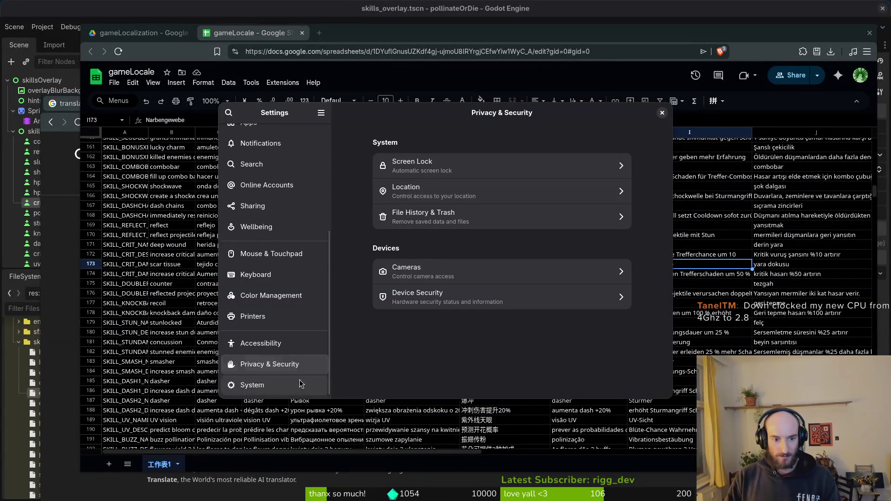
left_click(265, 388)
left_click(435, 275)
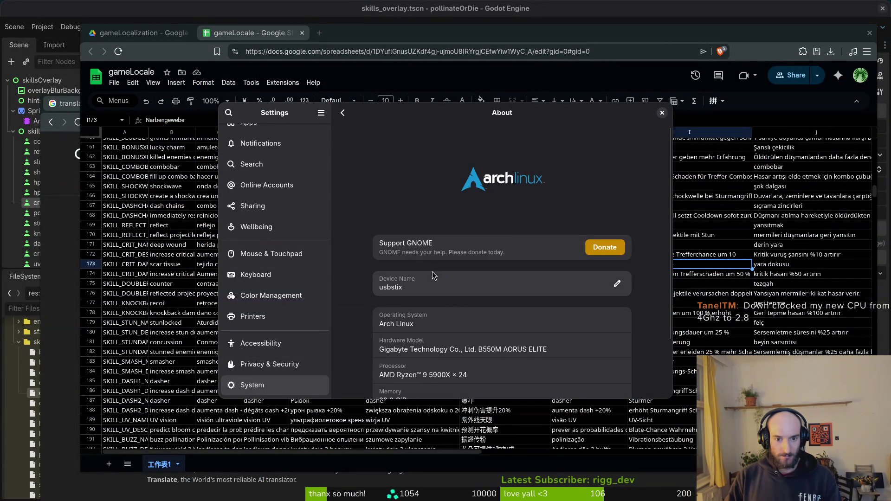
scroll(383, 344, "down", 3)
left_click_drag(427, 310, 439, 309)
left_click(475, 309)
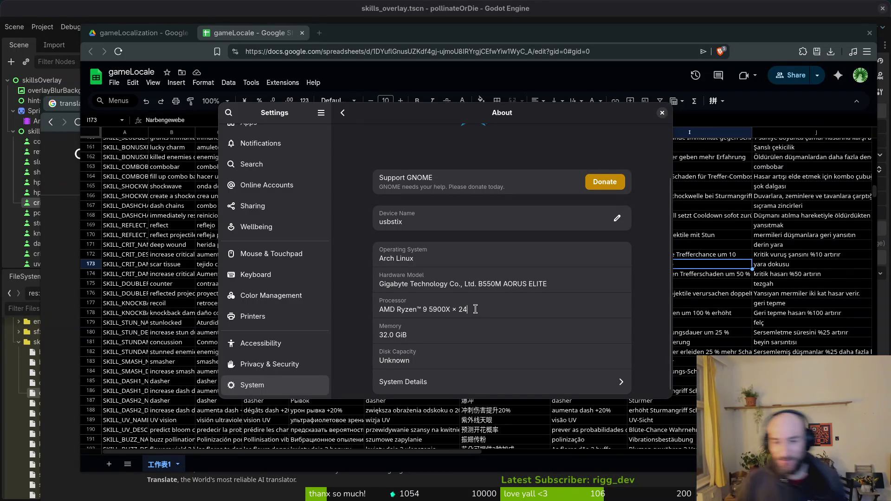
left_click(662, 113)
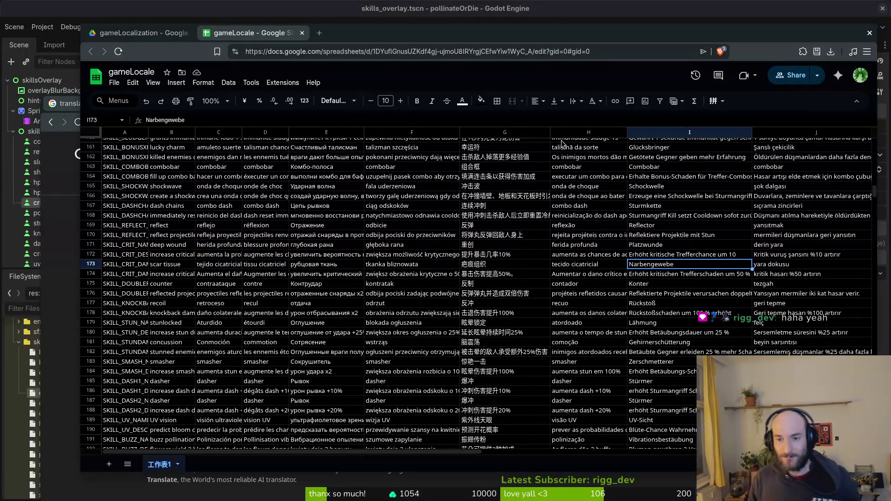
Close the localization spreadsheet and the Google Translate window to return to the skills_overlay scene
left_click(430, 258)
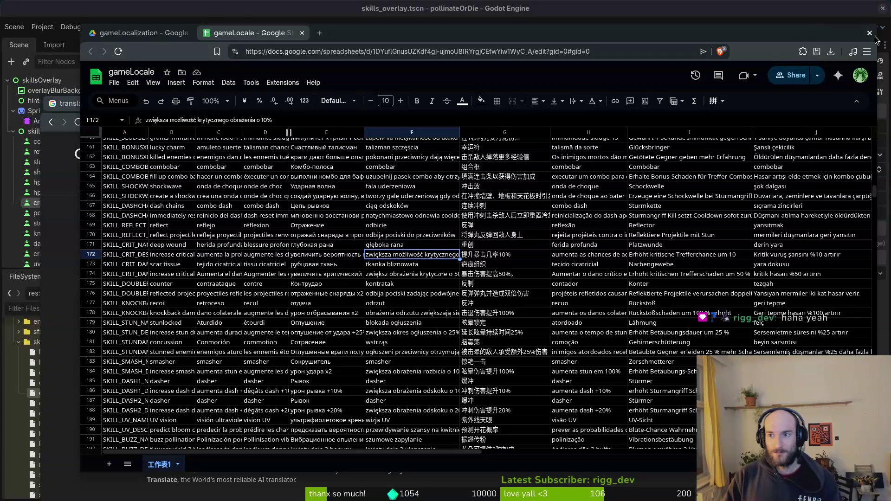
left_click(114, 82)
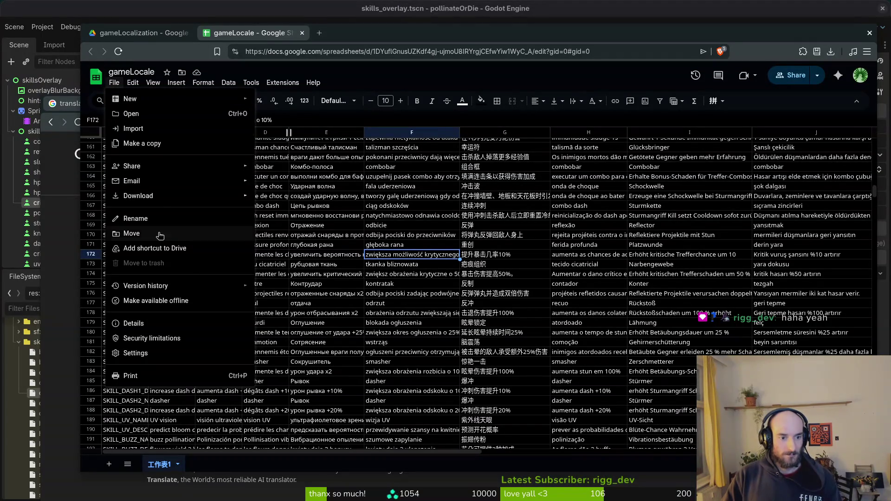
key("alt+Tab")
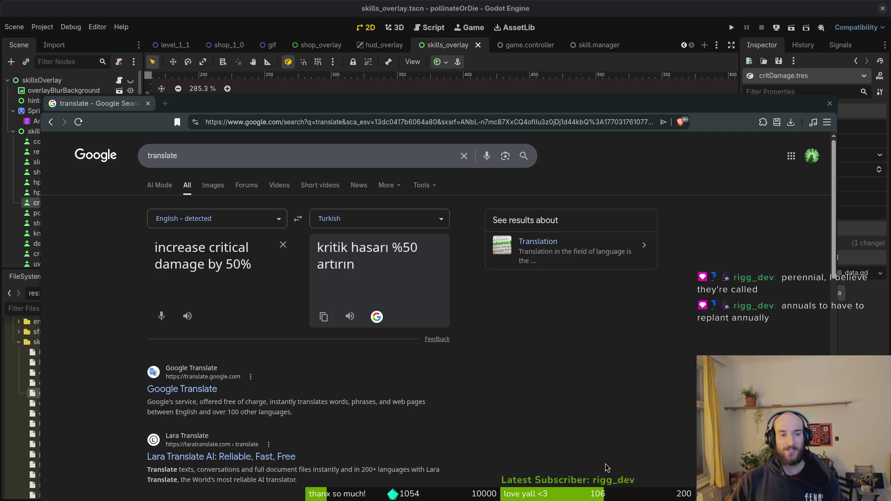
left_click_drag(79, 110, 107, 77)
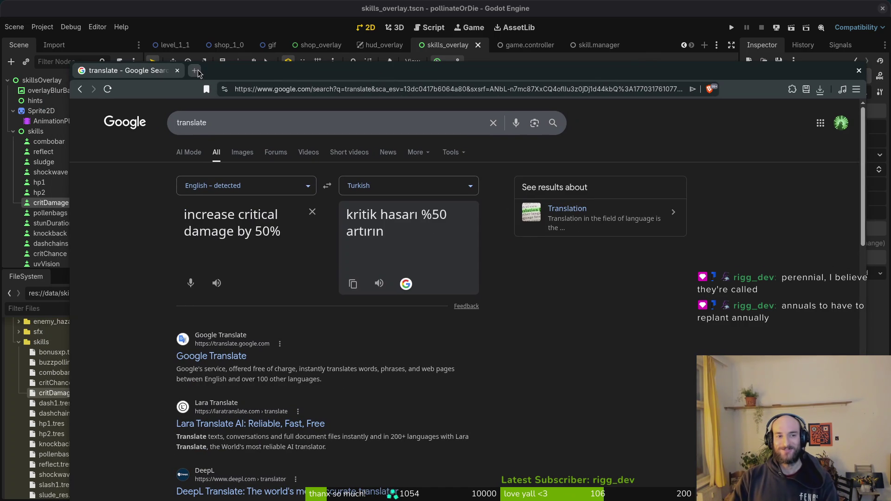
left_click(178, 71)
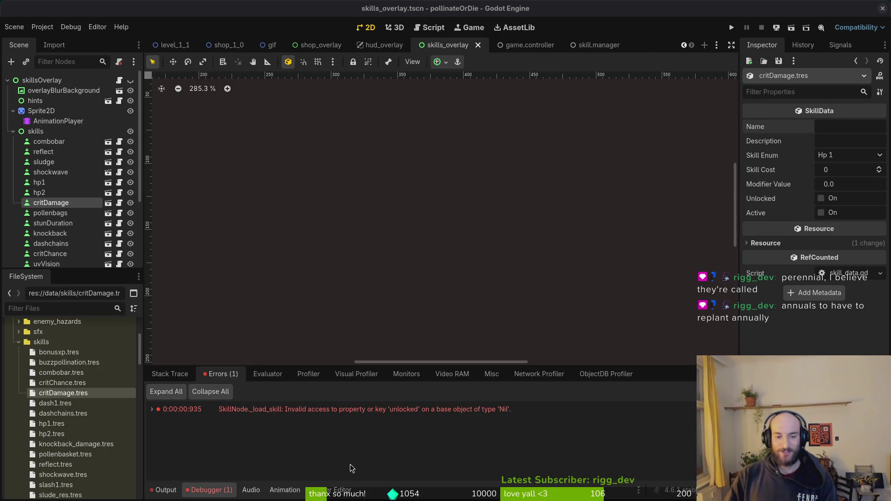
Add critDamage.tres to the skill manager's Skill Templates, save the scene, and test-run the game
left_click(597, 46)
mouse_move(70, 393)
left_mouse_down()
mouse_move(464, 407)
mouse_move(816, 186)
mouse_move(835, 104)
left_mouse_up()
key("ctrl+s")
left_click(733, 28)
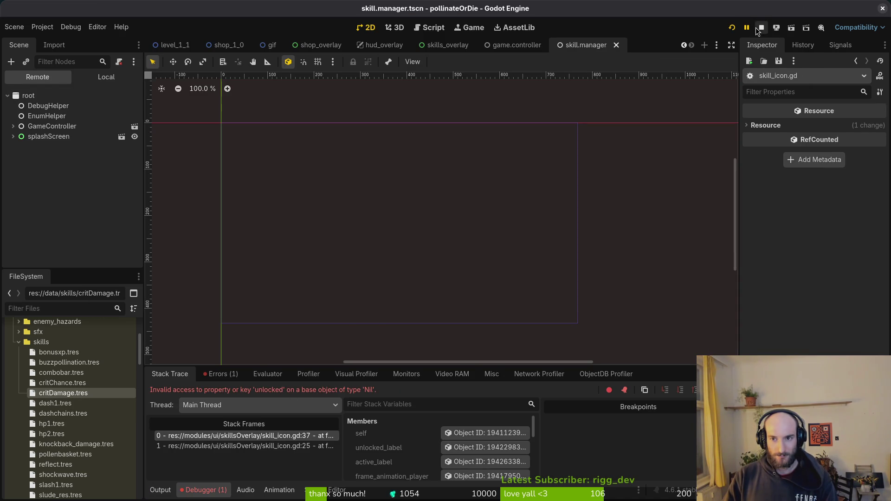
left_click(761, 28)
Delete everything in the user data folder, relaunch the game, and inspect the skill manager's skills list
left_click(42, 27)
left_click(86, 116)
key("ctrl+a")
key("Delete")
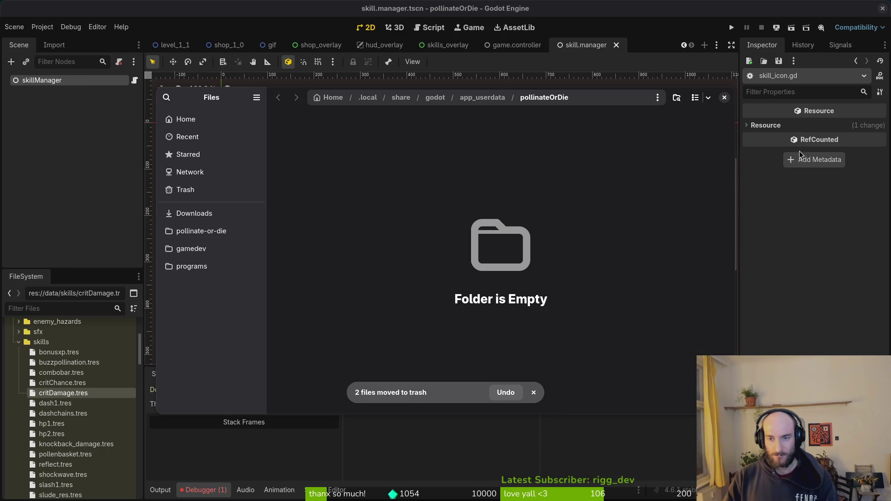
left_click(723, 97)
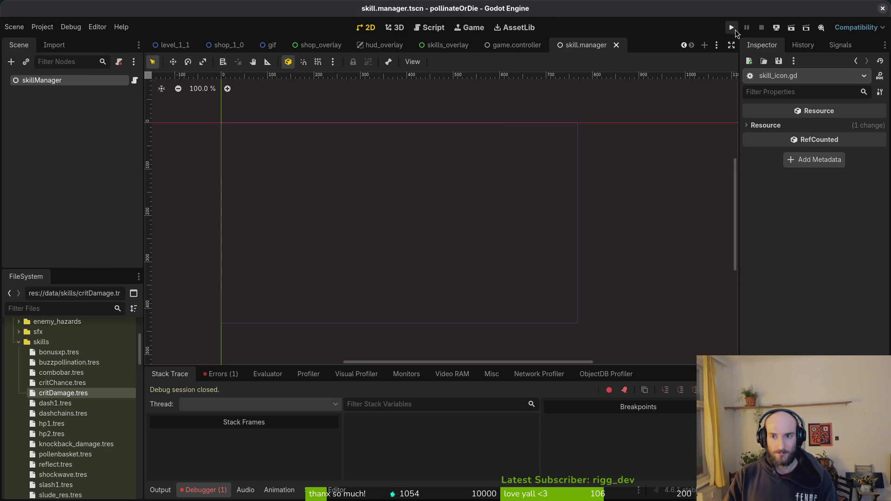
left_click(732, 28)
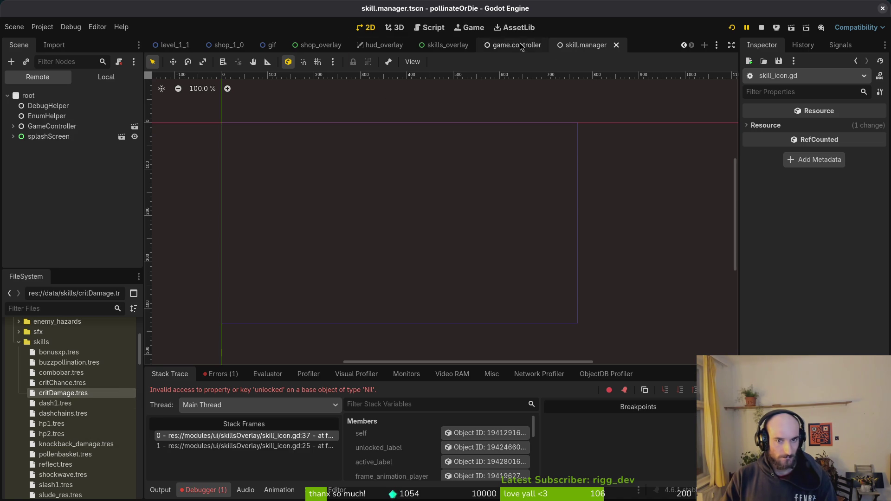
left_click(106, 77)
left_click(36, 97)
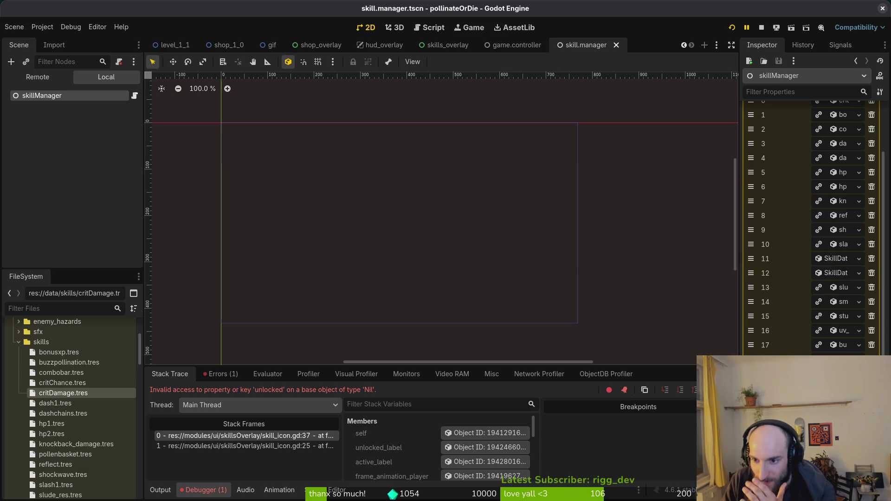
Remove the two empty SkillData entries from Skill Templates, save, and restart the game
left_click(871, 261)
left_click(872, 259)
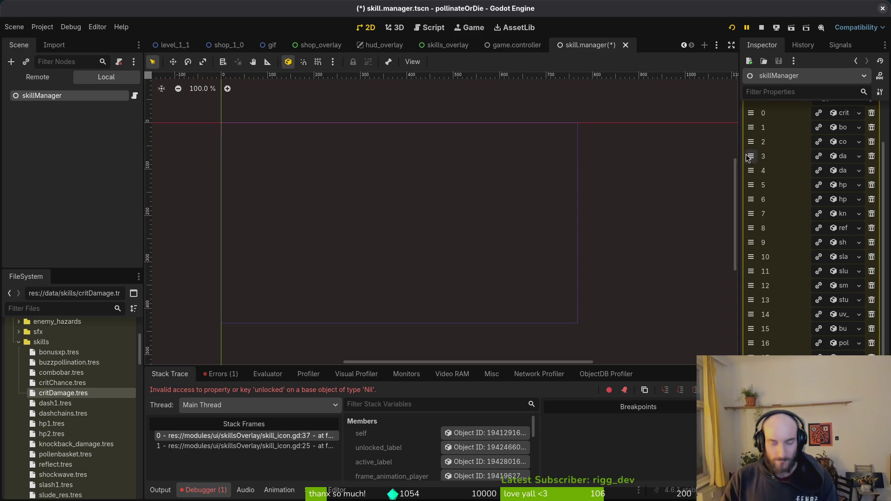
key("ctrl+s")
left_click(738, 29)
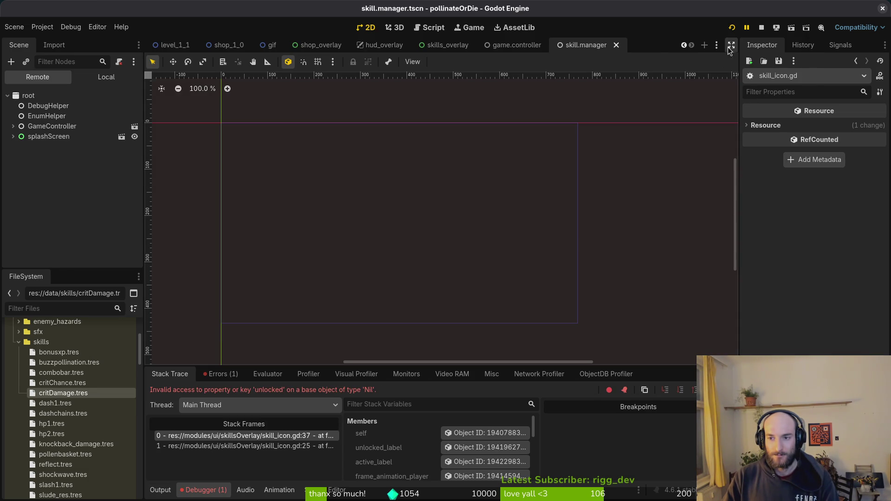
left_click(98, 82)
left_click(46, 96)
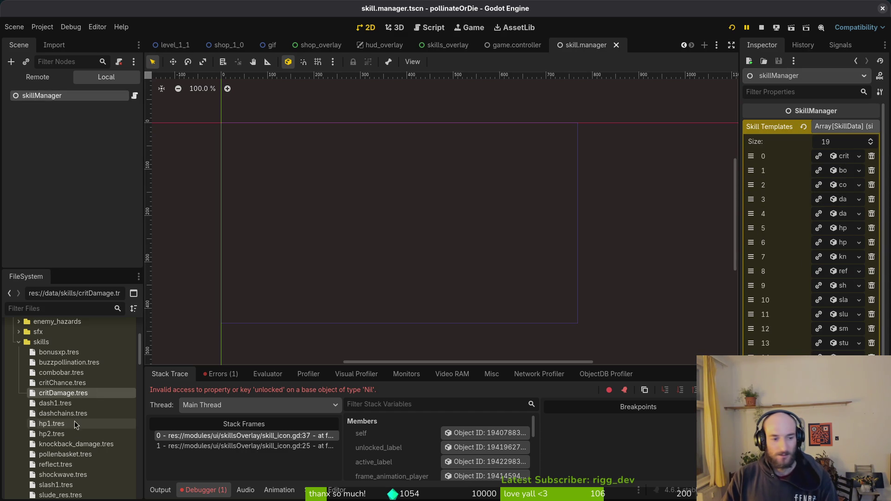
Look through the skill .tres files in FileSystem and view special.tres (Special, cost 1600)
left_click(59, 352)
scroll(60, 352, "down", 3)
scroll(78, 382, "up", 2)
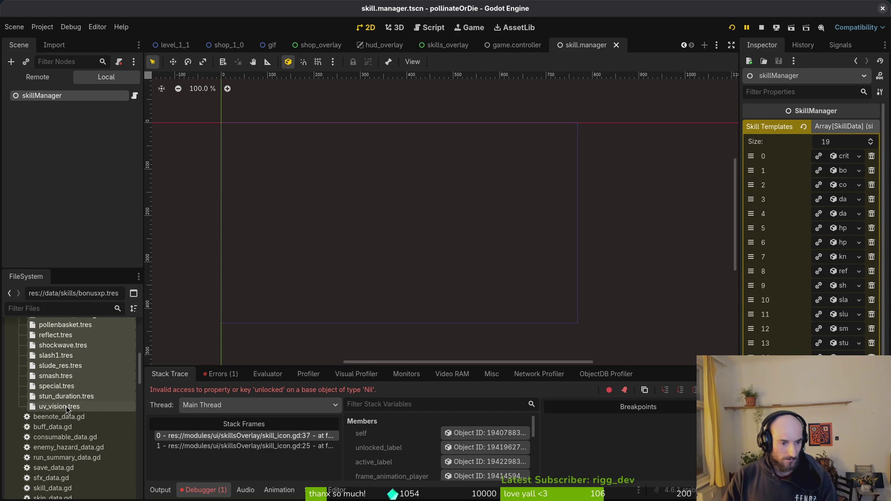
scroll(57, 344, "up", 3)
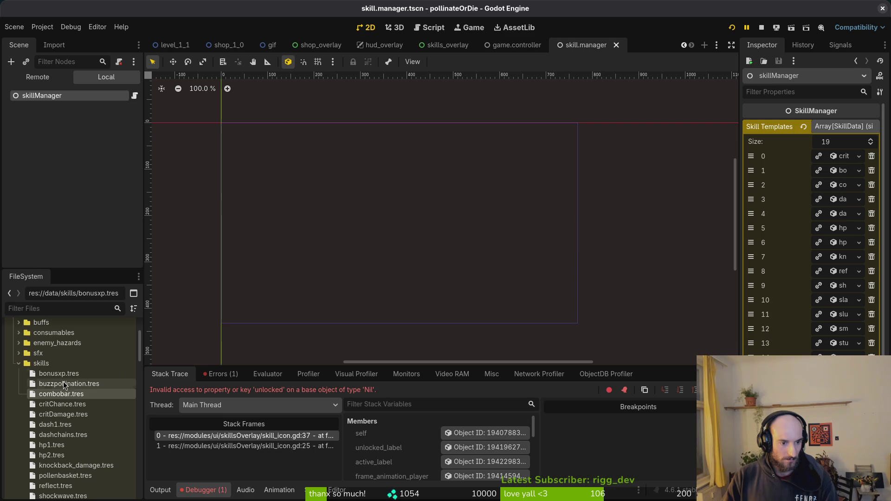
left_click(54, 415, "shift")
left_click(52, 427, "shift")
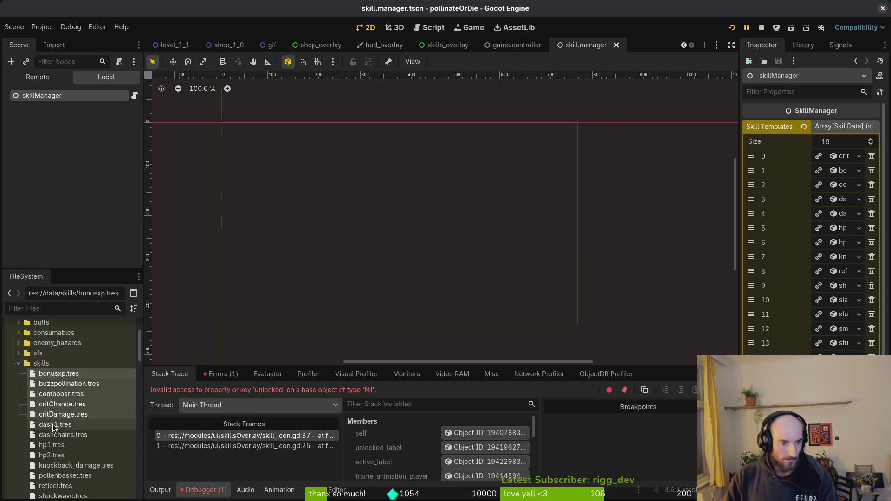
left_click(54, 426)
left_click(74, 465, "shift")
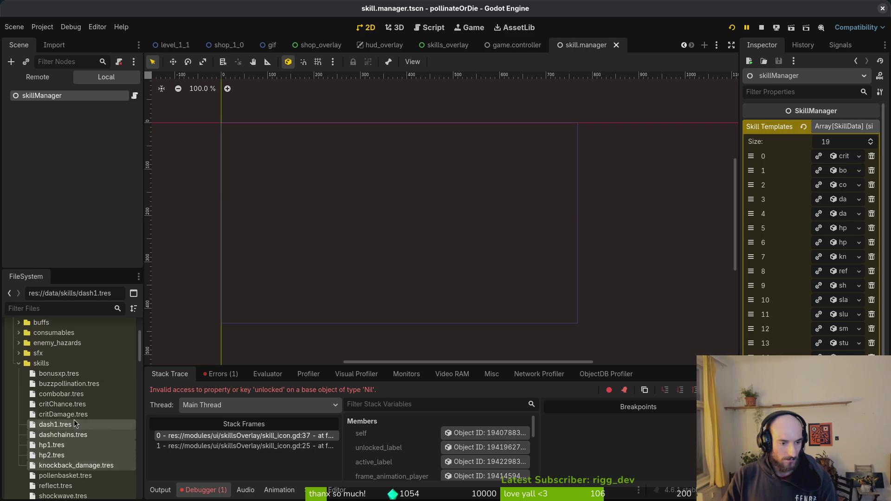
scroll(82, 417, "down", 2)
scroll(83, 414, "down", 2)
left_click(61, 390)
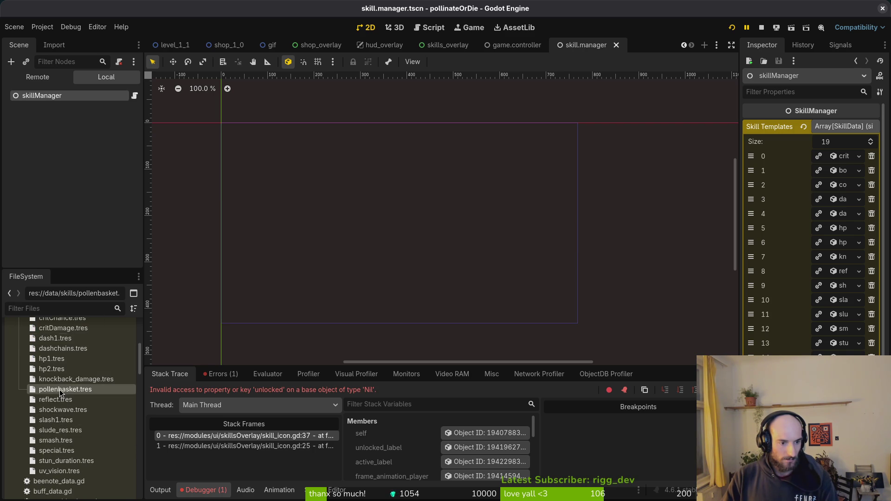
left_click(59, 429, "shift")
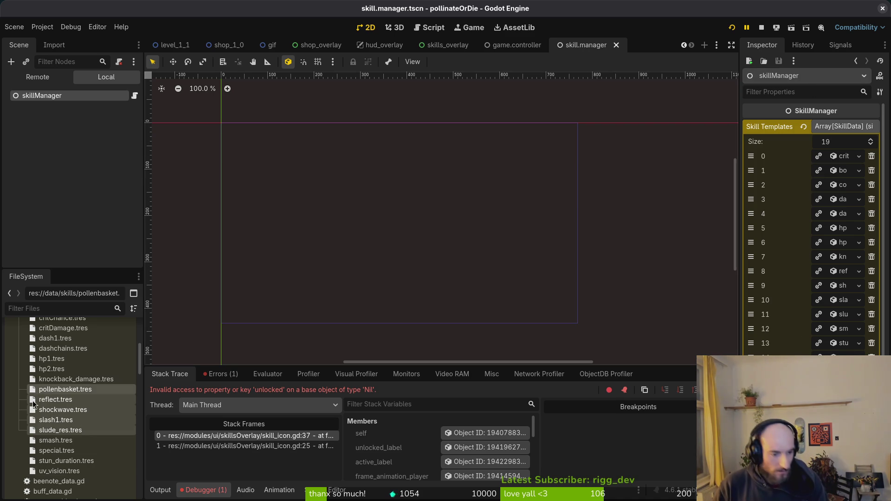
left_click(59, 471)
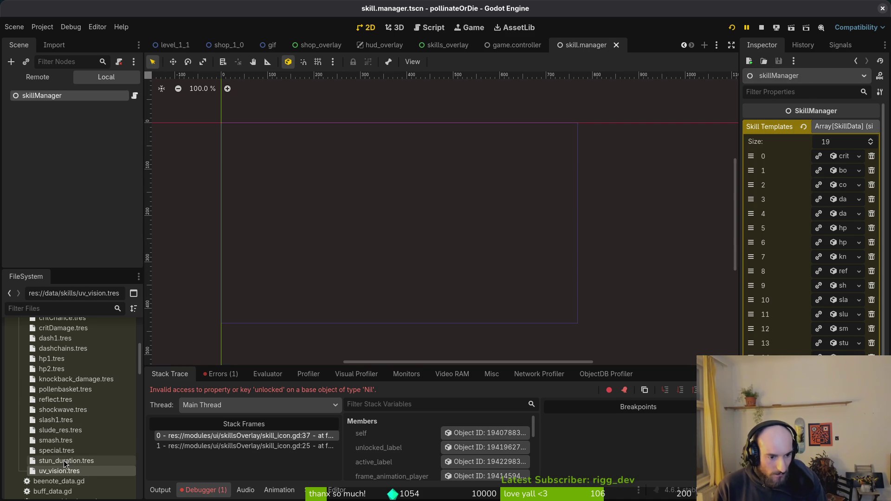
left_click(60, 451)
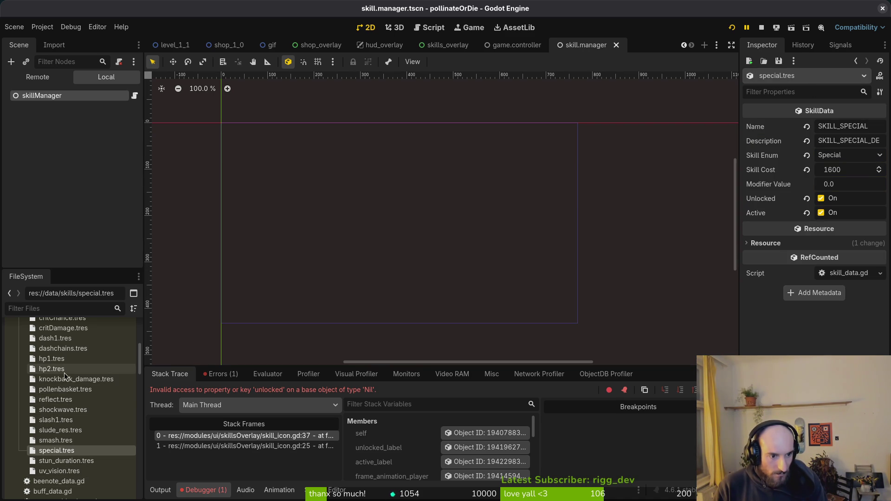
Set critDamage.tres's Skill Enum to Critdamage and save the resource
left_click(63, 328)
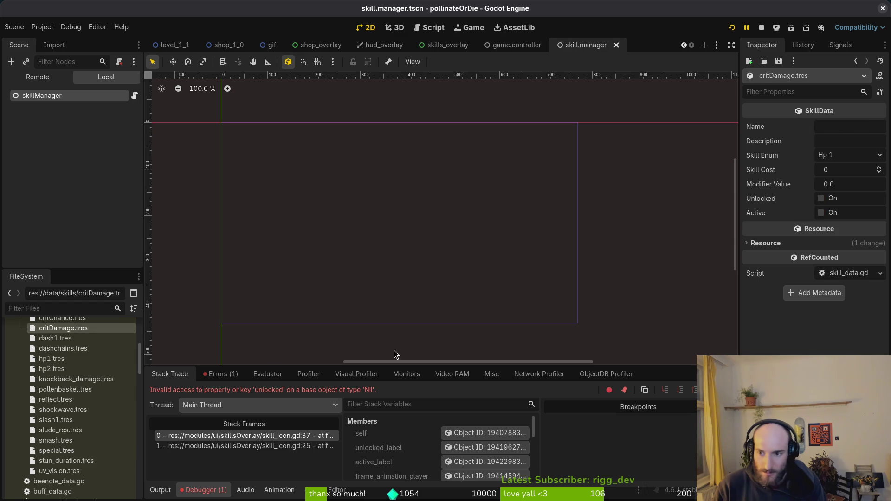
left_click(834, 157)
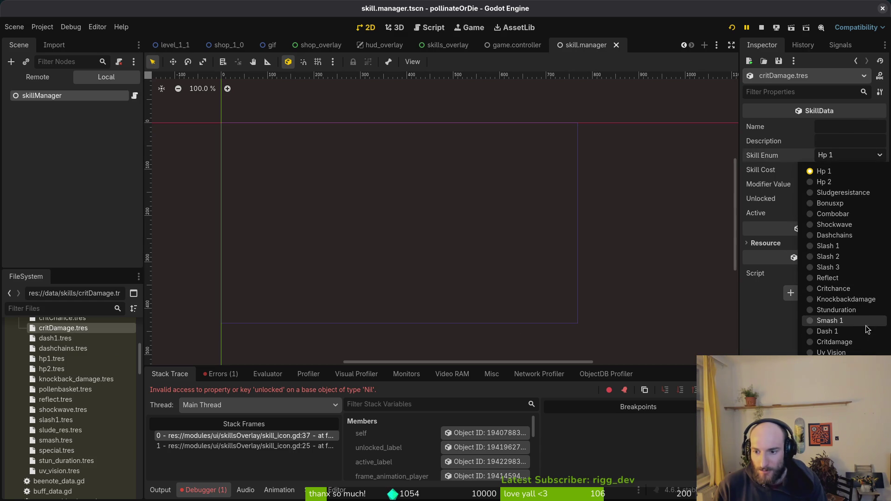
left_click(860, 342)
key("ctrl+s")
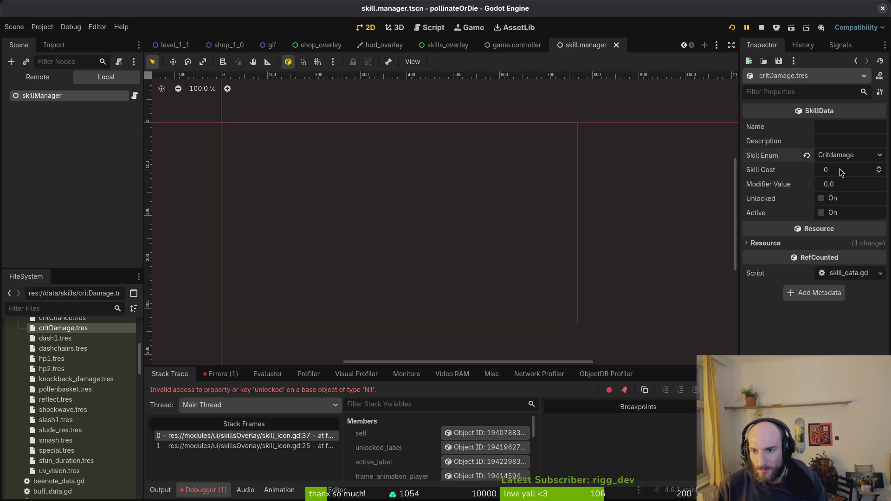
Enter the crit-damage name and description keys for the skill and save
left_click(840, 129)
type("SKILL_CRIT_")
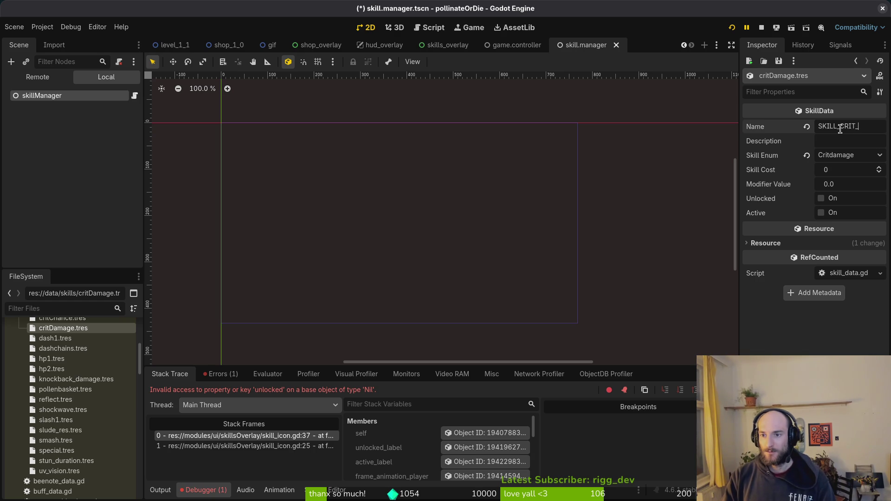
type("RIT_DAMAGE_NAME")
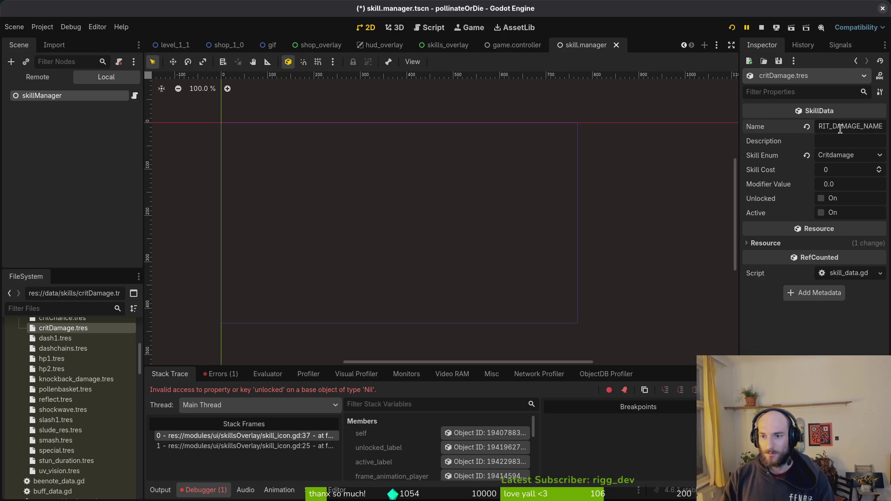
left_click(863, 143)
type("SKI")
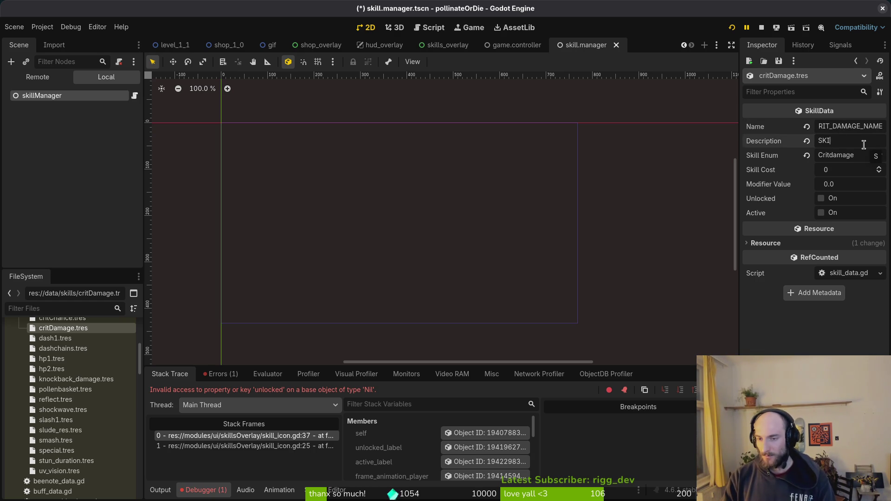
type("RIT_DAMAGE_DESC")
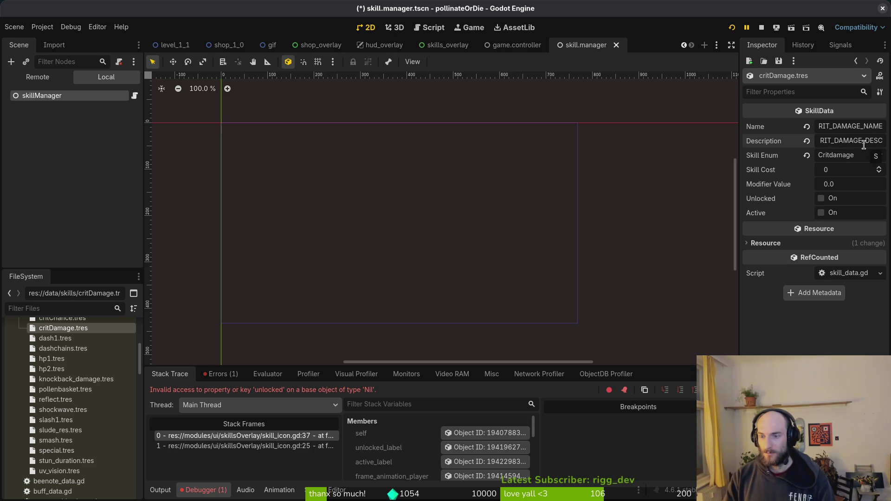
left_click(189, 179)
key("ctrl+s")
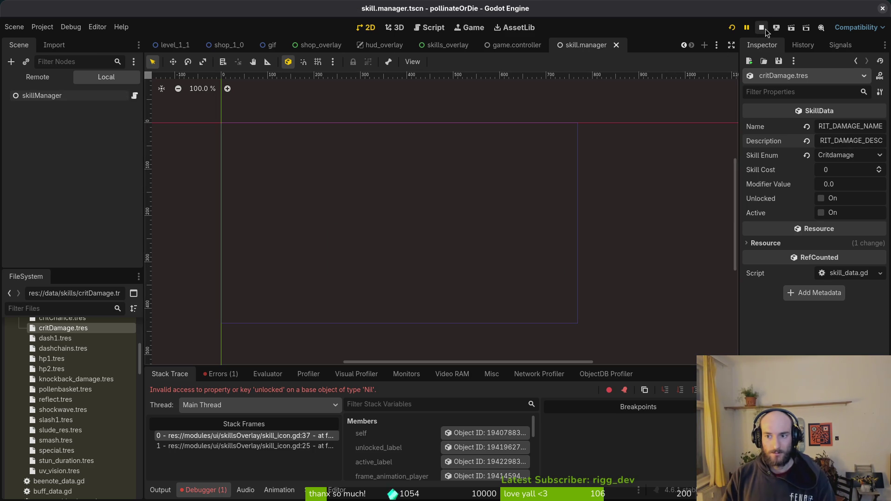
Give the critDamage skill Modifier Value 1.5 and Skill Cost 800
left_click(864, 185)
type("1.5")
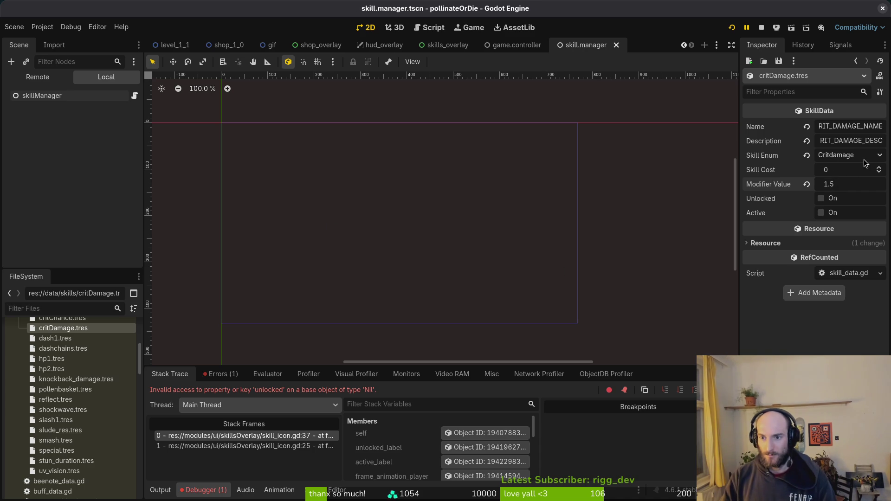
left_click(861, 169)
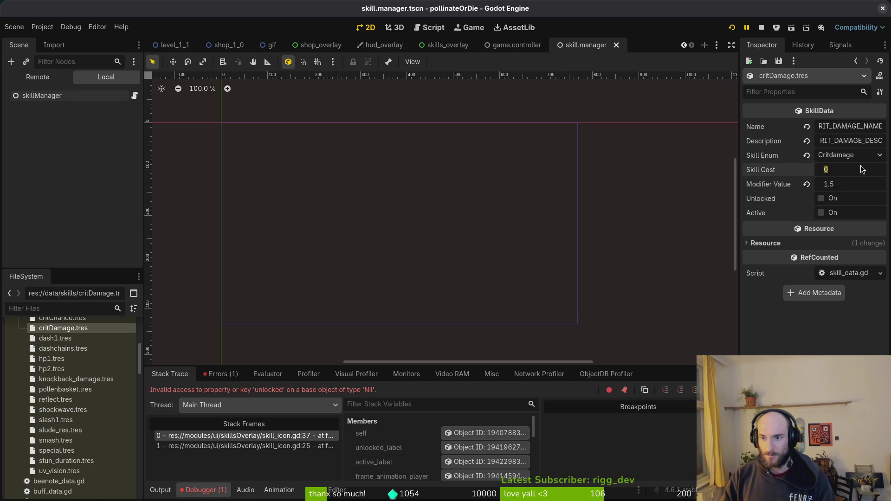
type("800")
key("Return")
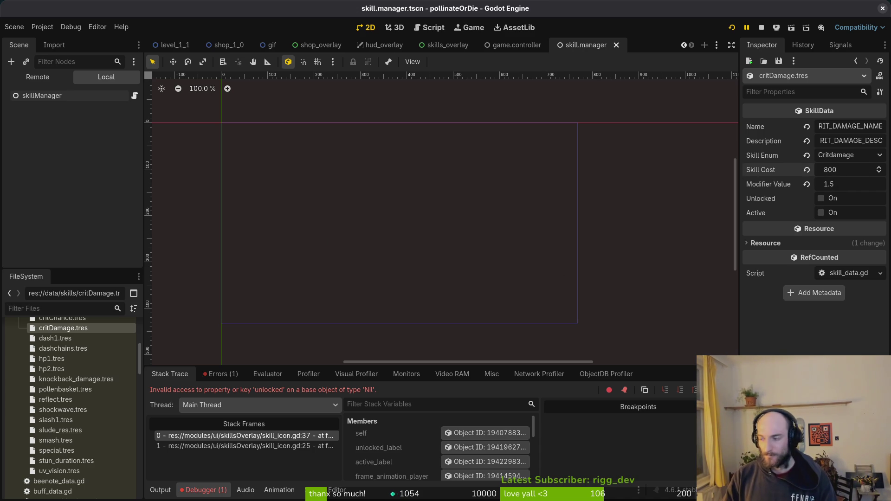
key("super+1")
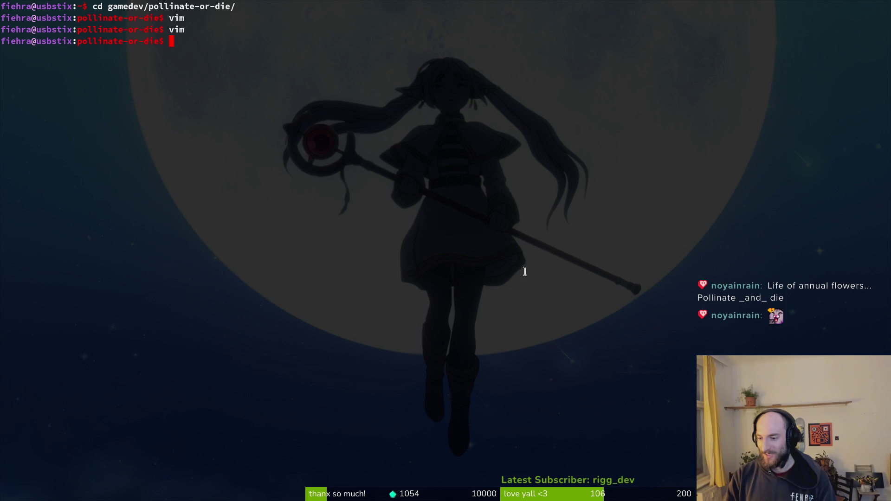
Launch vim in the project and open skill.manager.gd through the file finder
type("vm")
key("Return")
type("vim")
key("Return")
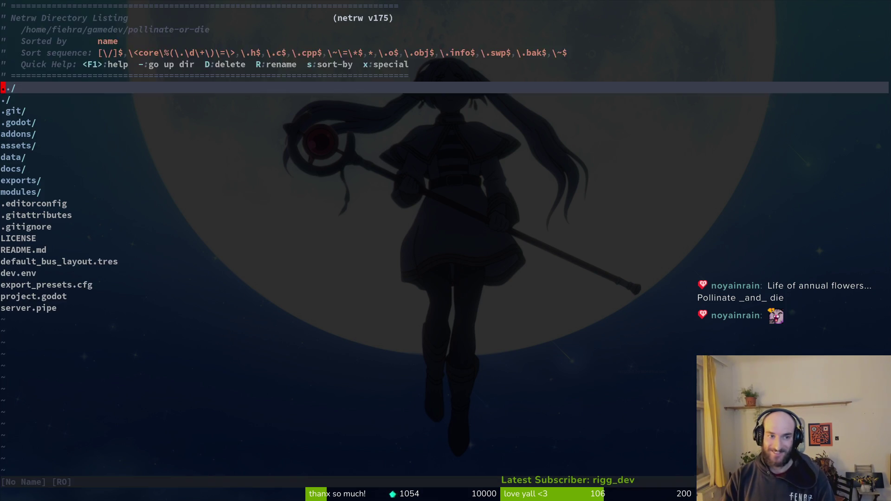
key("space")
key("f")
key("f")
type("skill")
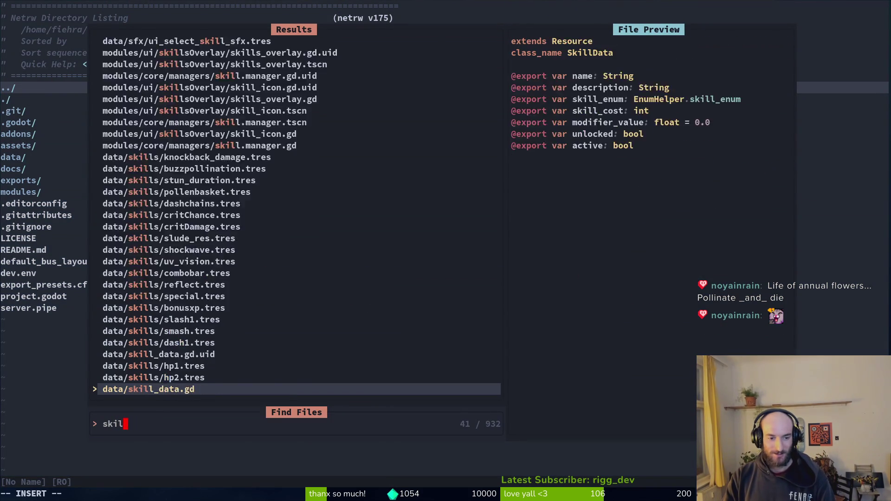
key("Return")
Move to get_modifier_value's CRITDAMAGE case and compare it with the CRITCHANCE total line
key("2")
key("8")
key("j")
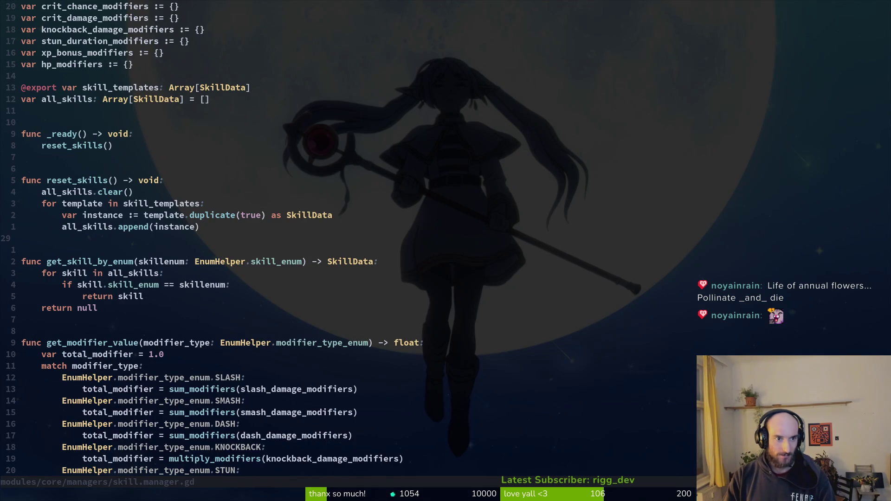
key("2")
key("0")
key("k")
key("4")
key("0")
key("j")
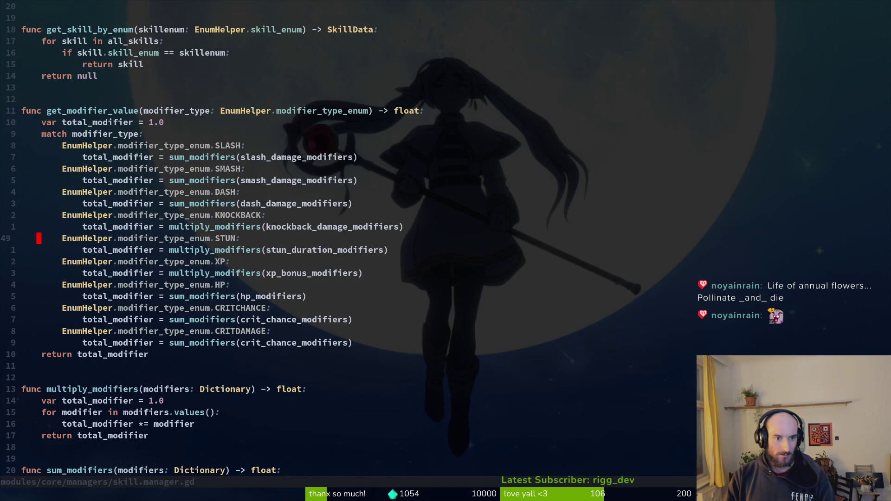
key("j")
key("j")
key("j")
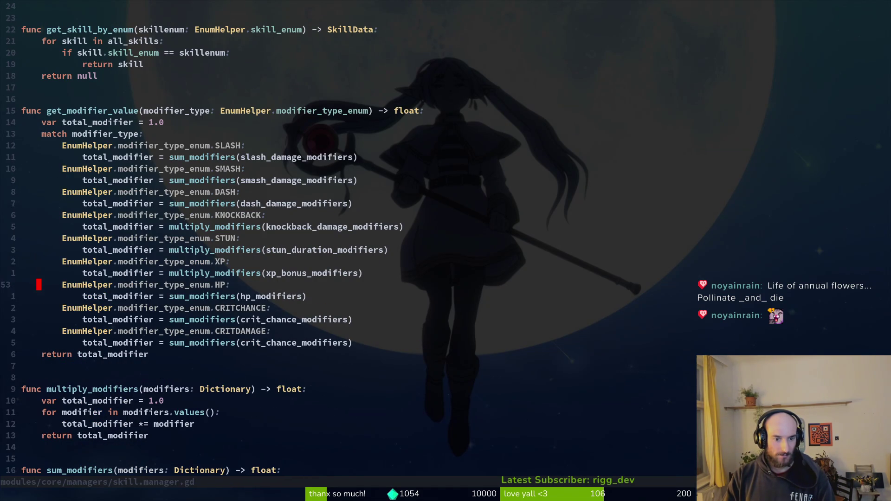
key("j")
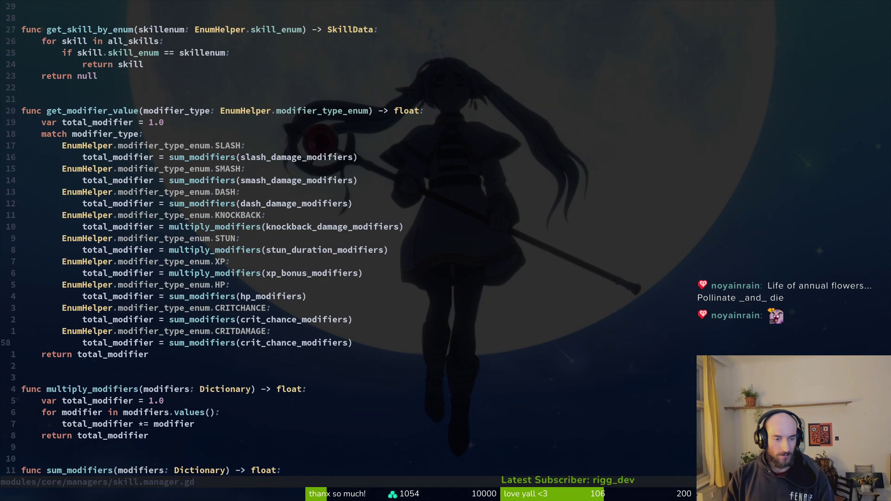
key("k")
key("k")
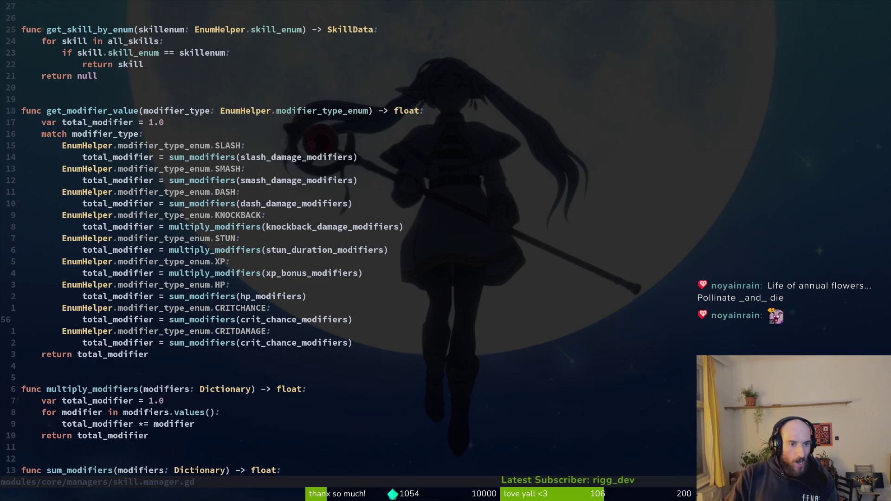
Change the critDamage Modifier Value to 0.5 and save the resource
key("alt+Tab")
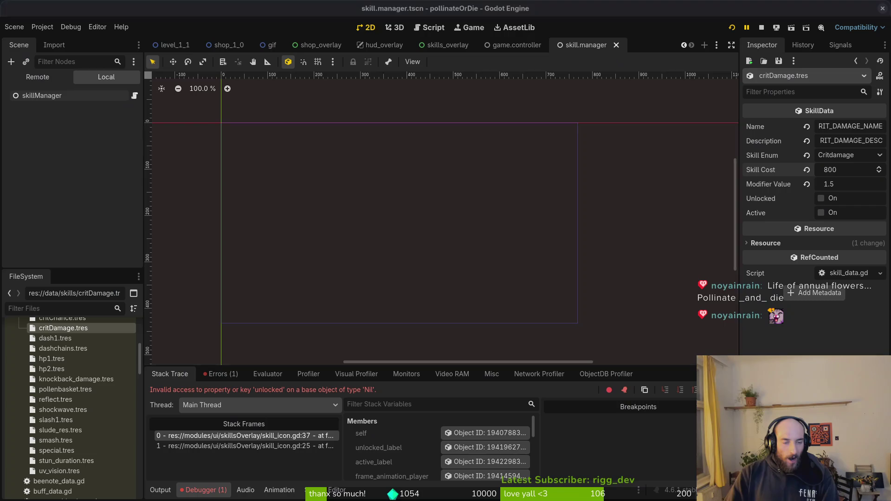
left_click(857, 183)
type("1")
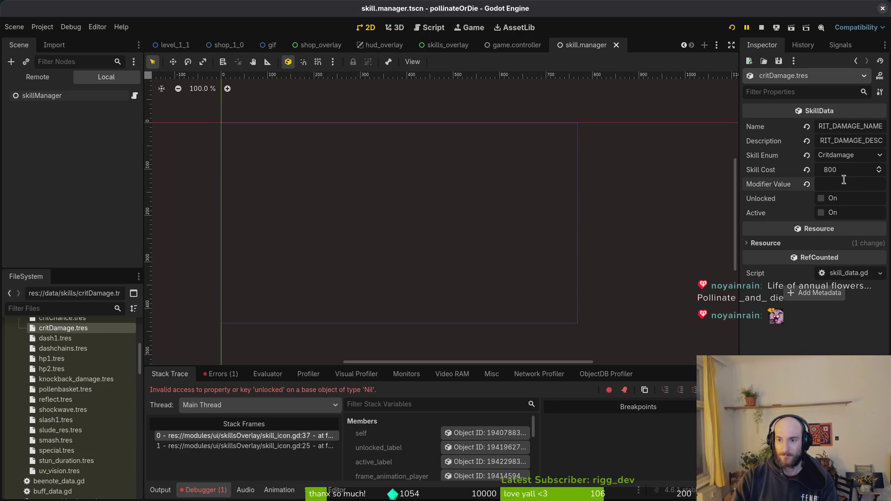
type("0.5")
key("Return")
key("ctrl+s")
Glance at the critChance skill, reselect critDamage.tres, and return to the code editor
scroll(73, 357, "up", 3)
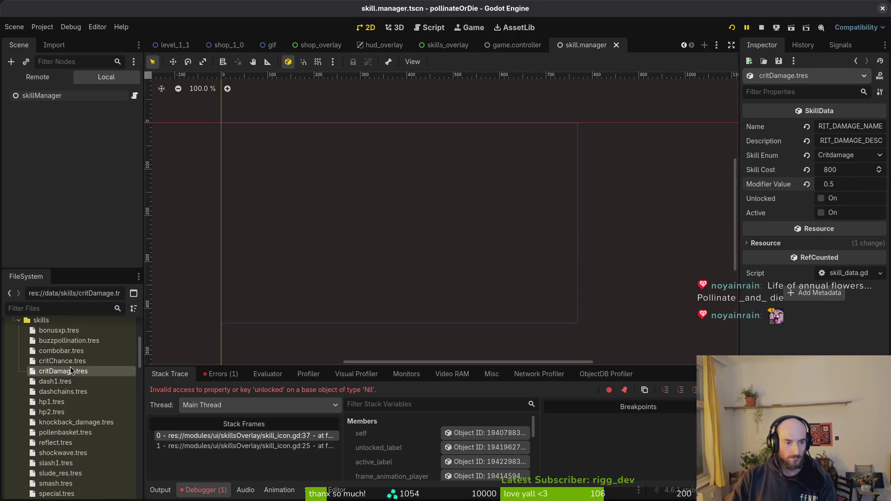
left_click(72, 362)
left_click(78, 373)
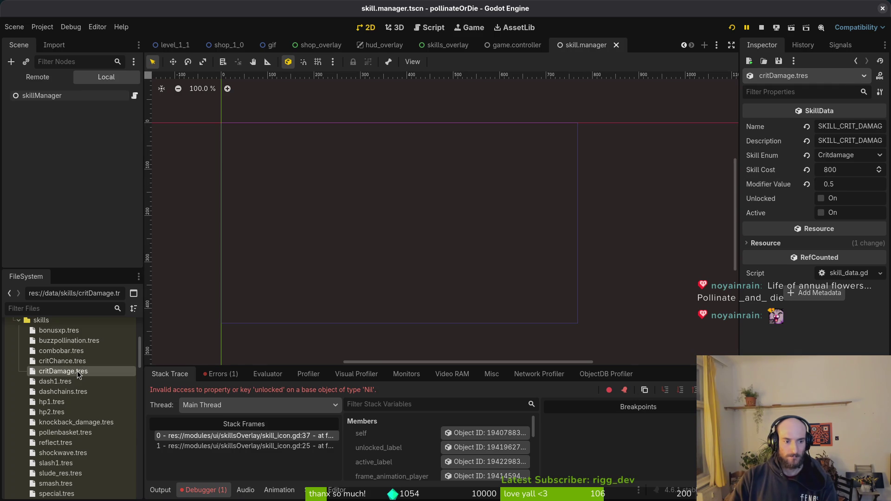
key("alt+Tab")
key("ctrl+p")
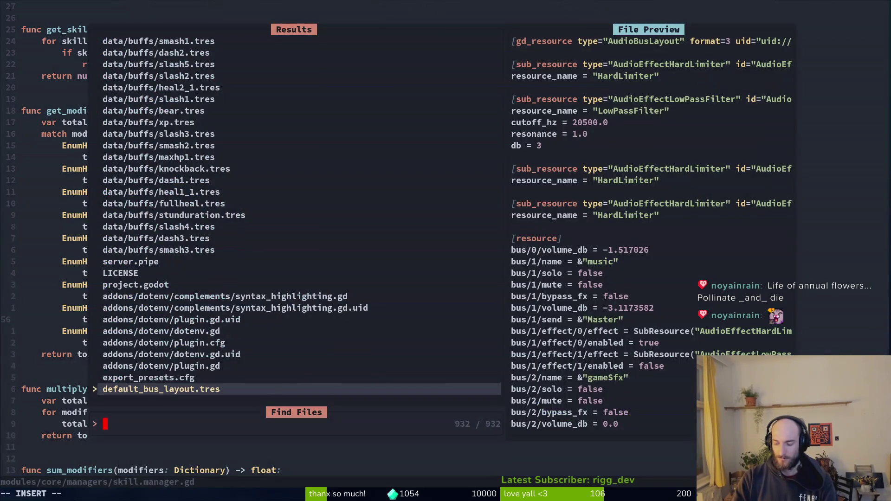
Open hurt_component.gd and find the crit damage multiplication line
type("hurt")
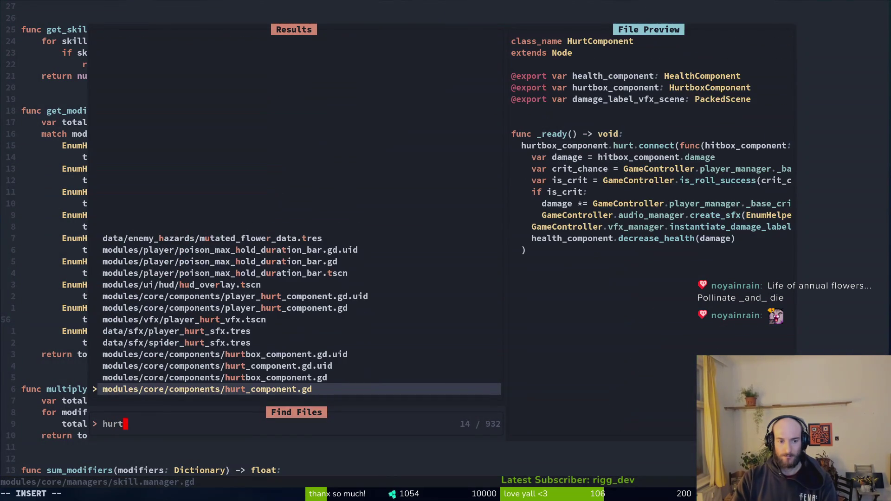
key("Return")
key("j")
key("j")
key("j")
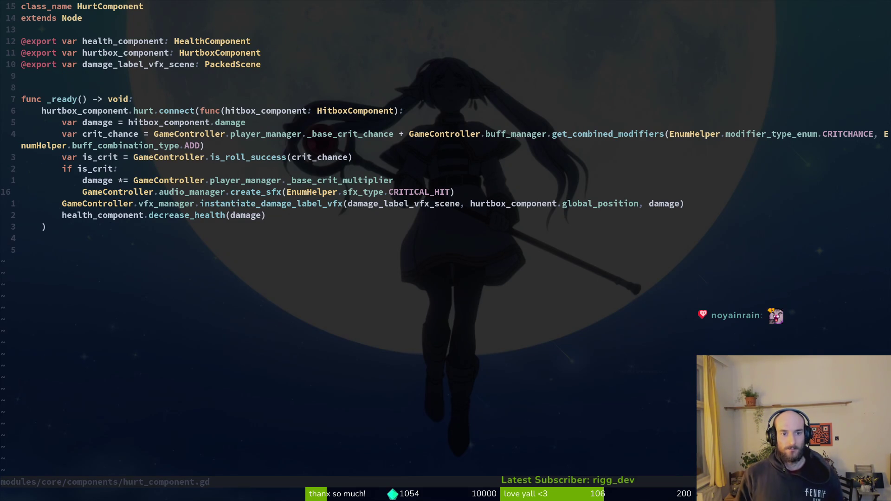
key("k")
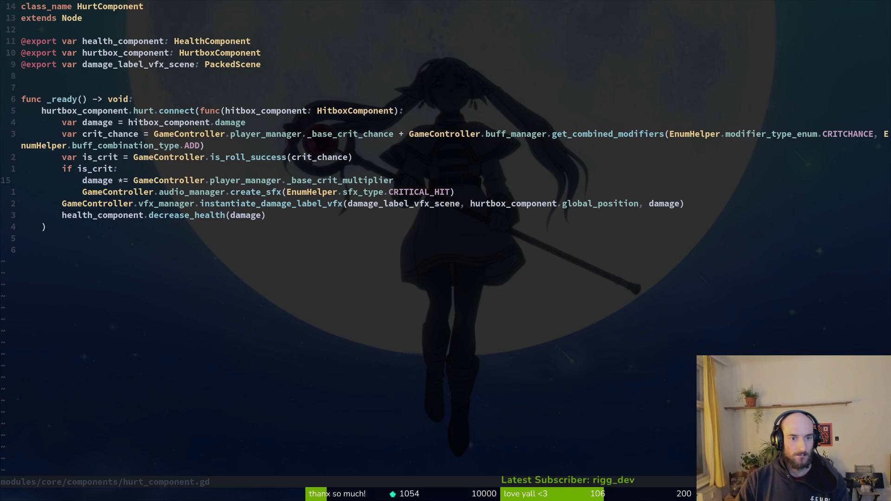
Look up _base_crit_multiplier's definition in player.manager.gd, then jump back to hurt_component.gd
key("w")
key("w")
key("w")
key("space")
key("p")
key("s")
key("Return")
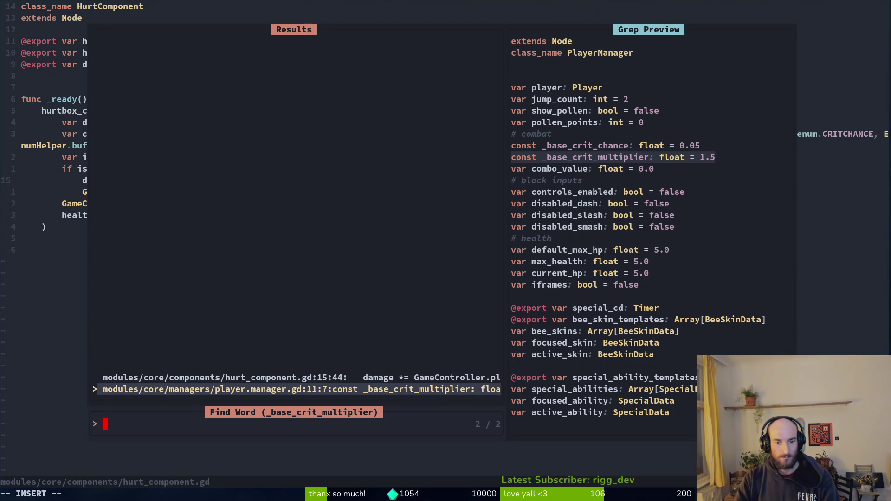
key("Return")
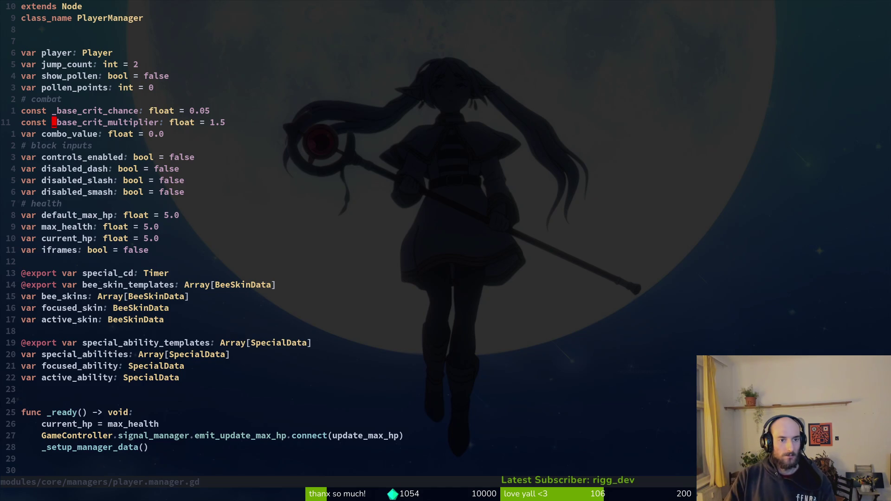
key("ctrl+o")
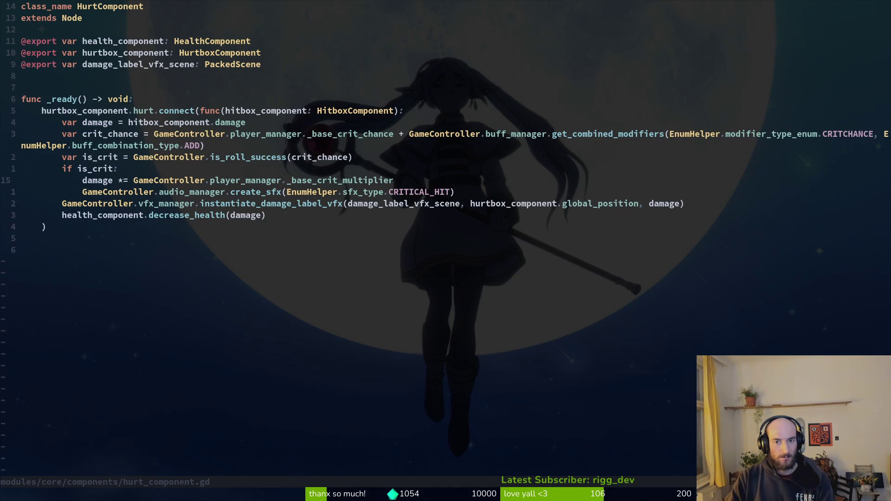
Above the damage multiplication, start a new line 'var crit_damage = GameController.'
key("k")
key("k")
key("k")
key("V")
key("Escape")
key("j")
key("V")
key("Escape")
key("j")
key("j")
key("j")
type("Oc")
key("BackSpace")
type("var crit_d")
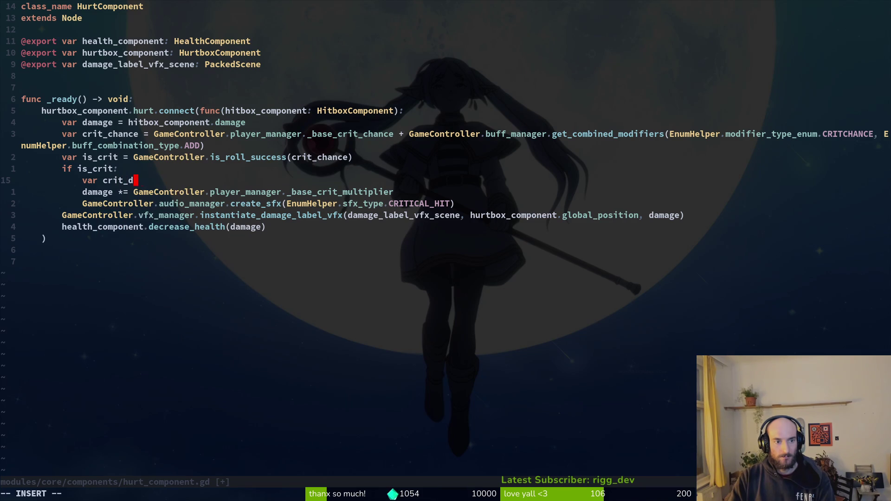
type("amage = ")
type("Ga")
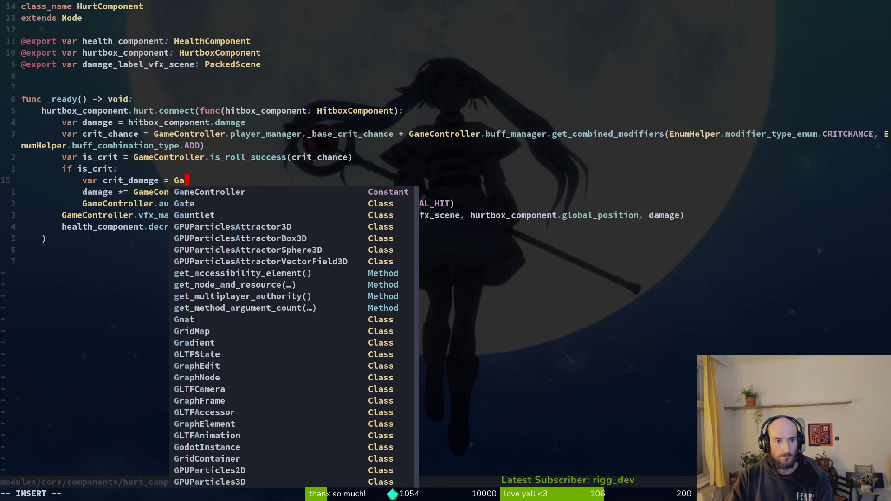
type("meController.pol")
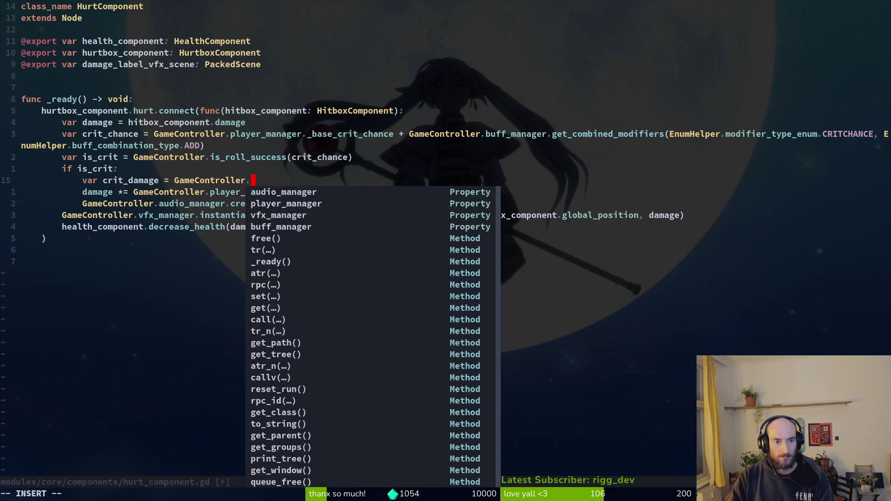
Complete the line to GameController.player_manager._base_crit_multiplier using autocompletion
key("ctrl+n")
key("BackSpace")
key("BackSpace")
type("la")
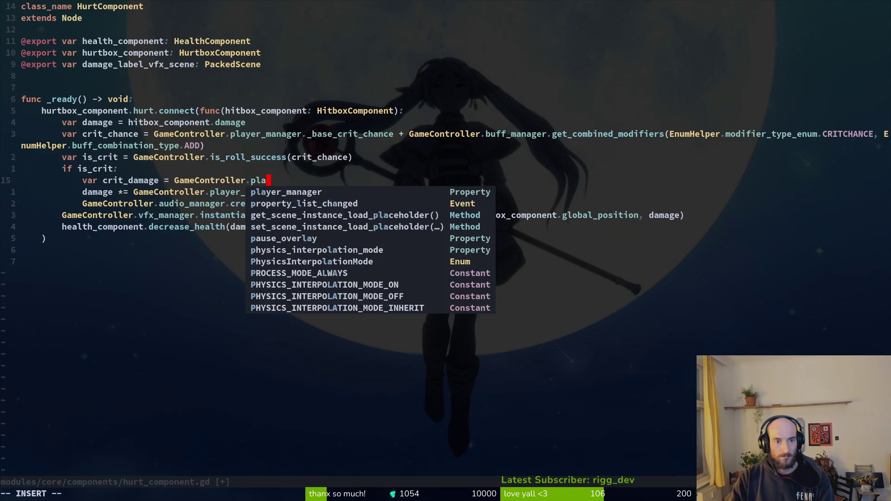
key("ctrl+y")
type(".b")
key("ctrl+n")
key("ctrl+n")
key("ctrl+n")
key("ctrl+p")
key("ctrl+y")
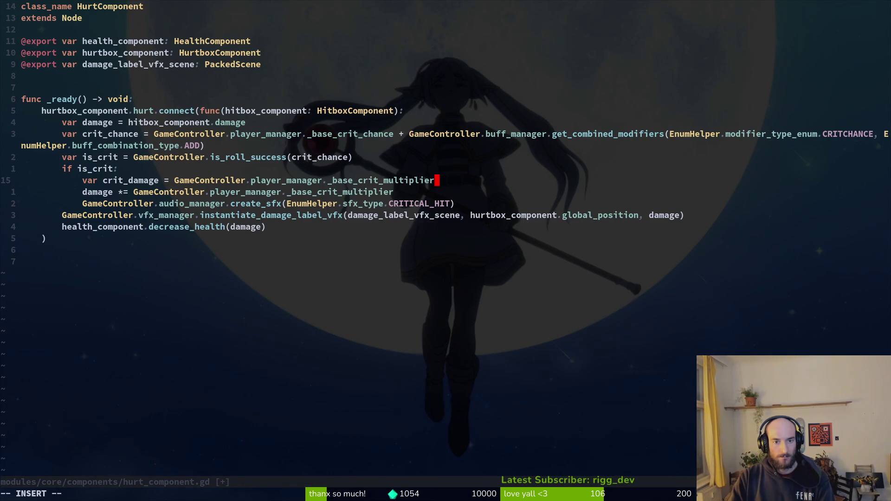
key("Escape")
Remove the leading underscores from both crit constant references and save hurt_component.gd
key("b")
key("b")
key("l")
key("x")
key("k")
key("k")
key("k")
key("h")
key("h")
key("h")
key("x")
key("ctrl+s")
Open player.manager.gd, strip the underscores from both crit constants, and save
key("ctrl+p")
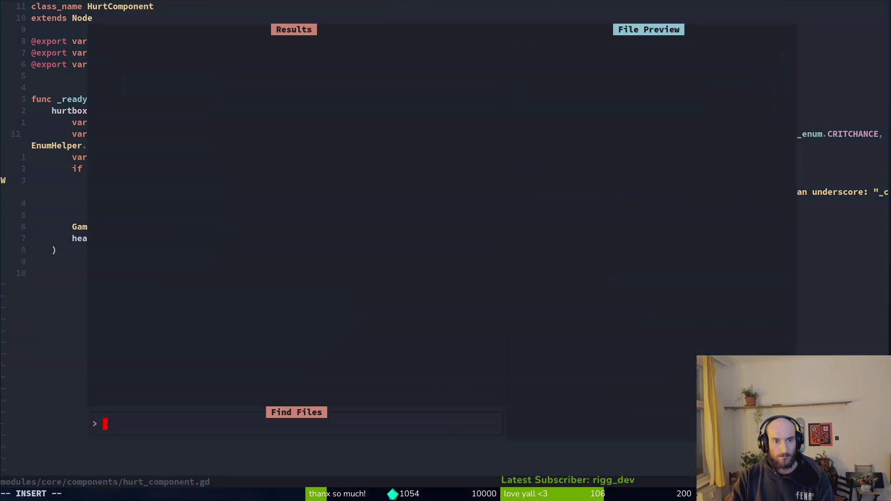
type("playerma")
key("Return")
key("k")
key("x")
key("j")
key("x")
key("h")
key("ctrl+s")
Rename the crit chance constant to BASE_CRIT_CHANCE
key("k")
key("l")
key("c")
key("i")
key("w")
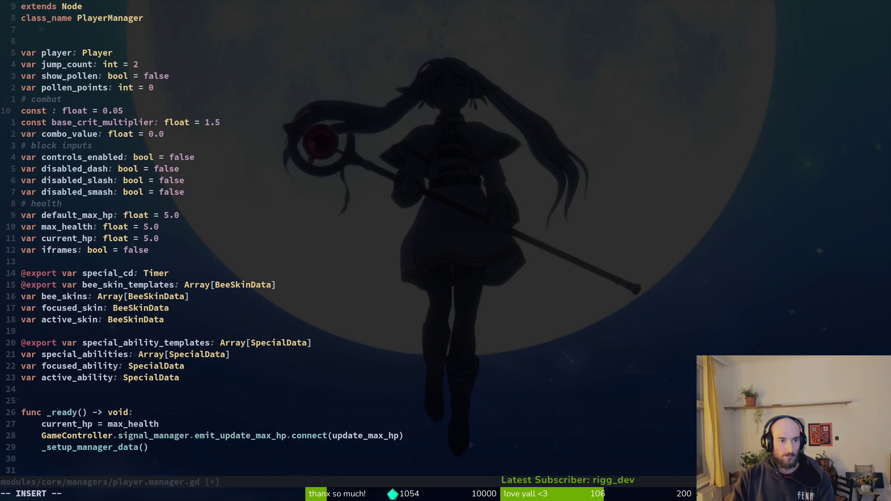
key("Escape")
type("u")
type("ciwBASE_CRIT_CHA")
type("NCE")
key("Escape")
Paste BASE_CRIT_CHANCE over the multiplier constant's name and save player.manager.gd
key("y")
key("i")
key("w")
key("j")
key("b")
key("v")
key("i")
key("w")
key("p")
key(":w")
key("Return")
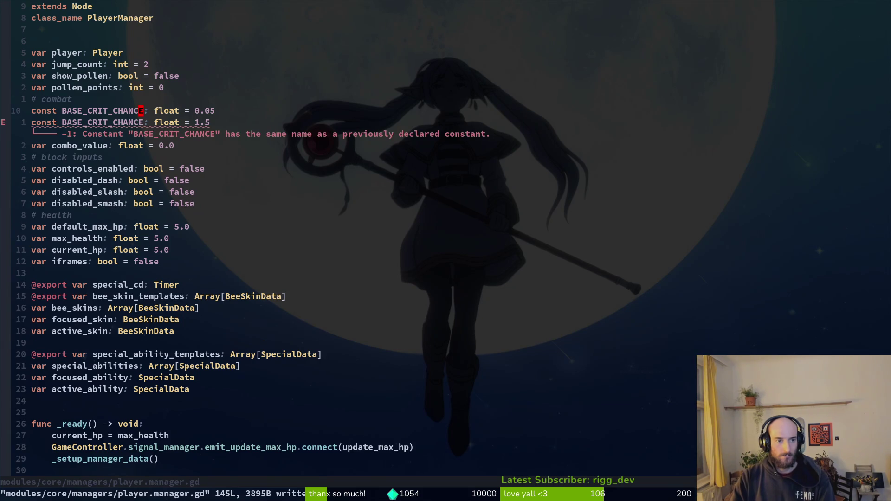
Rename the first crit constant to BASE_CRIT_DAMAGE and save
type("kciwVAS")
key("BackSpace")
key("BackSpace")
key("BackSpace")
type("BASE_CRIT_DAMAGE")
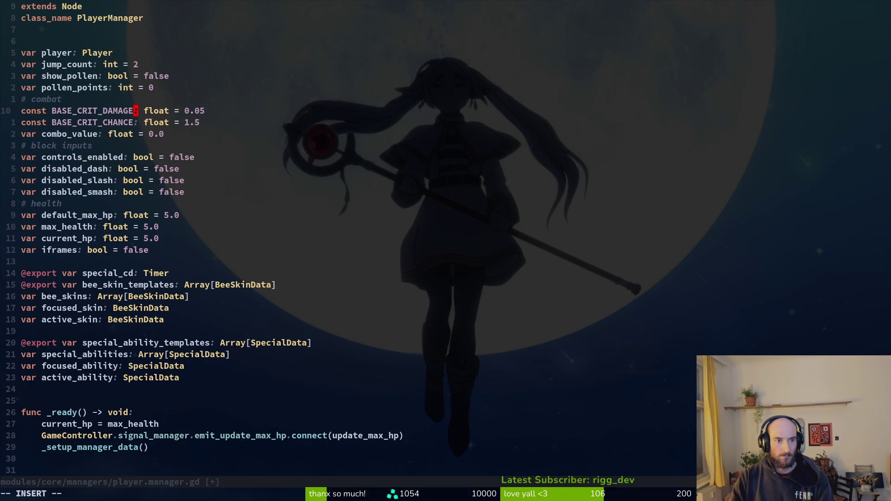
key("Escape")
type(":w")
key("Return")
In hurt_component.gd, uppercase base_crit_chance to BASE_CRIT_CHANCE and save
key("j")
key("b")
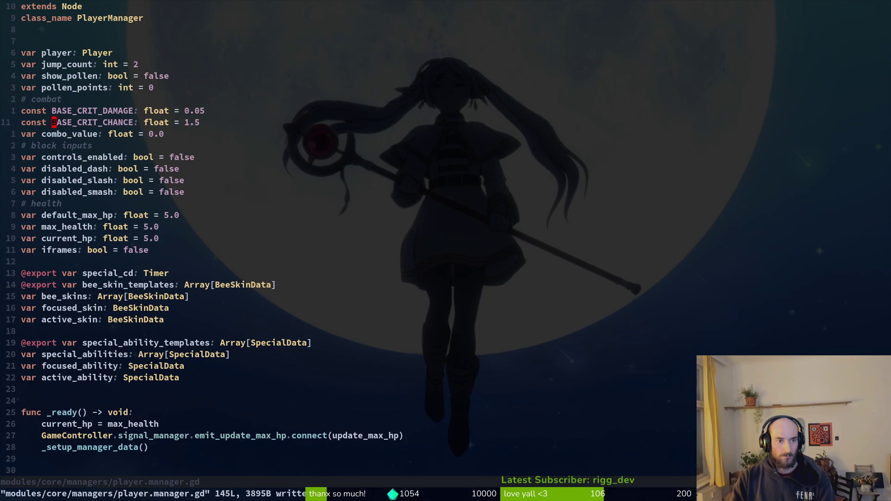
key("ctrl+o")
type("viwU:w")
key("Return")
On the crit_damage line, replace the base_crit_multiplier reference with BASE_CRIT_DAMAGE and save
key("j")
key("j")
key("j")
key("v")
key("i")
key("w")
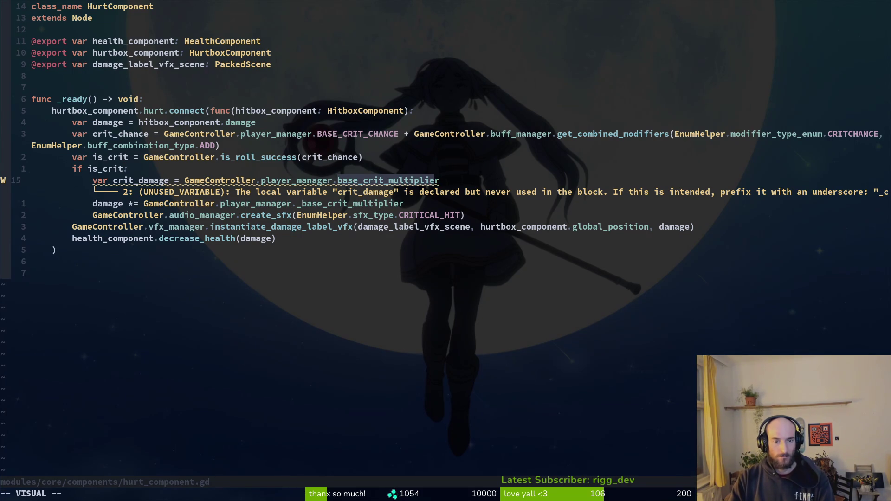
type("cbas")
key("Tab")
key("Tab")
key("Tab")
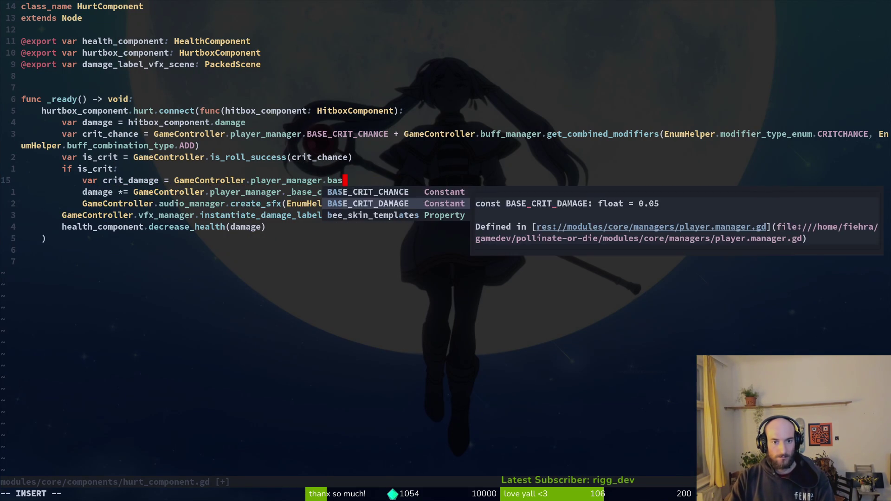
key("Escape")
type(":w")
key("Return")
Append '+ GameController.buff_manager.get_combined_modifiers(EnumHelper.modifier_type_enum.CR' to the crit_damage line
type("AGE =")
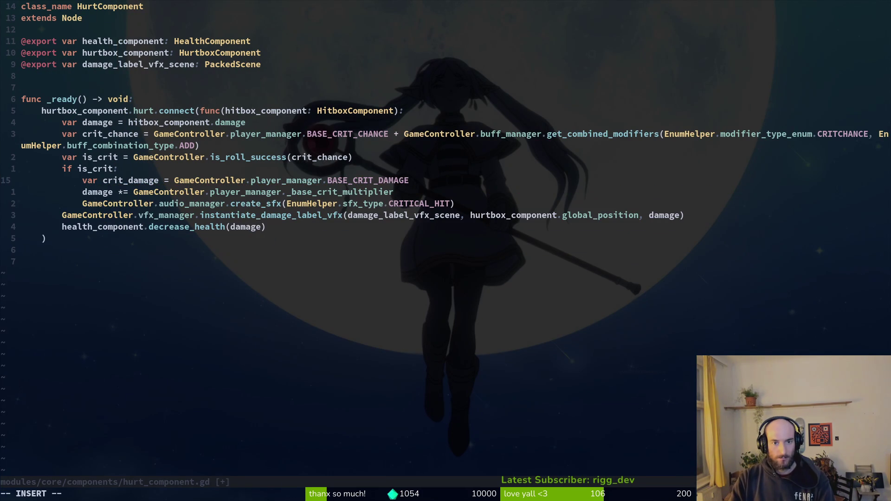
key("BackSpace")
type("+ Ga")
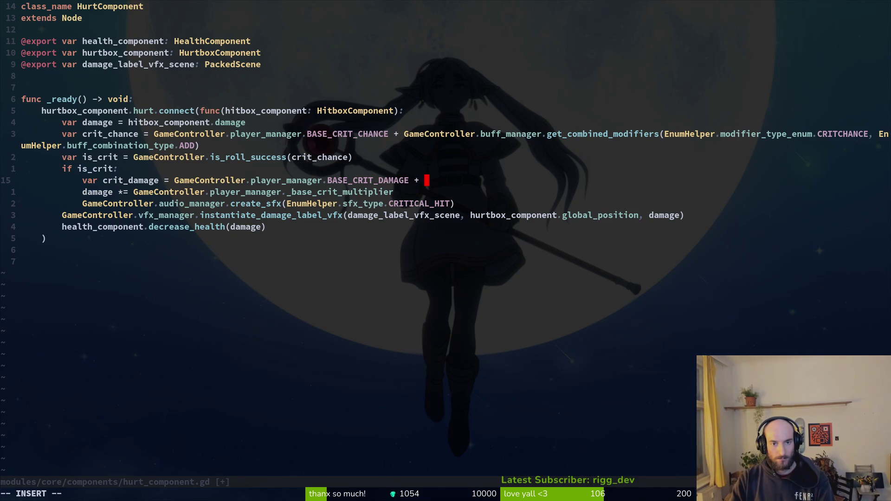
key("Tab")
type(".bu")
key("Tab")
type(".get_com")
key("Tab")
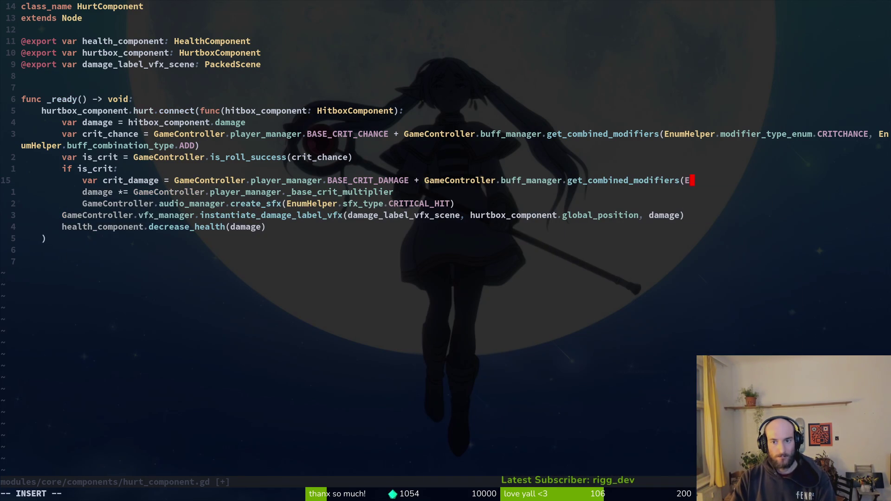
type("En")
key("Tab")
type(".mod")
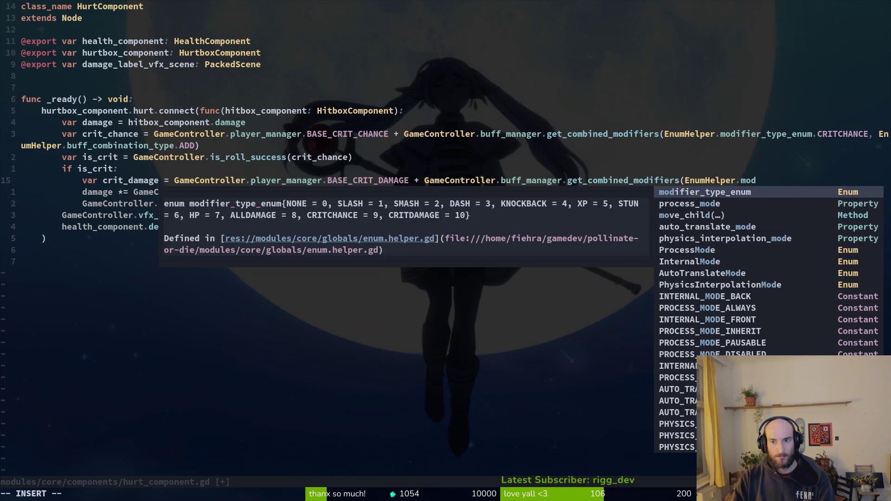
key("Tab")
type(".CR")
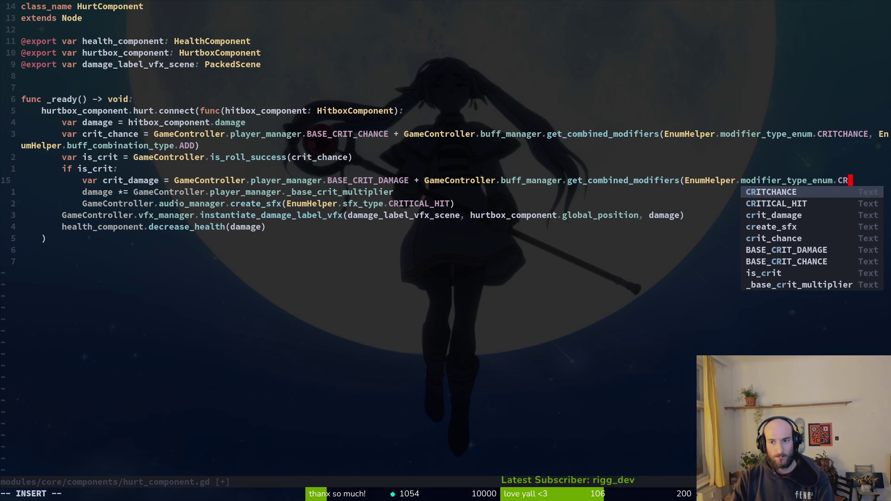
Look up the modifier_type_enum values in enum.helper.gd, then return to hurt_component.gd
key("Escape")
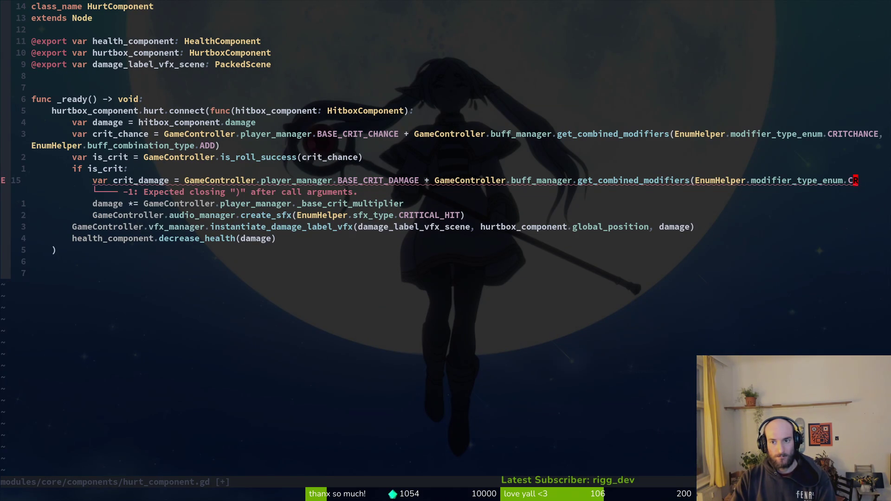
key("space")
key("f")
key("f")
type("enum.hel")
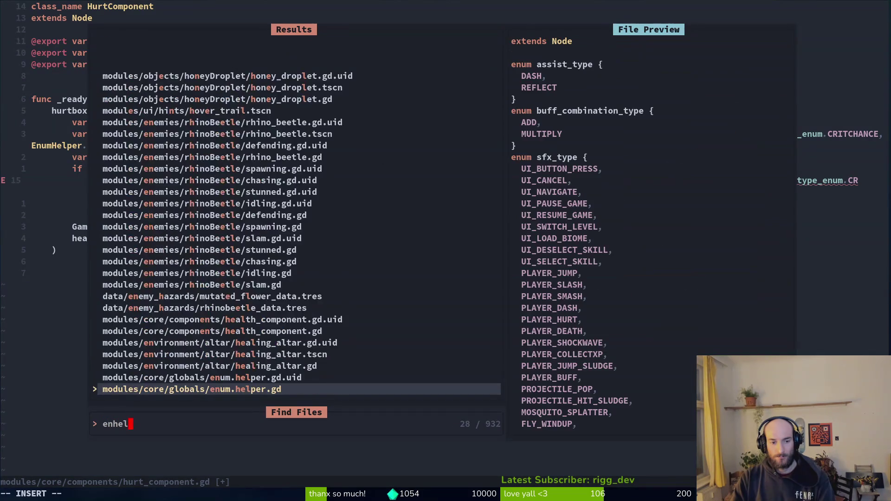
key("Return")
key("ctrl+d")
key("ctrl+d")
key("ctrl+d")
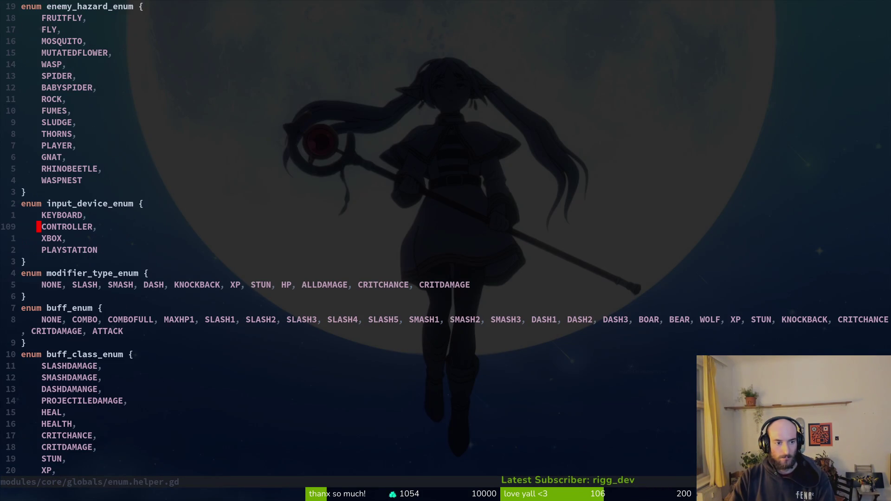
key("j")
key("j")
key("j")
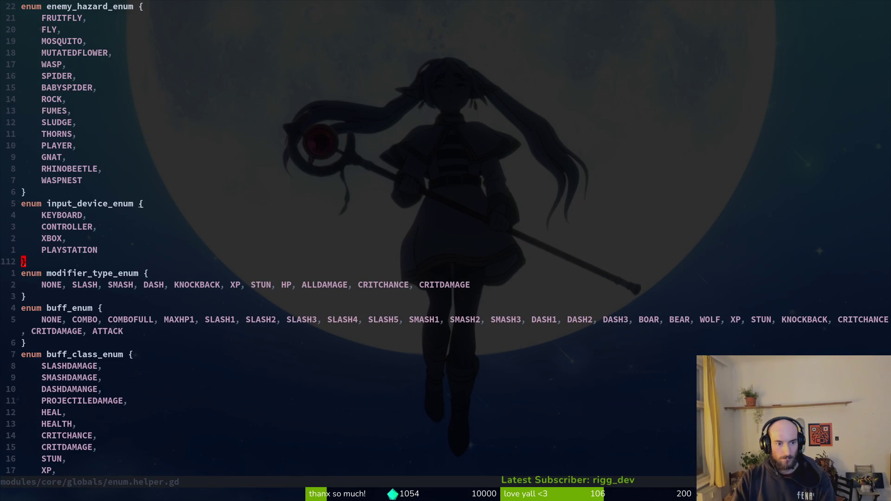
key("ctrl+o")
Finish the call with CRITDAMAGE and EnumHelper.buff_combination_type.ADD, then save
type("a")
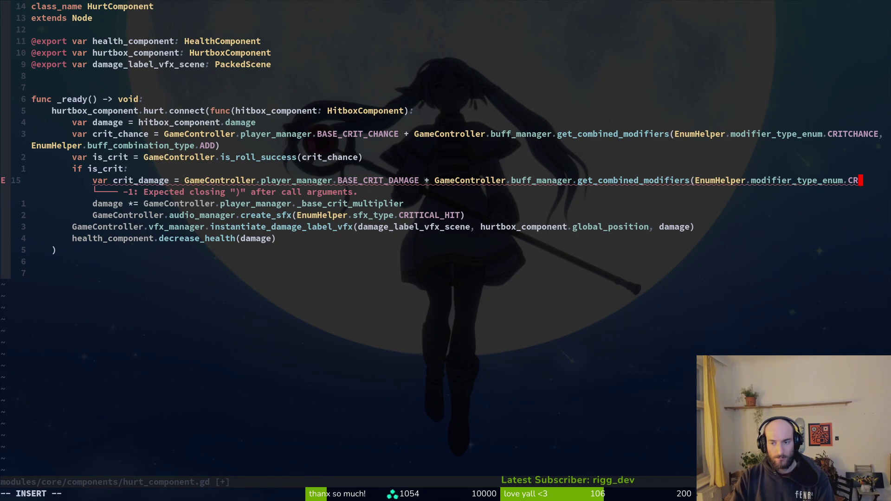
type("ITDAMAGE")
key("Escape")
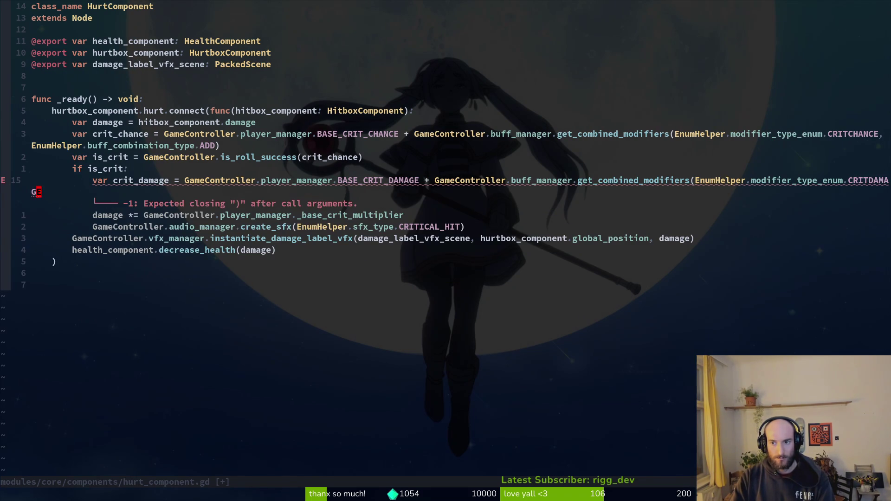
type("a, En")
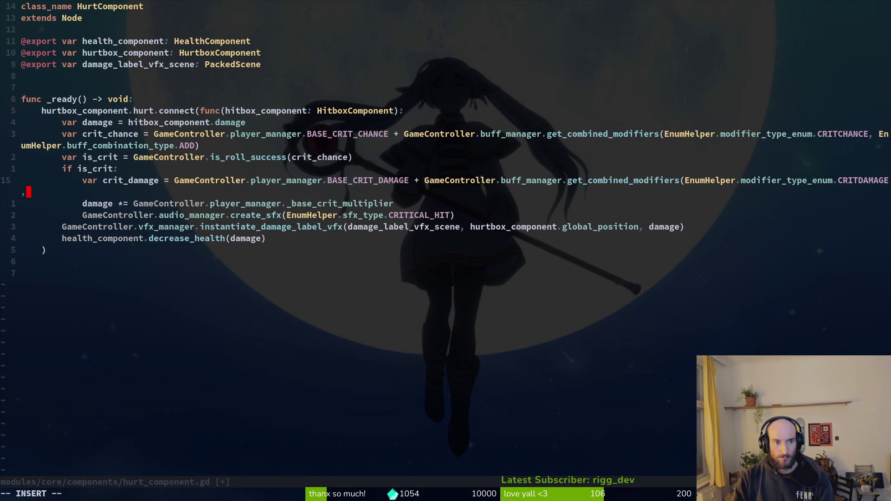
key("Tab")
type(".")
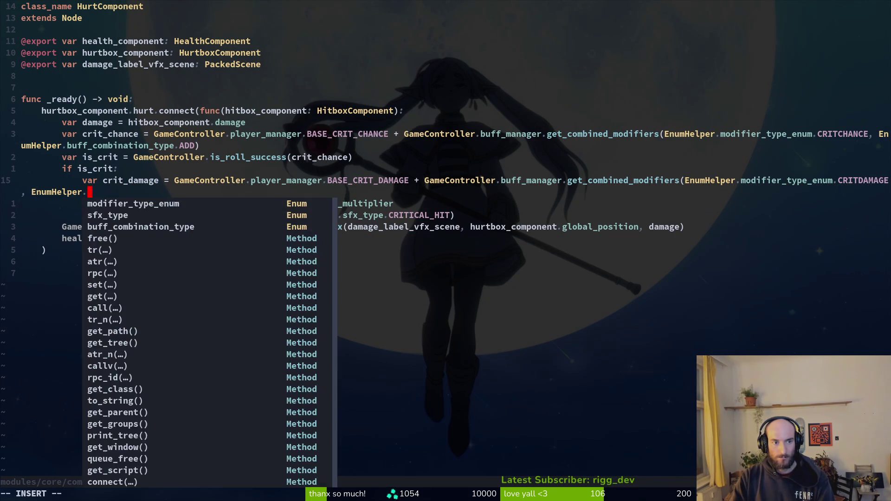
type("bu")
key("Tab")
type(".ADD)")
key("Escape")
type(":w")
key("Return")
type(":w")
key("Return")
Delete the old _base_crit_multiplier line and save the file
key("j")
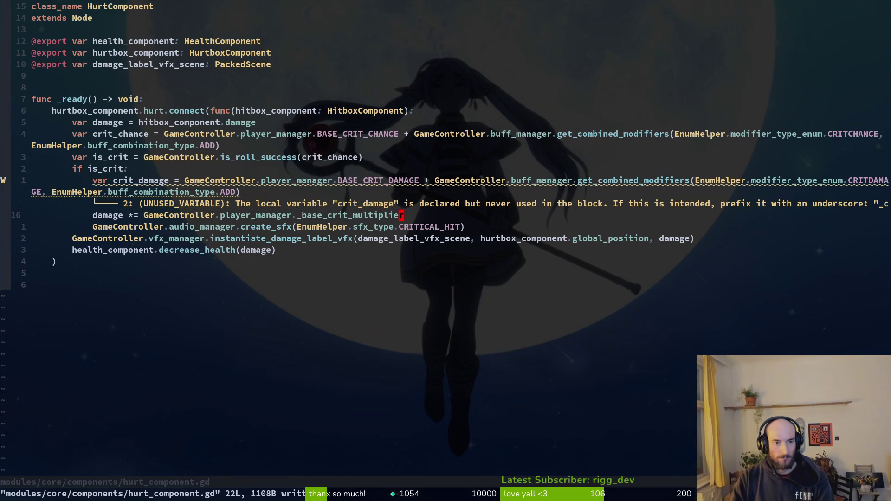
key("d")
key("d")
type(":w")
key("Return")
key("j")
key("j")
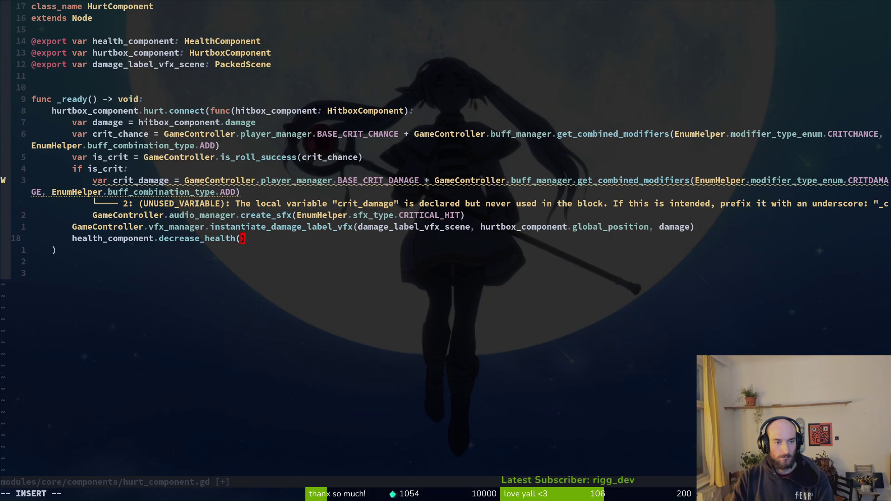
Restore damage as the decrease_health argument and save
key("c")
key("i")
key("w")
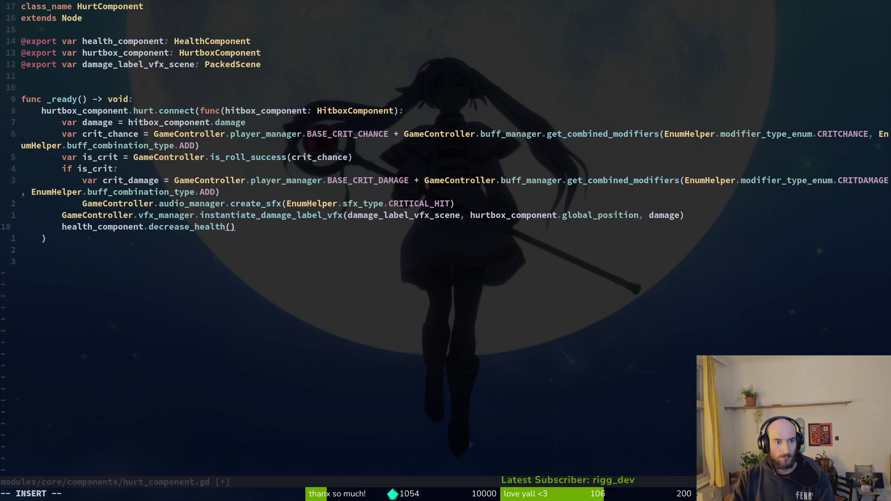
key("Escape")
type("u:w")
key("Return")
Rename crit_damage to damage and remove its 'var' keyword, saving after each change
key("k")
key("k")
key("k")
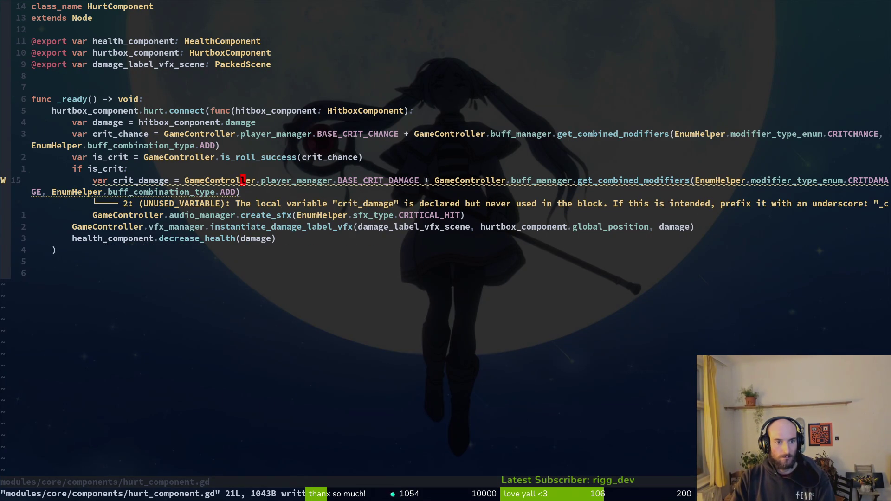
type("ciwdamage")
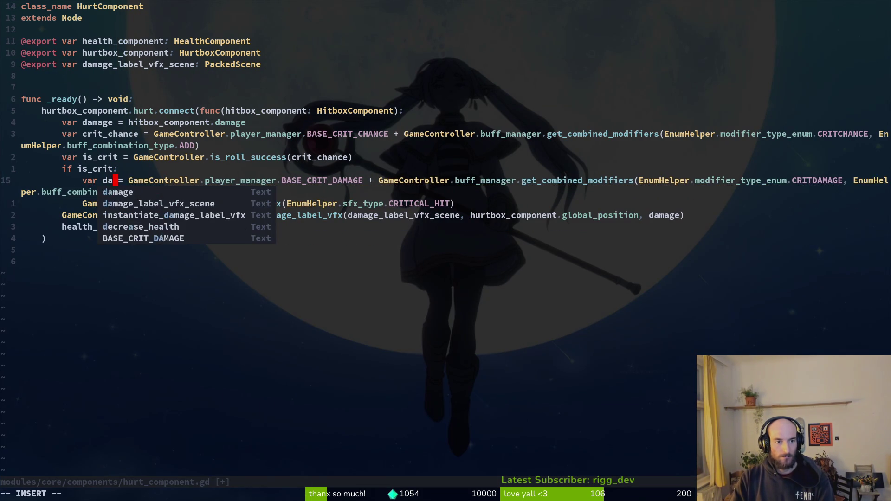
key("Escape")
type(":w")
key("Return")
key("j")
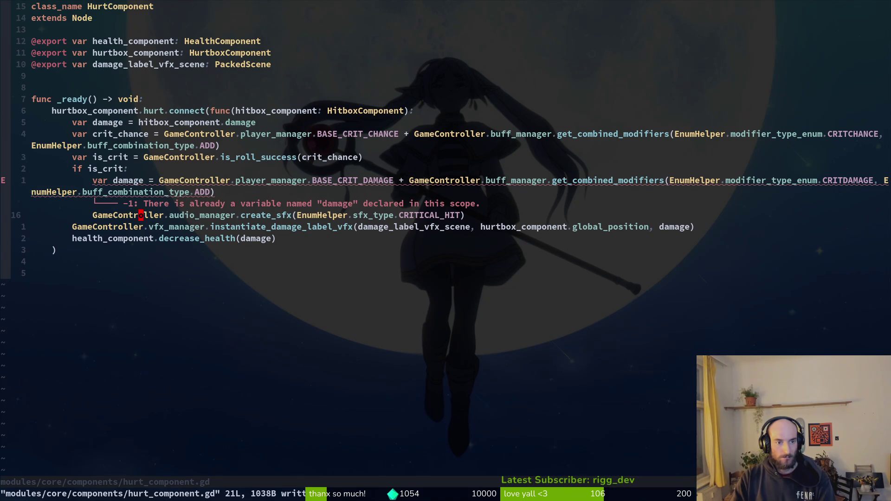
key("k")
key("b")
key("i")
key("ctrl+w")
key("Escape")
type(":w")
key("Return")
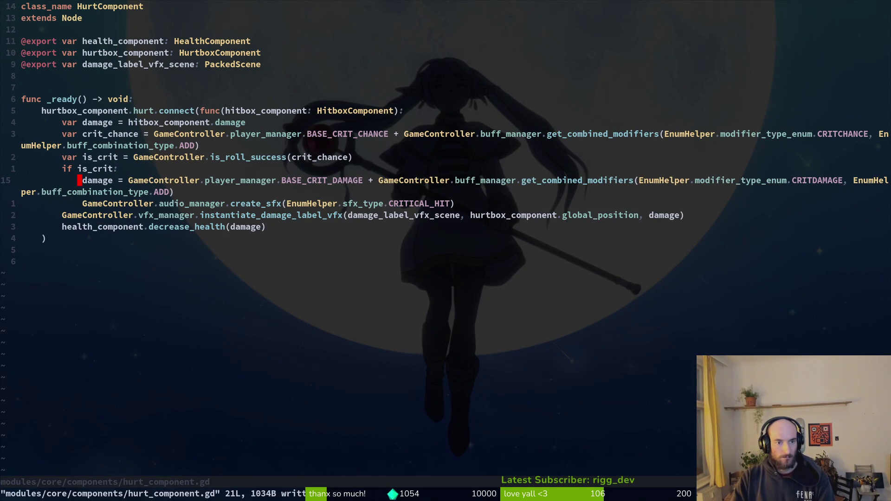
Change the damage assignment from '=' to '*=' and save
key("k")
key("k")
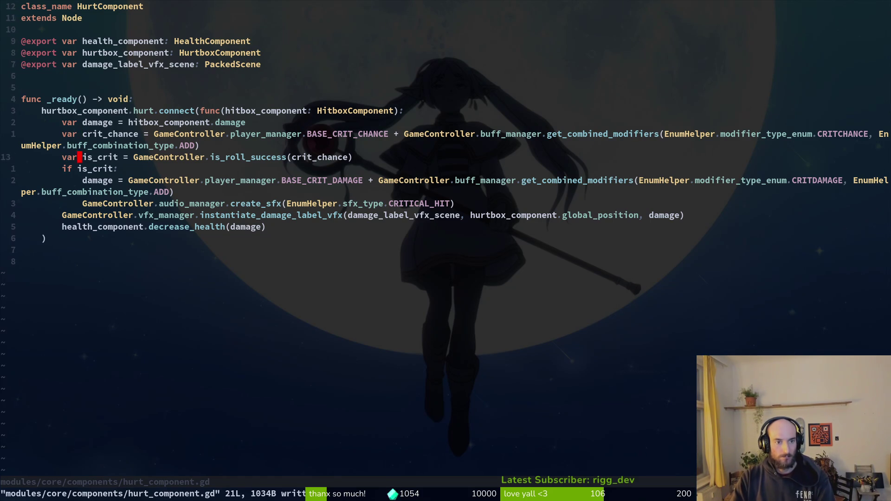
key("k")
key("j")
key("j")
key("j")
key("j")
key("k")
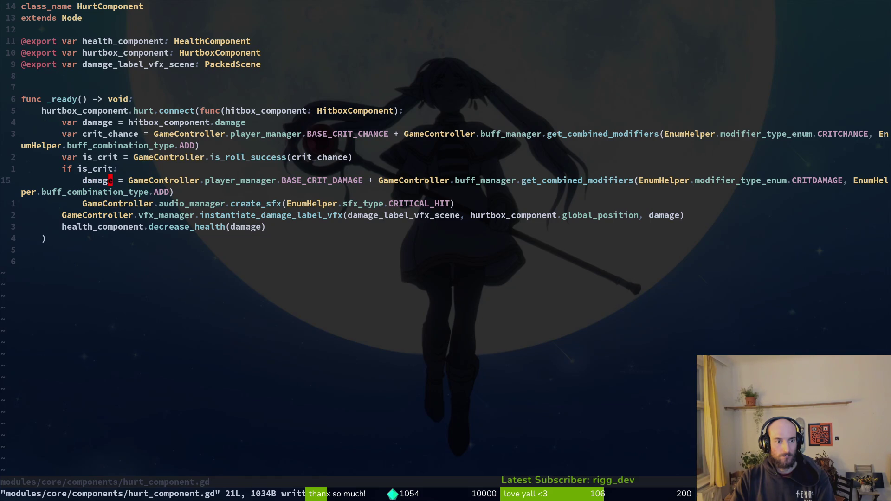
type("wi*")
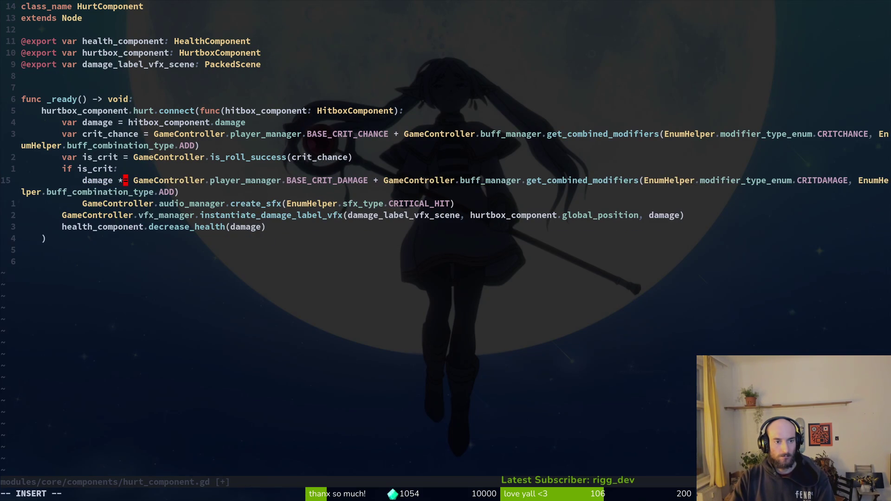
key("Escape")
type(":w")
key("Return")
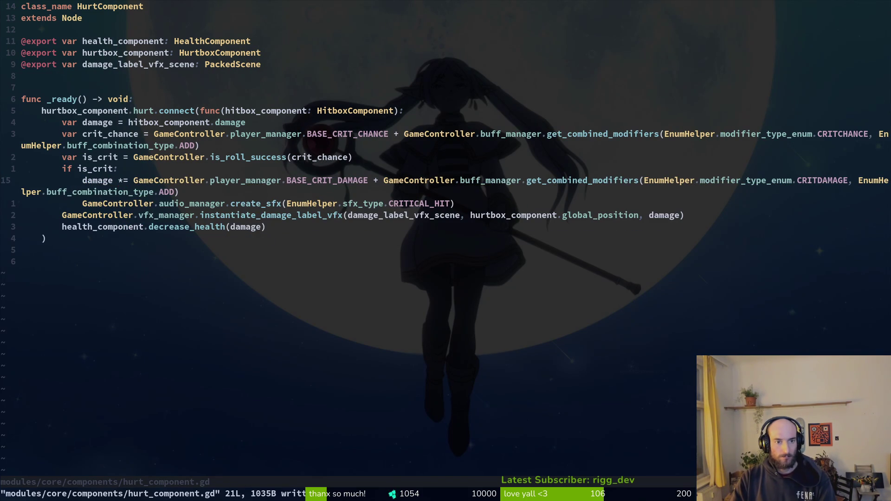
Wrap the BASE_CRIT_DAMAGE plus CRITDAMAGE modifiers expression in parentheses and save
key("w")
key("i")
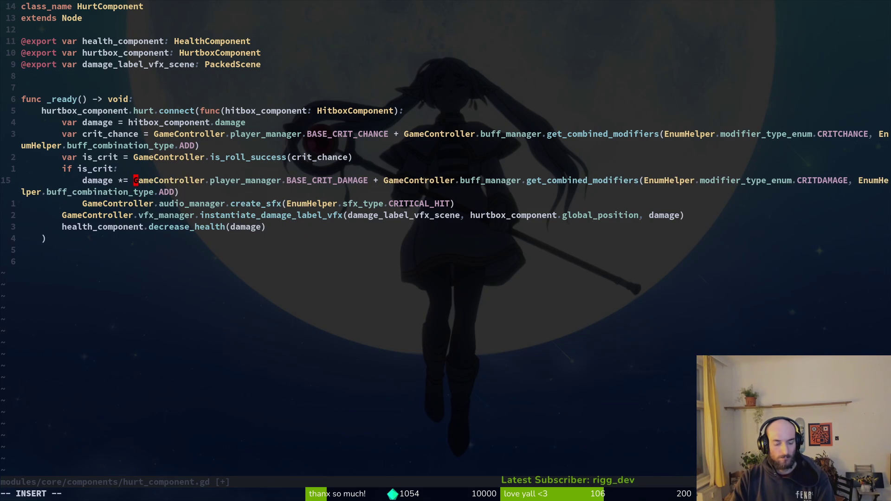
type("(")
key("End")
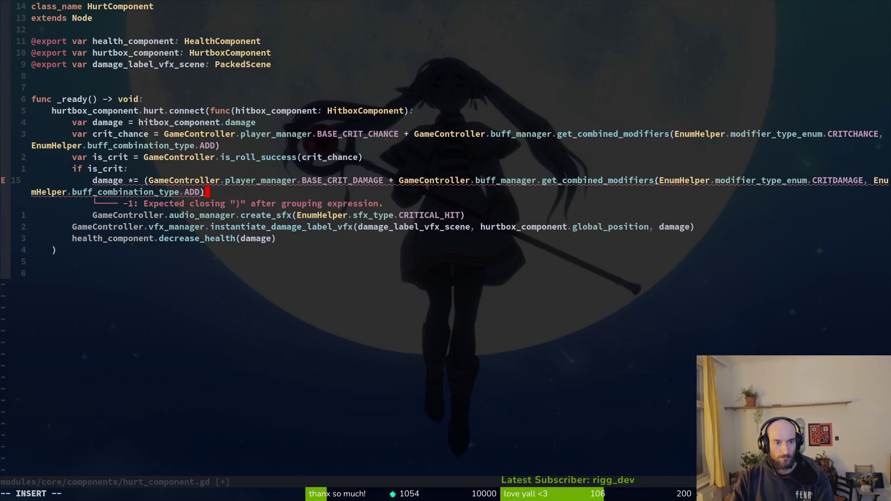
type(")")
key("Escape")
type(":w")
key("Return")
key("k")
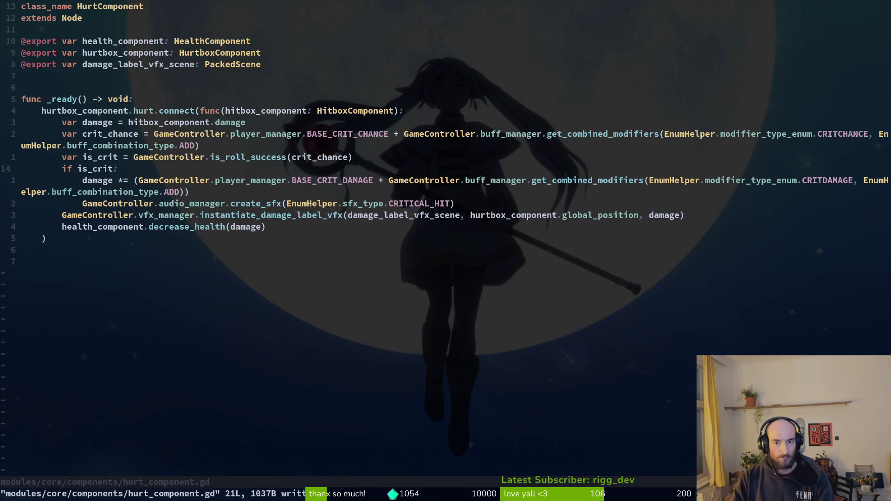
key("j")
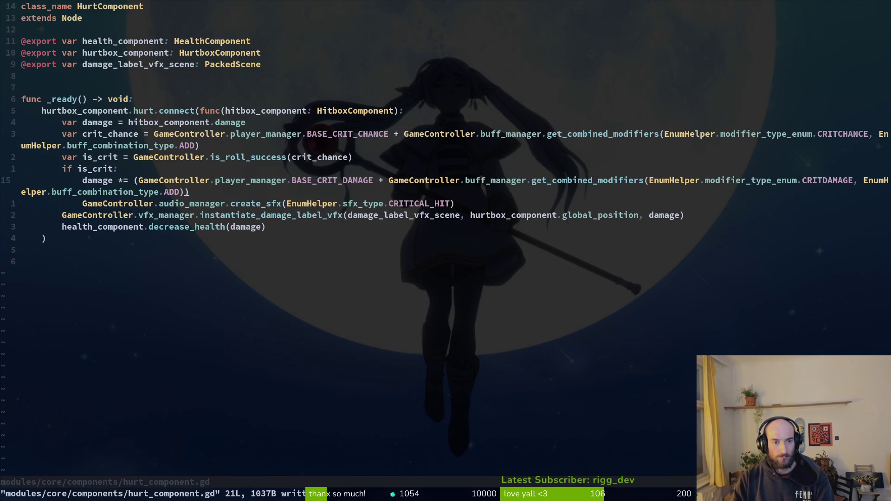
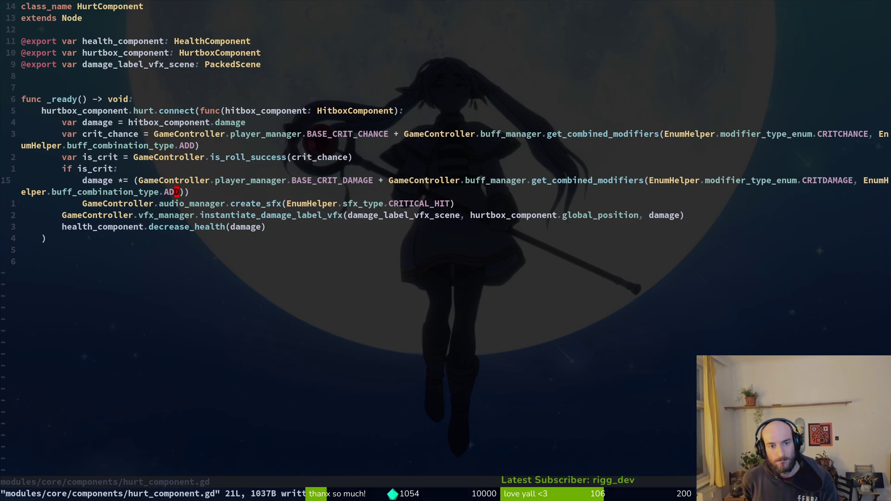
Review the crit check and crit damage lines in hurt_component.gd, glancing at the enum definitions
key("k")
key("j")
key("k")
key("j")
key("k")
key("j")
key("g")
key("d")
key("ctrl+o")
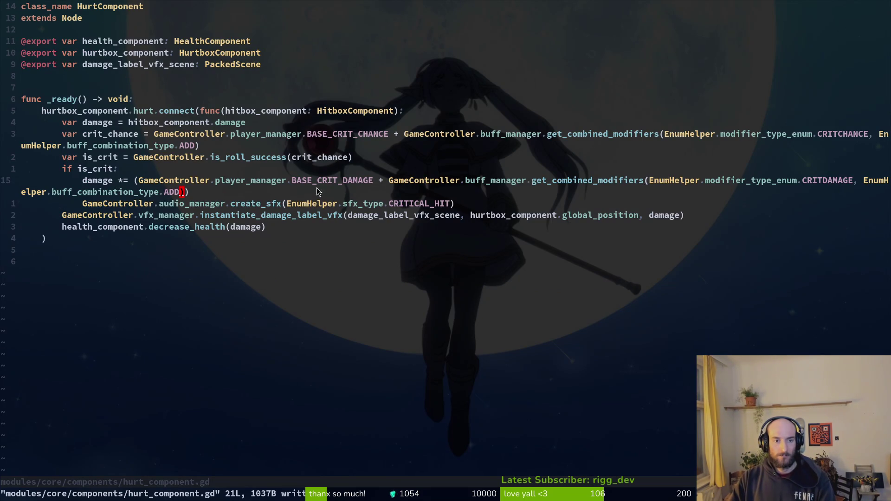
Launch pollinateOrDie from the Godot editor with Run Project
key("alt+Tab")
left_click(761, 27)
left_click(730, 28)
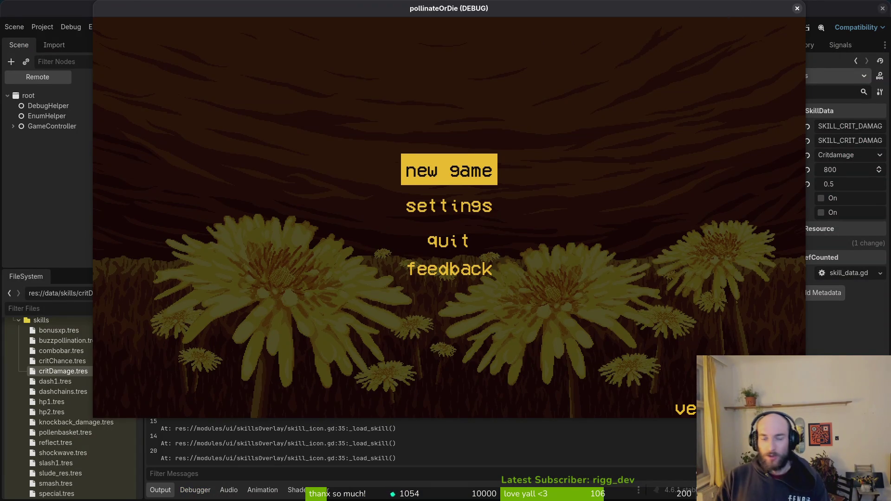
Start a new game and fly the bee to the NPC to open the skill tree
key("Return")
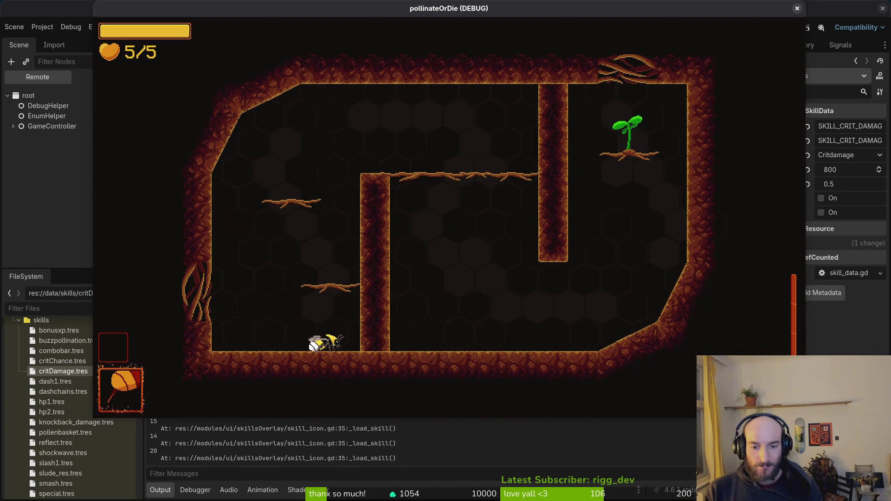
key("a")
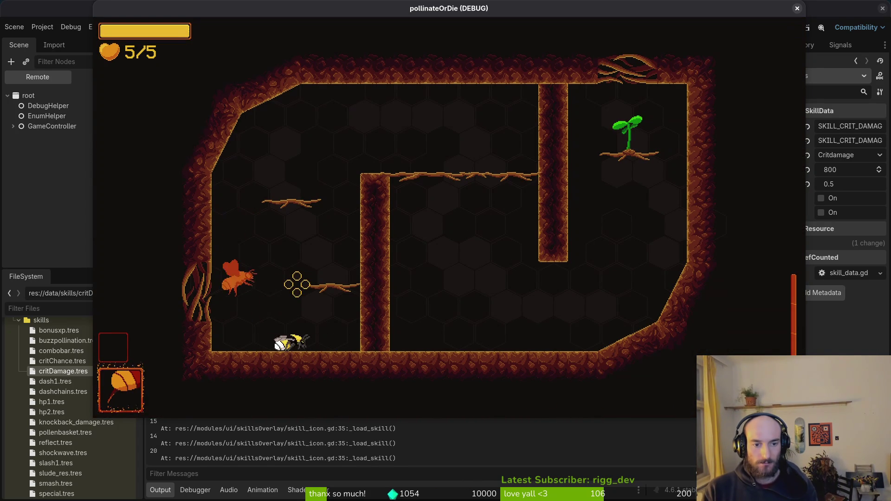
key("space")
key("d")
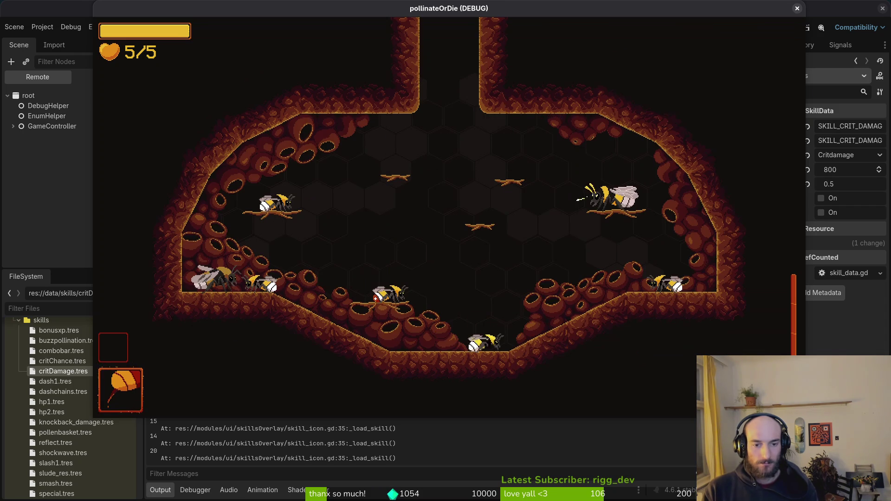
key("d")
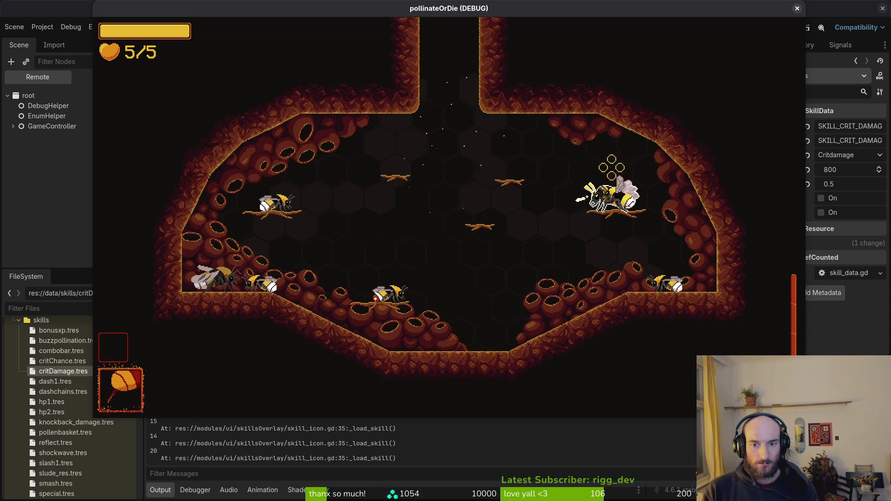
key("e")
Browse the immunity, slasher, smasher, reflect, stunlocked and pollen baskets skills, then close the game
key("w")
key("a")
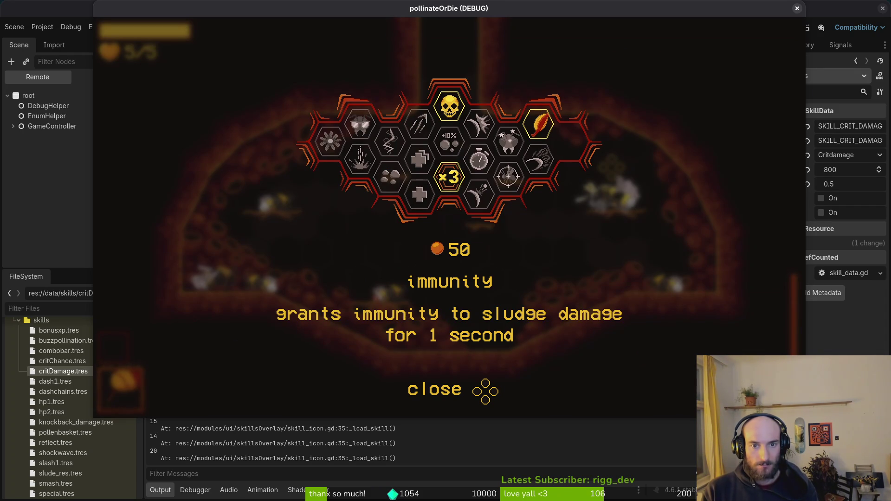
key("d")
key("d")
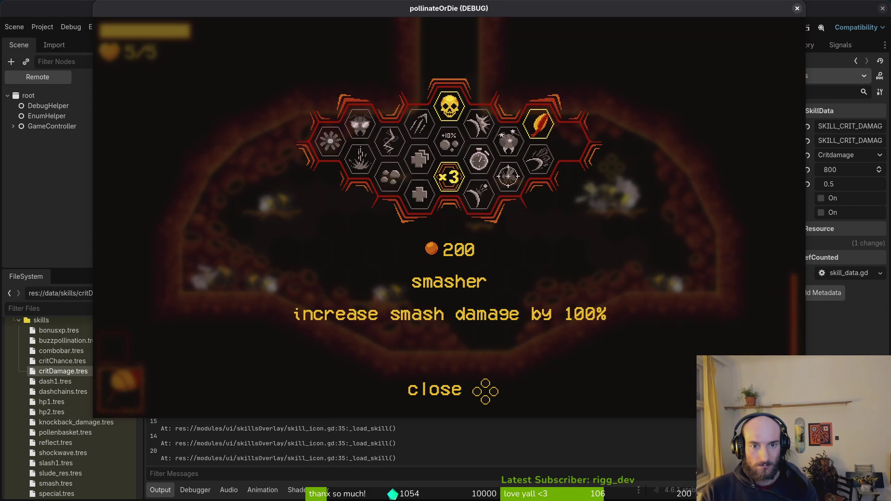
key("s")
key("w")
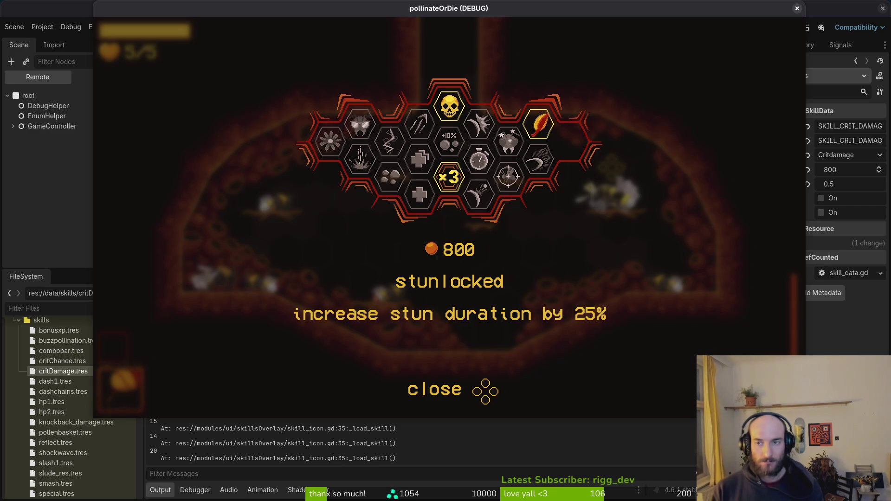
key("a")
left_click(797, 8)
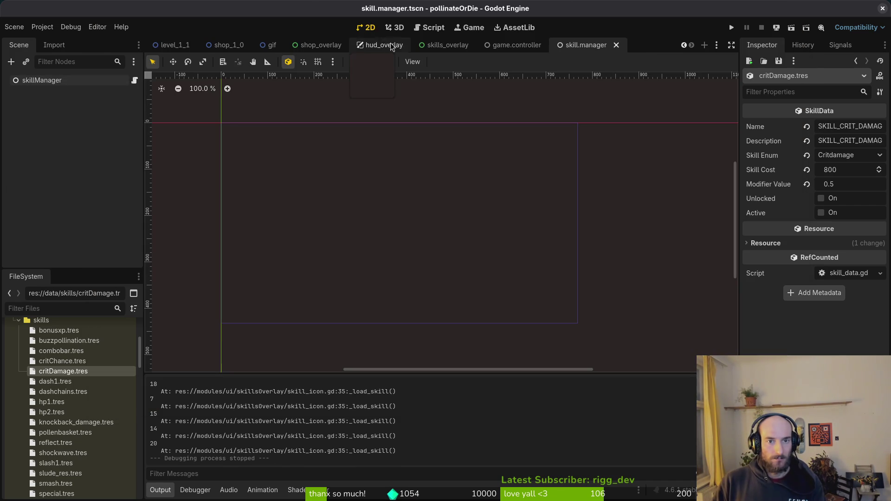
Open the skills_overlay scene and make it visible for editing
left_click(414, 49)
left_click(130, 80)
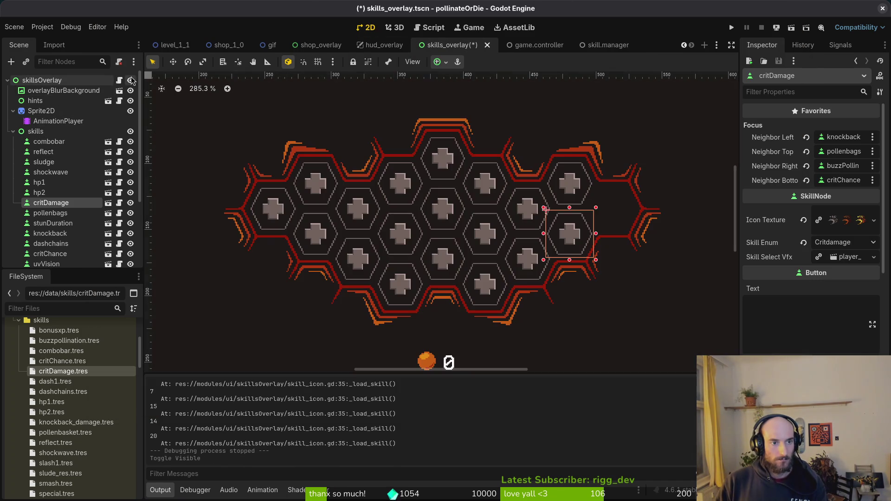
scroll(72, 188, "down", 3)
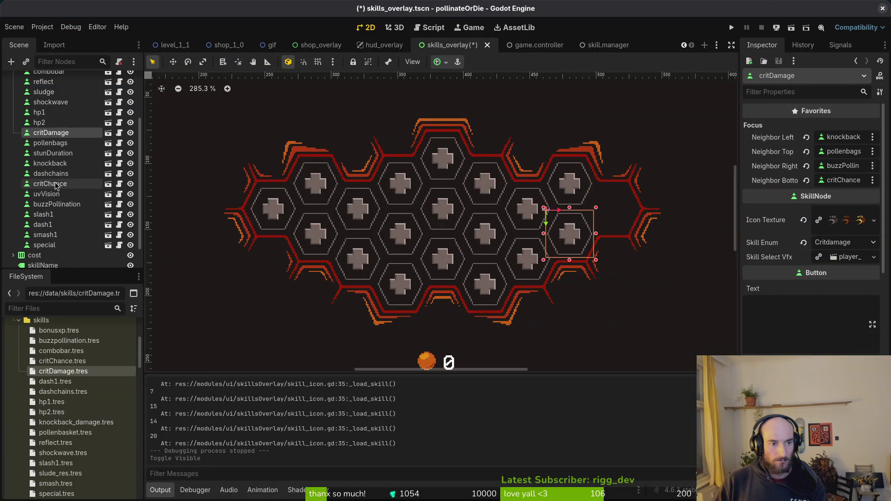
left_click(50, 173)
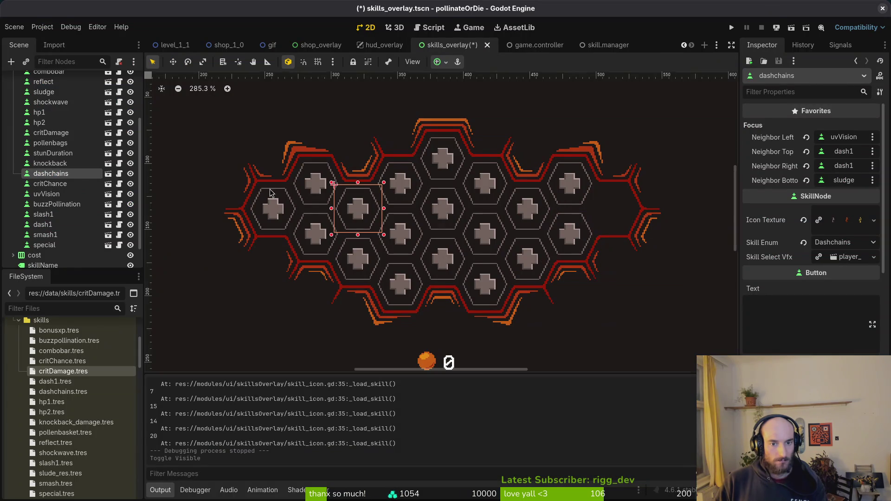
Set slash1's focus neighbour to special and save the scene
left_click(438, 210)
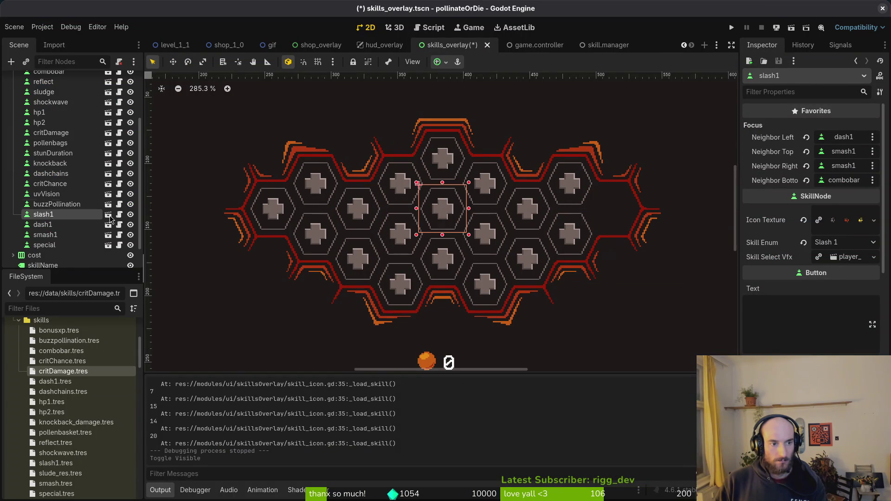
left_click(842, 166)
left_click(406, 349)
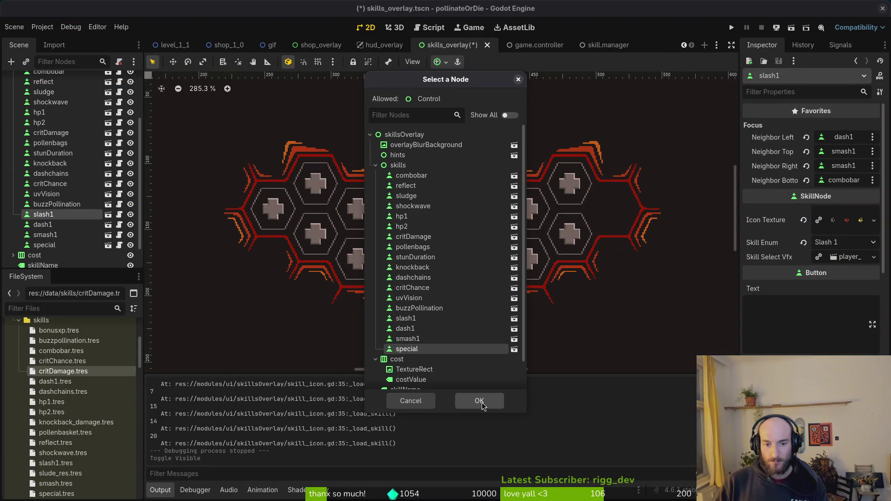
left_click(479, 403)
key("ctrl+s")
Try special as smash1's left focus neighbour, then undo that change and save
left_click(475, 191)
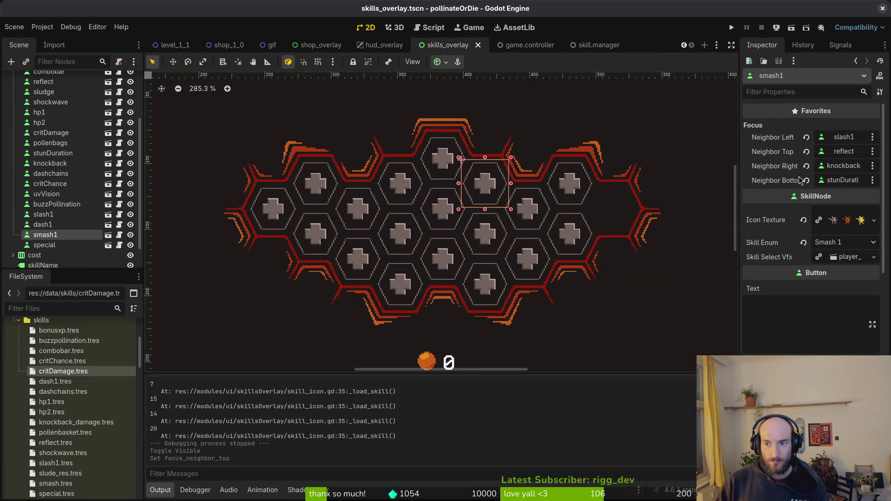
left_click(843, 137)
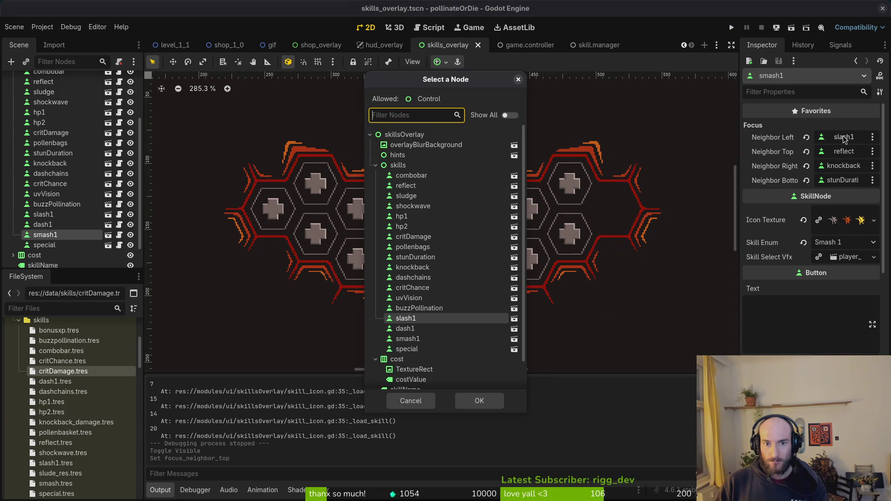
left_click(417, 349)
left_click(479, 401)
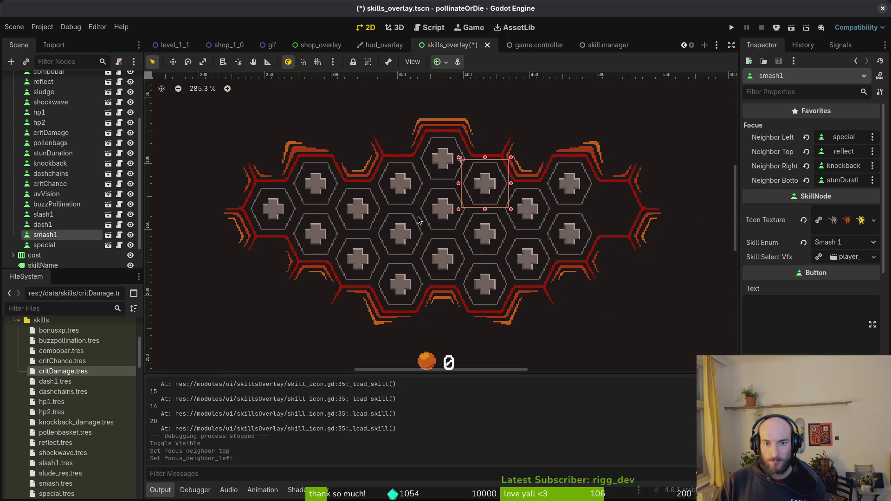
left_click(410, 188)
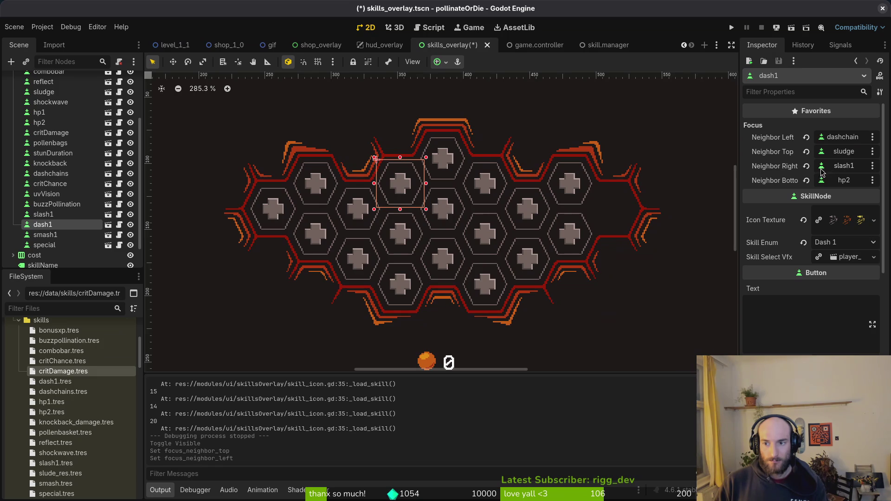
left_click(480, 184)
key("ctrl+z")
key("ctrl+s")
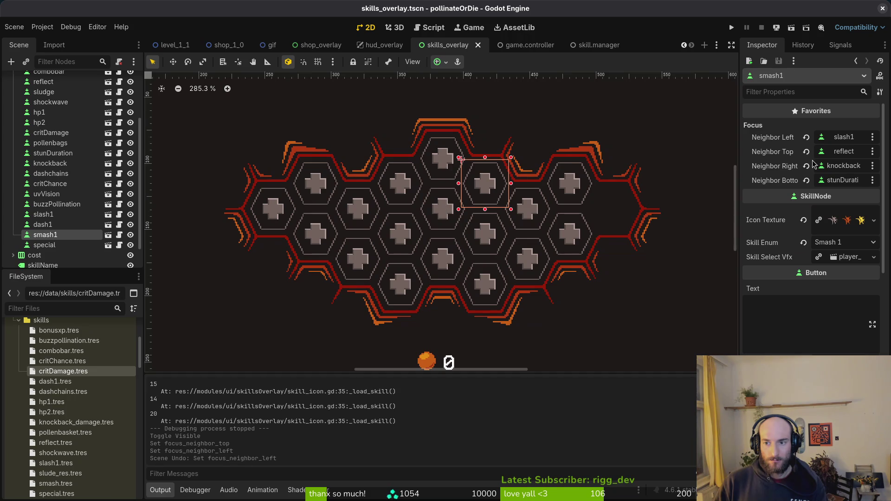
Link smash1 and dash1 (right neighbour) to special as focus neighbours and save
left_click(842, 153)
left_click(407, 348)
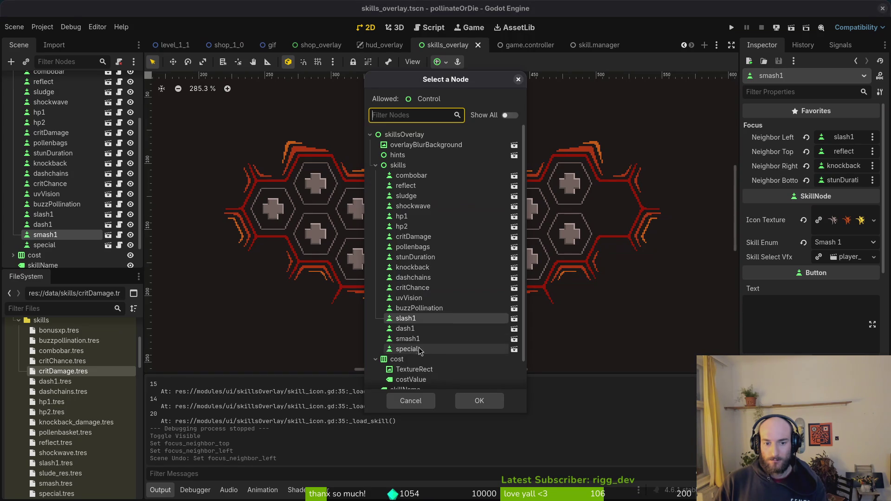
left_click(479, 402)
left_click(407, 195)
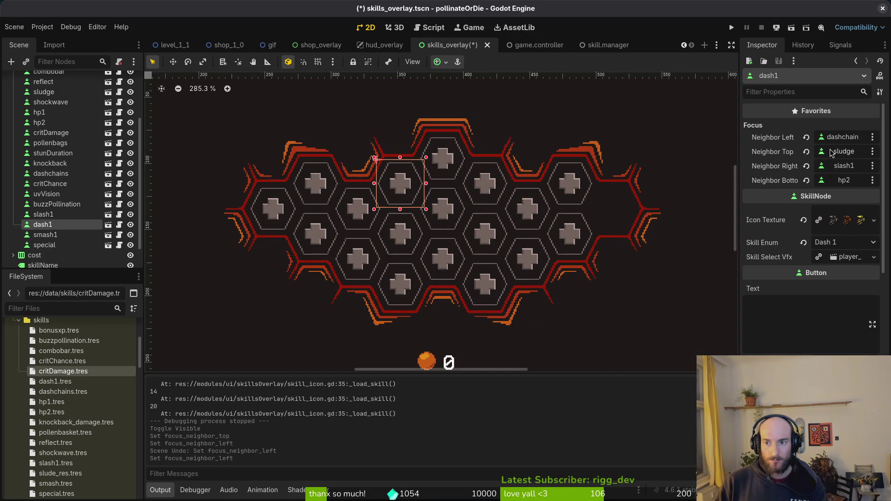
left_click(844, 166)
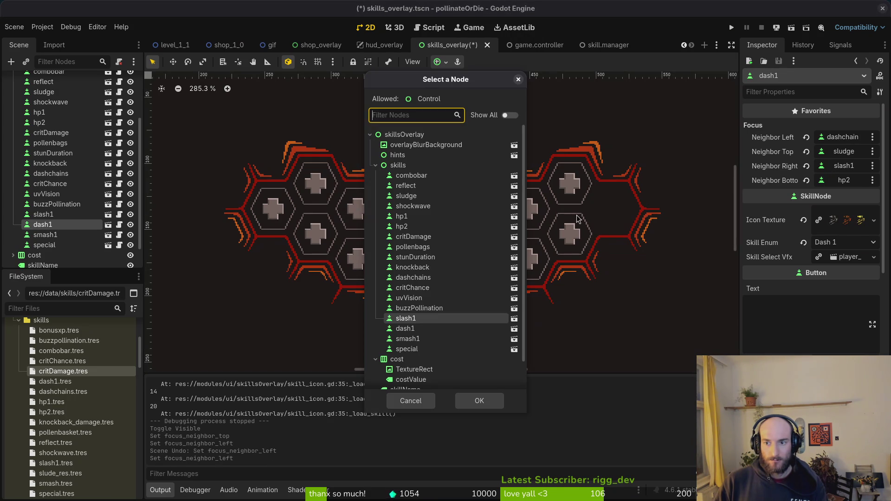
left_click(414, 348)
left_click(474, 399)
key("ctrl+s")
Check the hp2, slash1 and smash1 hexes, then run the game to test the links
left_click(415, 240)
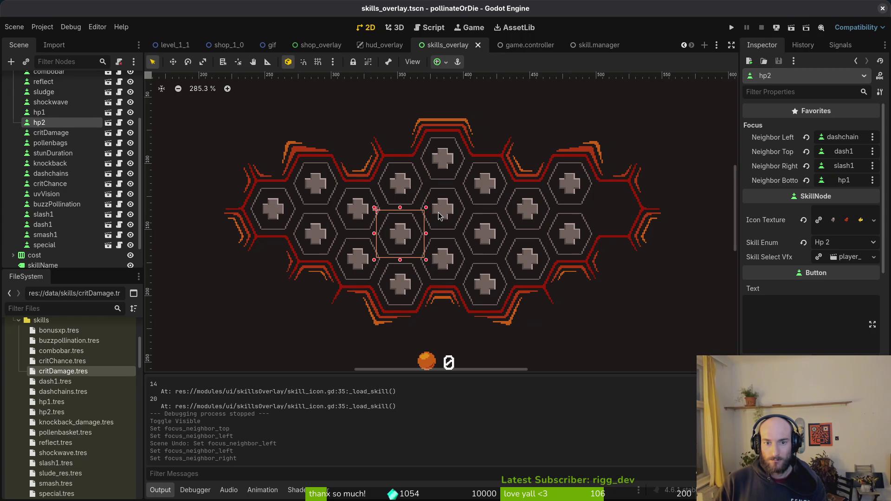
left_click(440, 216)
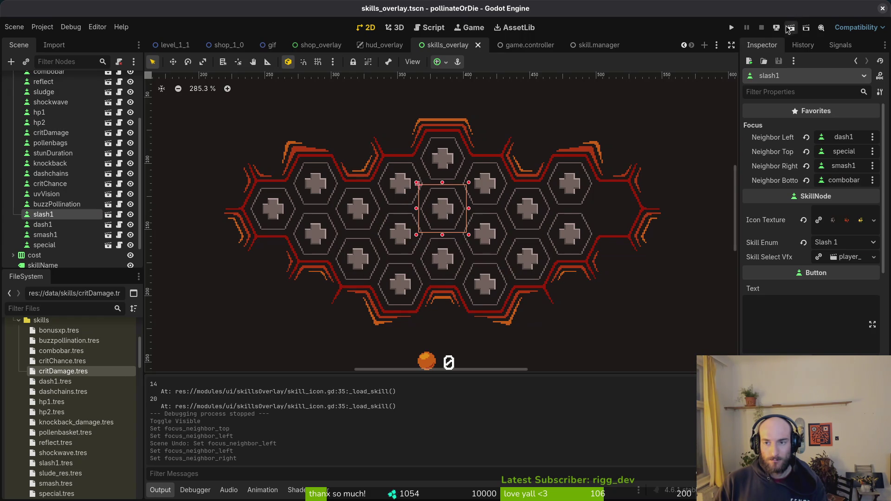
left_click(490, 189)
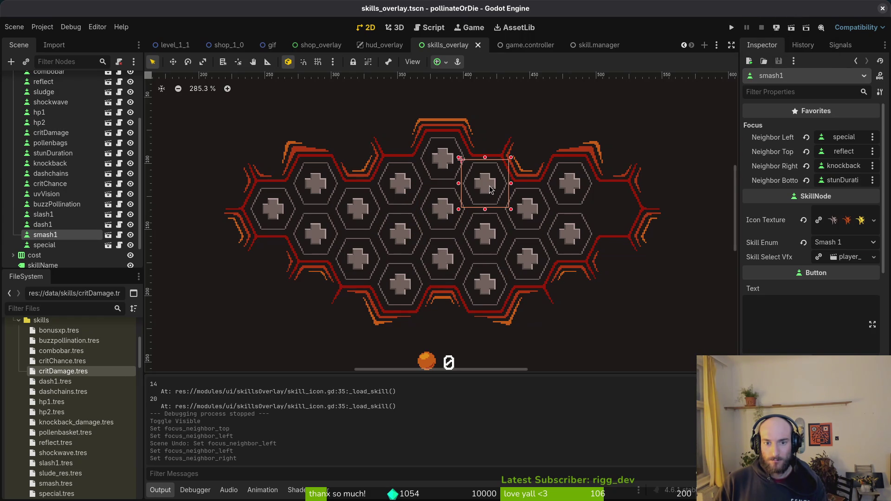
left_click(733, 27)
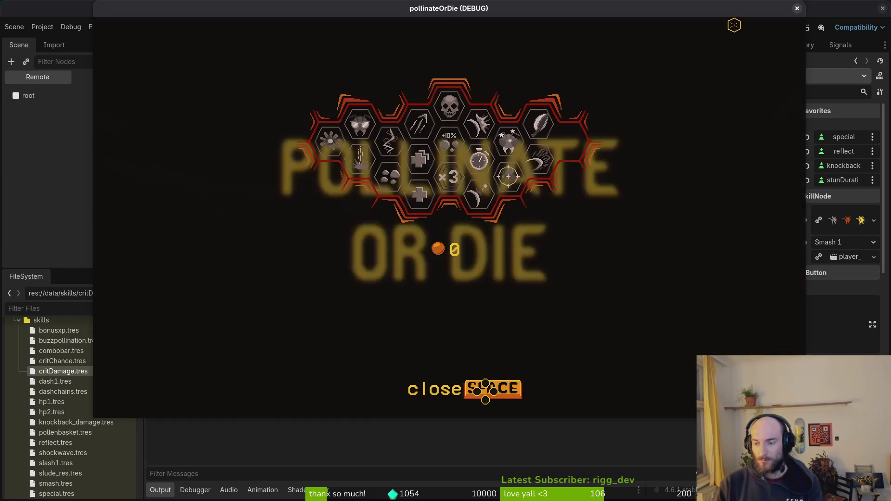
Relaunch the game, continue the saved game and open the skill tree
key("F8")
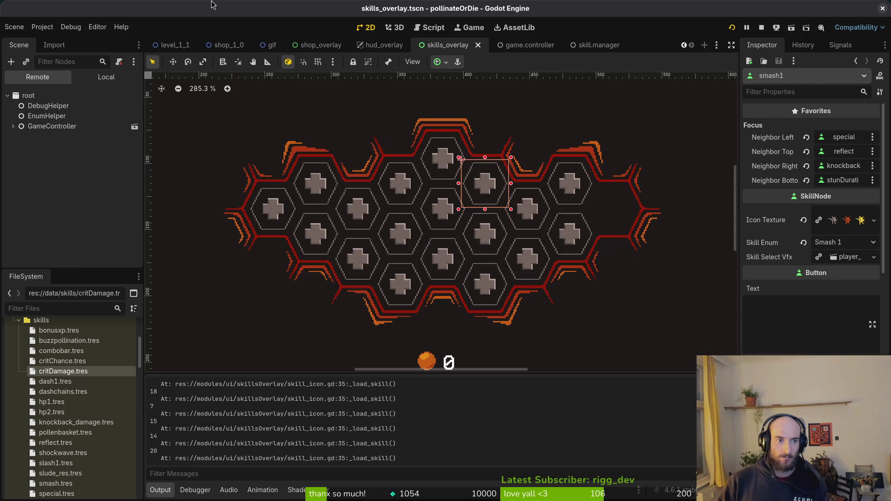
left_click(129, 80)
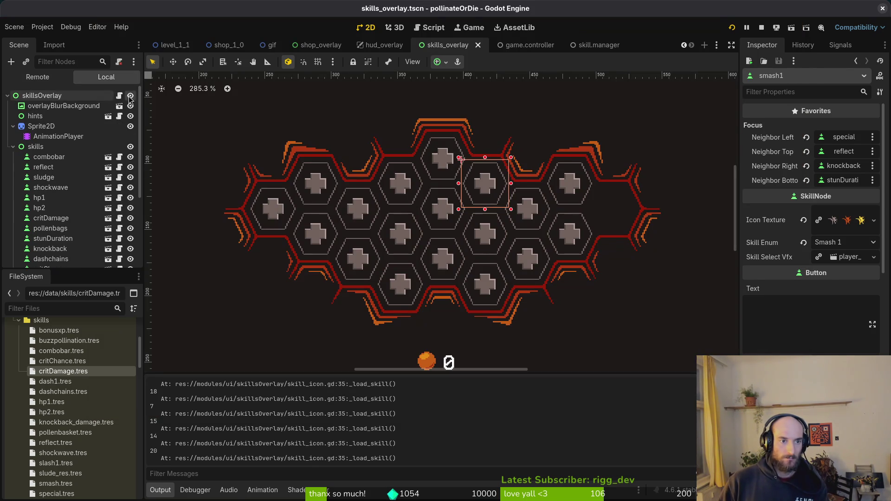
key("F5")
key("Return")
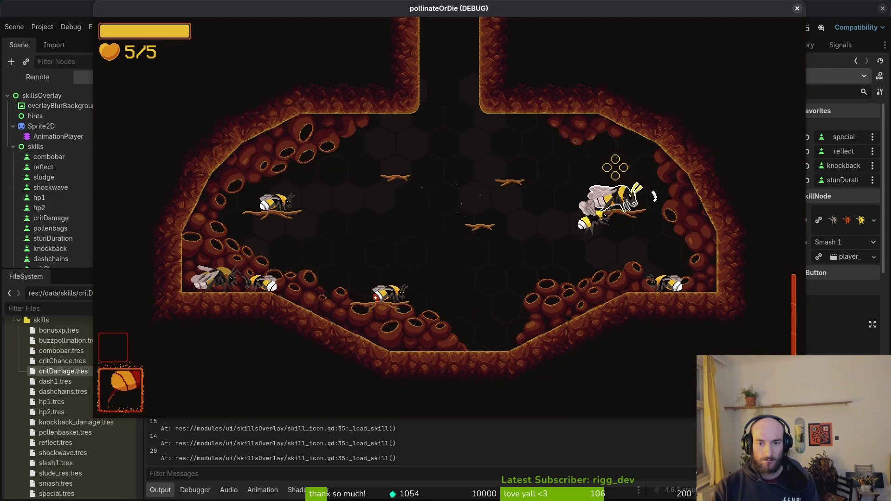
key("Tab")
Move focus across the skill hexes and the special ability hex with arrow keys, then close the game
key("Up")
key("Up")
key("Up")
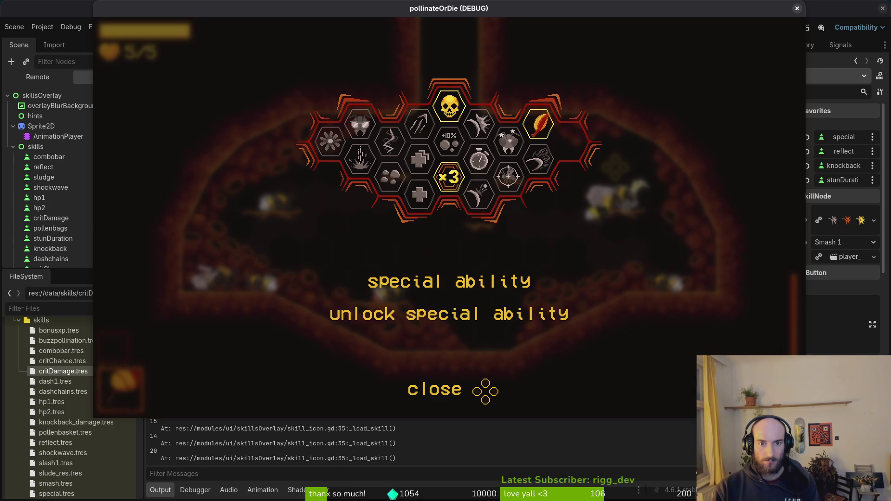
key("Up")
key("Up")
key("Left")
key("Up")
key("Down")
key("Down")
key("Right")
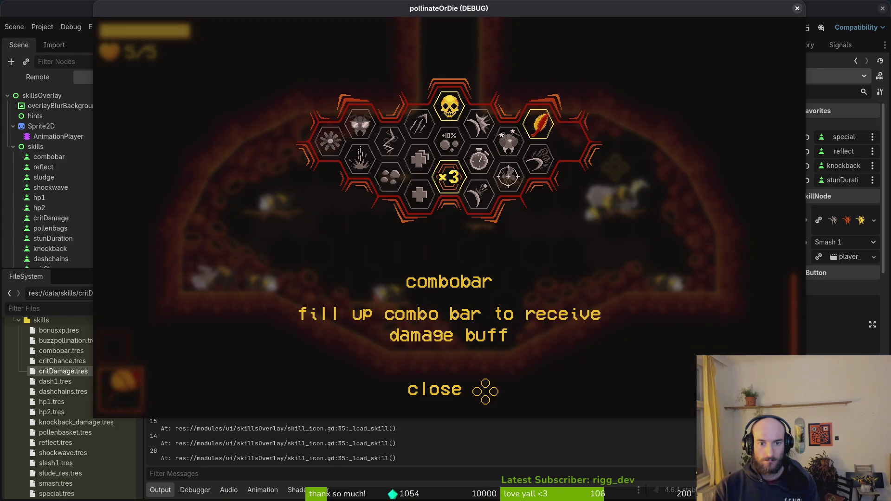
key("Left")
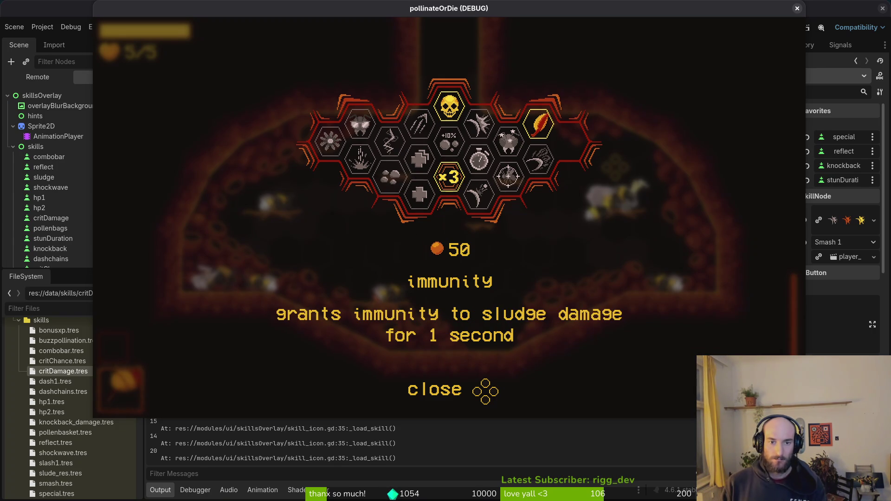
key("F8")
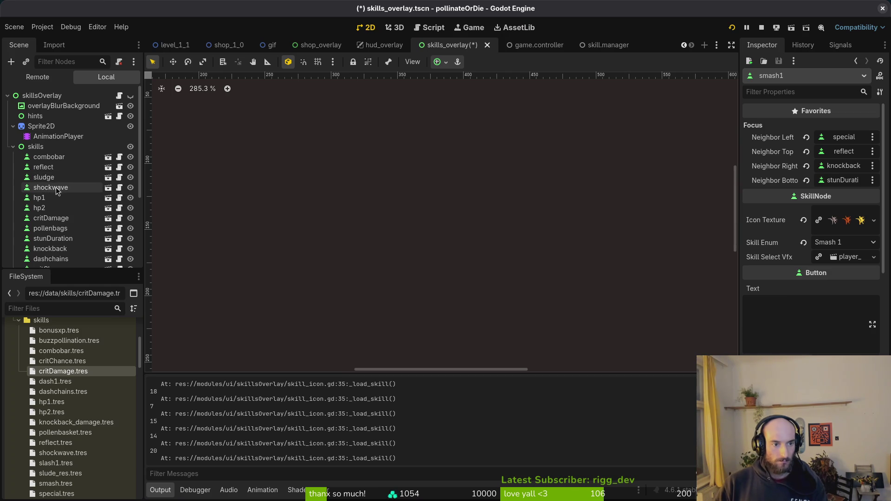
Set combobar's left focus neighbour to hp1 and save the scene
scroll(69, 175, "down", 2)
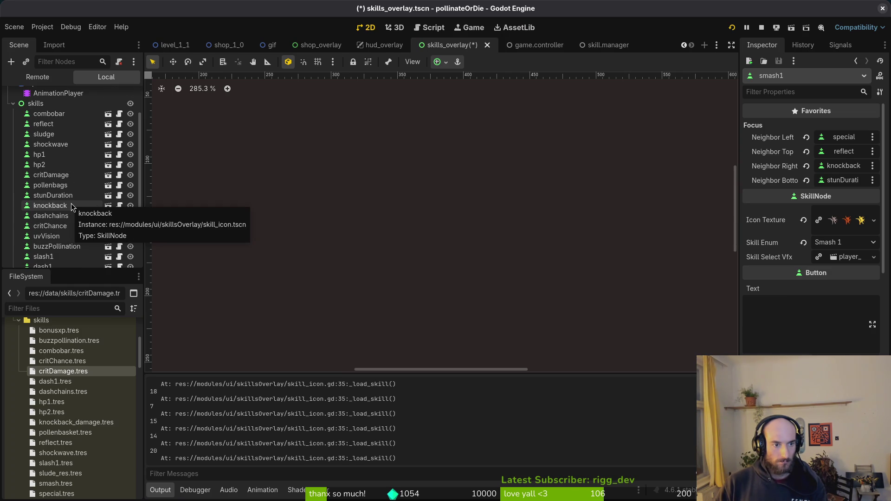
scroll(71, 205, "down", 2)
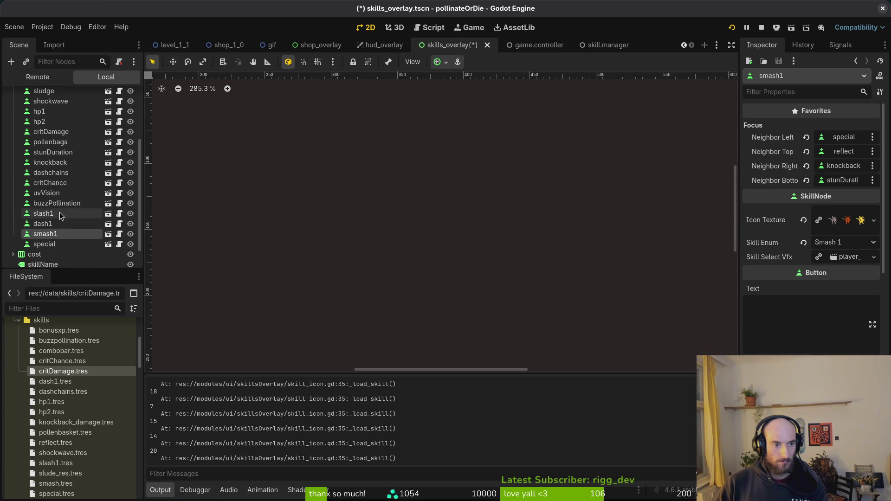
scroll(56, 143, "up", 1)
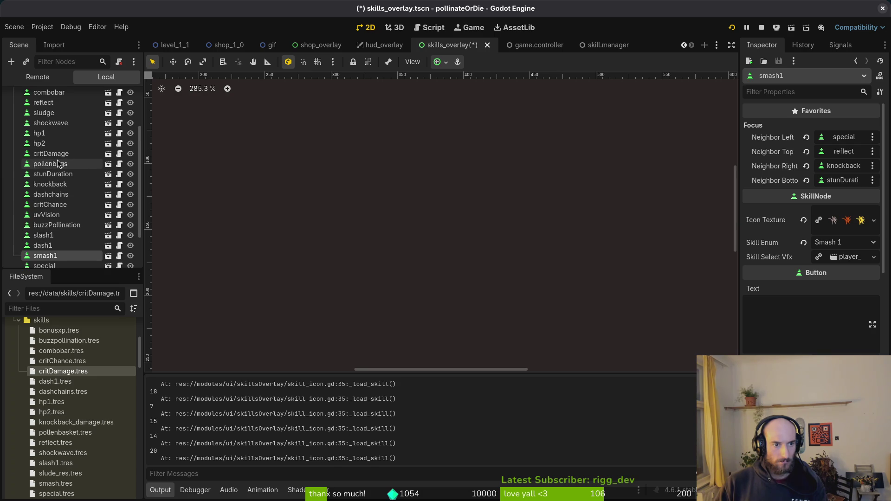
scroll(56, 153, "up", 1)
left_click(49, 114)
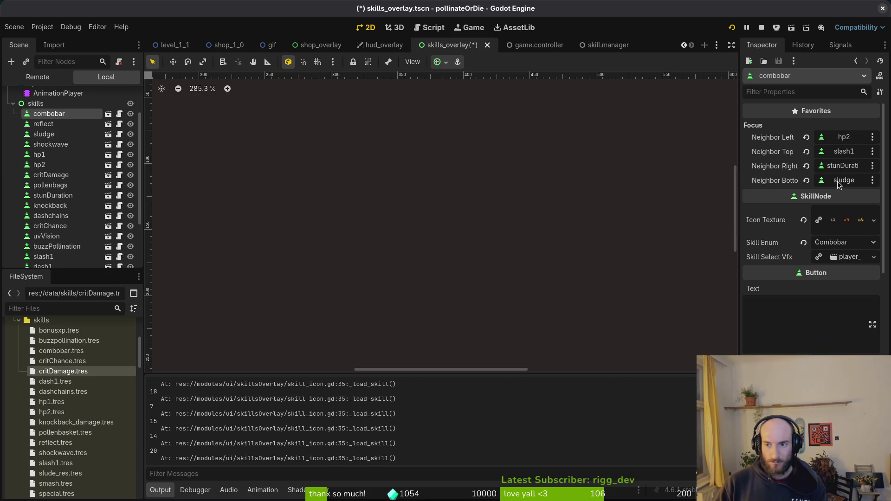
left_click(843, 139)
left_click(402, 217)
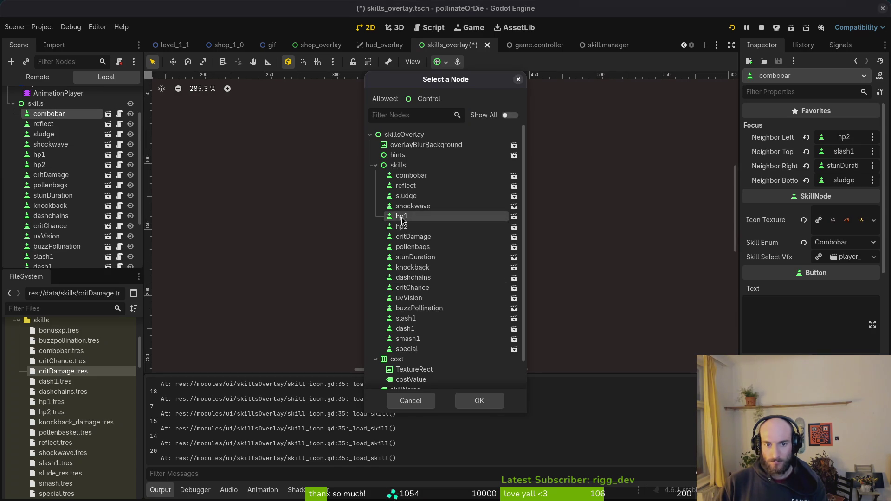
left_click(479, 400)
key("ctrl+s")
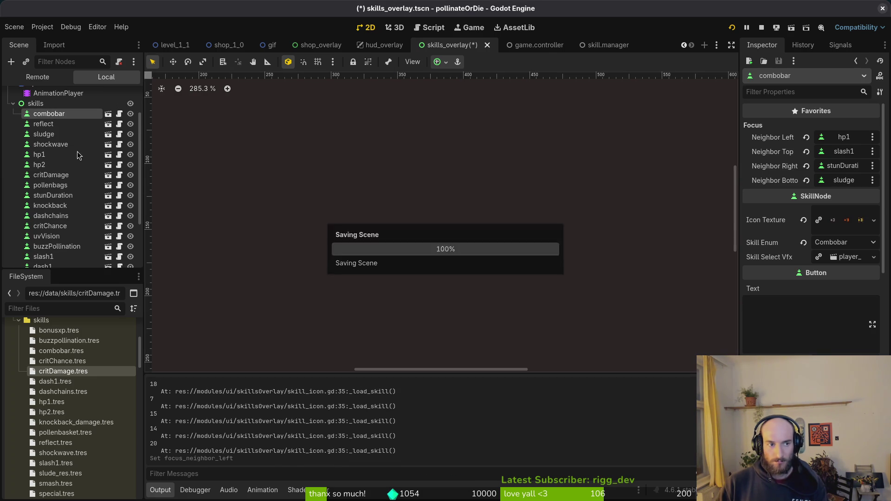
Leave combobar's right neighbour unchanged and test skill focus in a quick game run
left_click(851, 170)
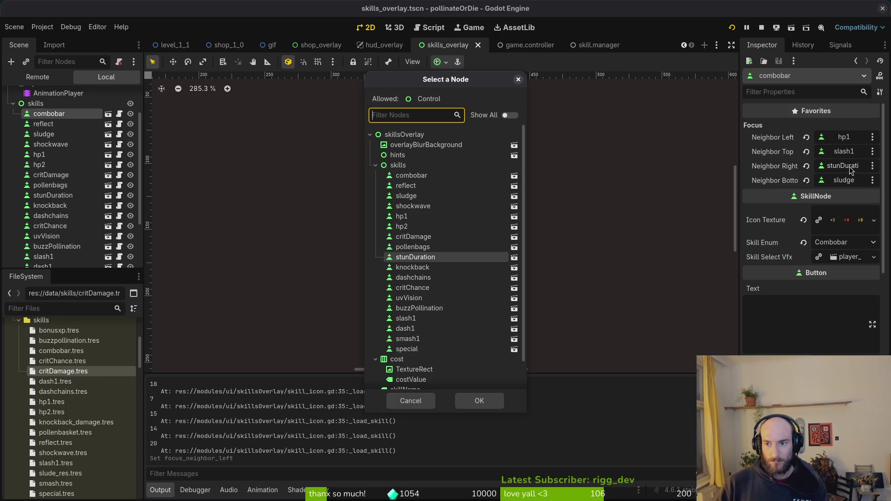
key("Escape")
key("F6")
key("Left")
key("F8")
Change combobar's left focus neighbour to hp2, save, and retest in the game
left_click(843, 137)
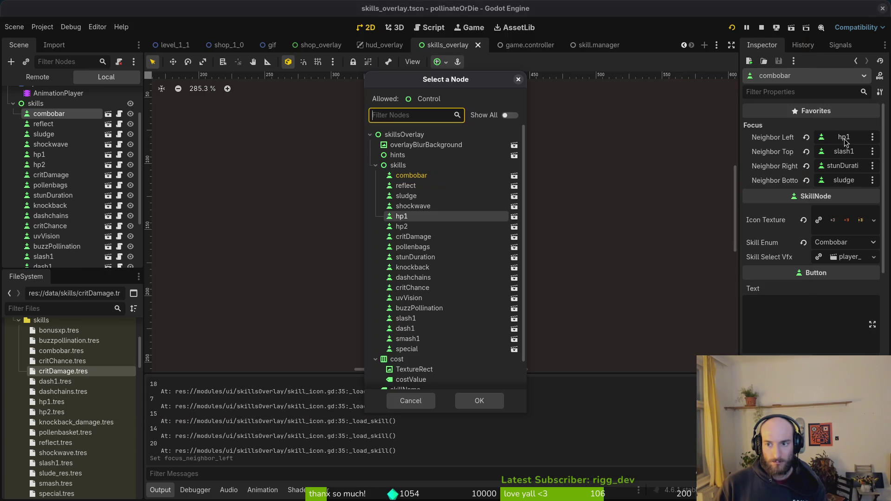
left_click(412, 226)
left_click(479, 400)
key("ctrl+s")
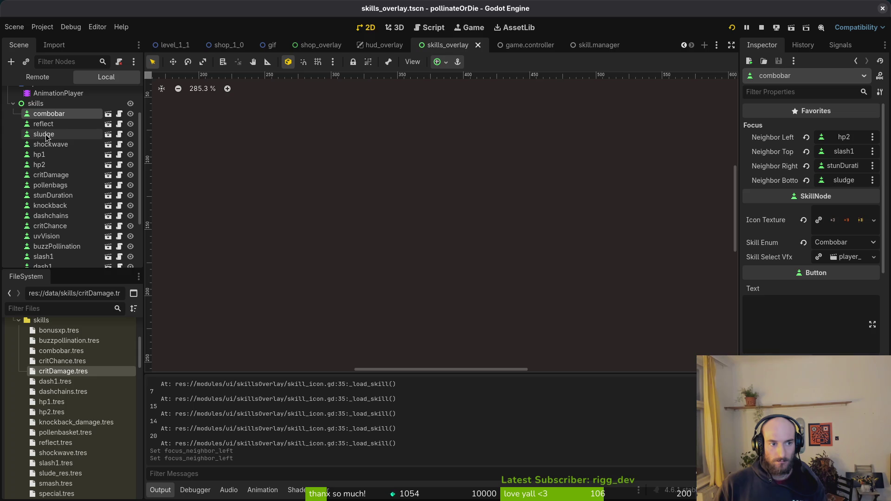
key("F6")
key("F8")
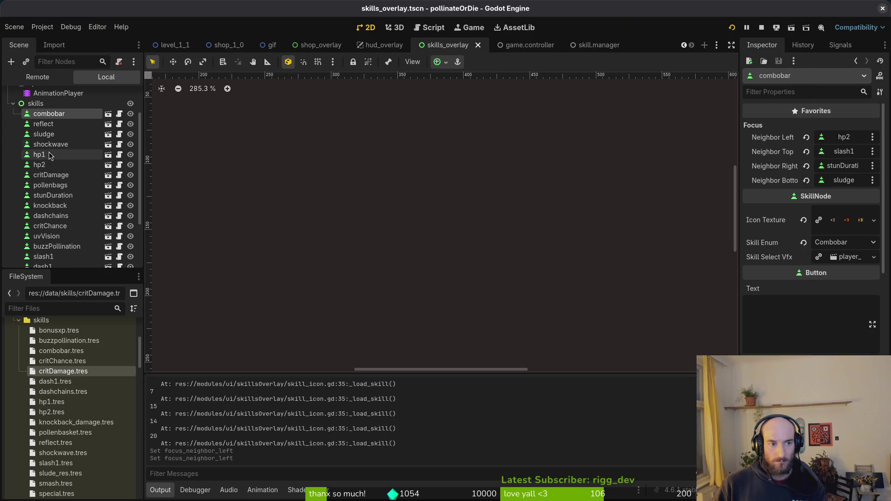
left_click(52, 154)
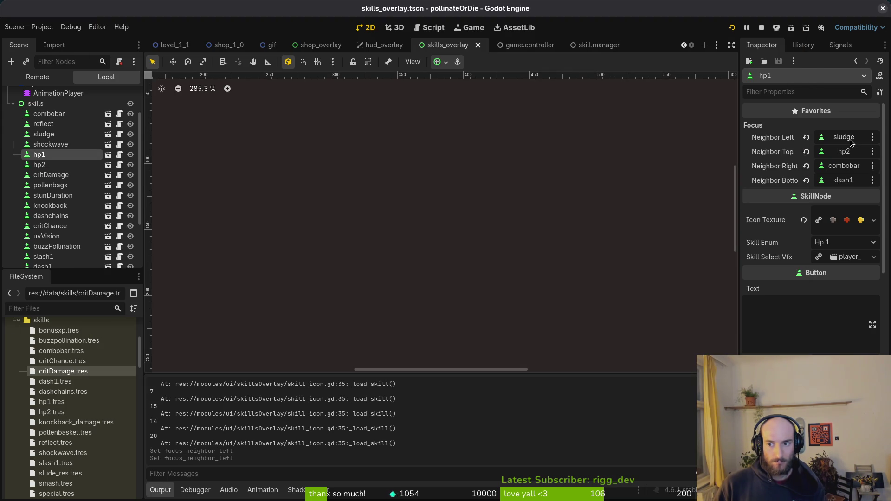
key("F6")
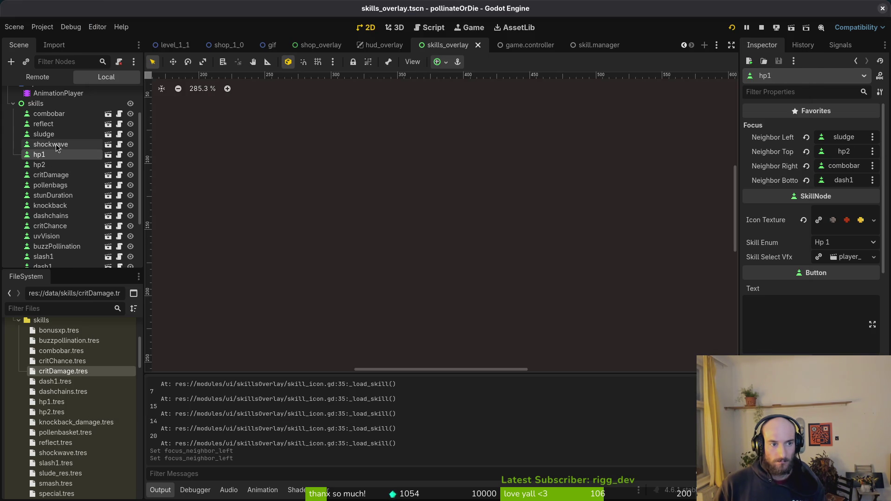
left_click(51, 134)
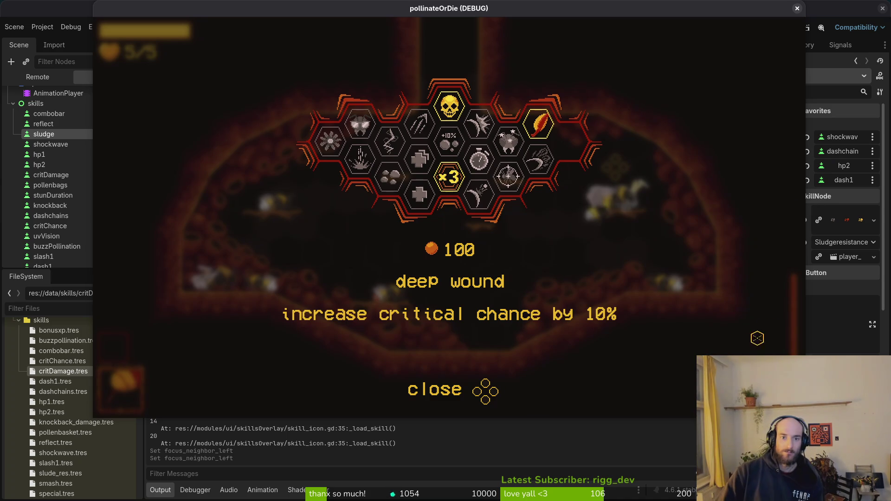
key("alt+Tab")
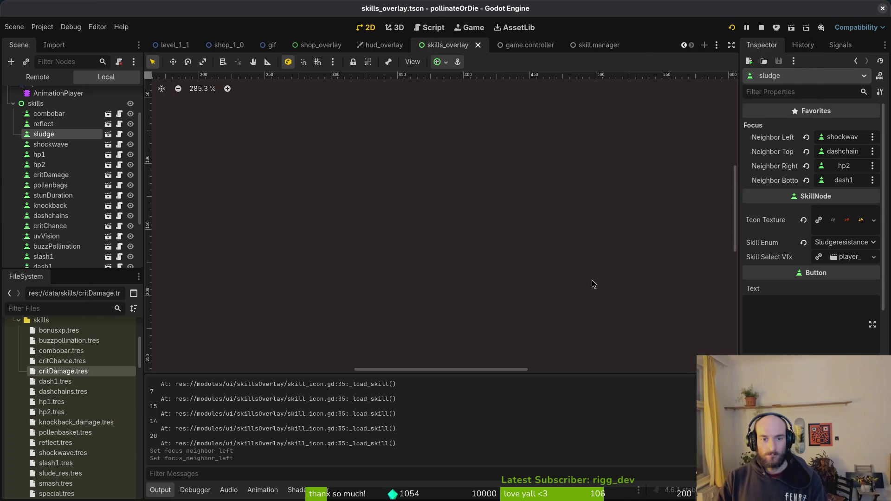
left_click(46, 154)
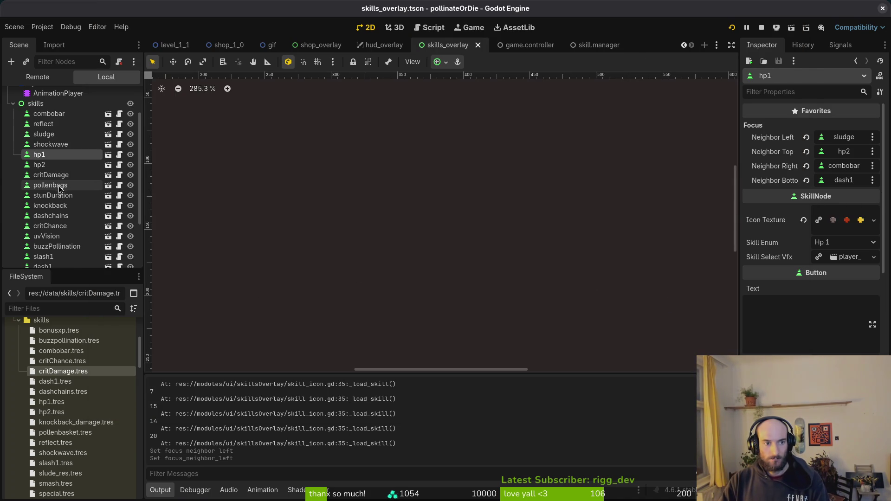
key("alt+Tab")
key("alt+Tab")
key("alt+Tab")
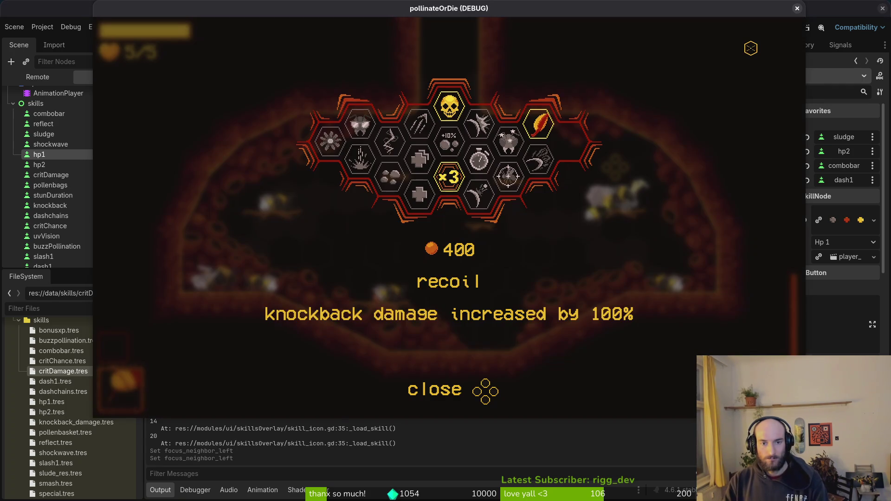
key("Left")
key("Left")
key("Left")
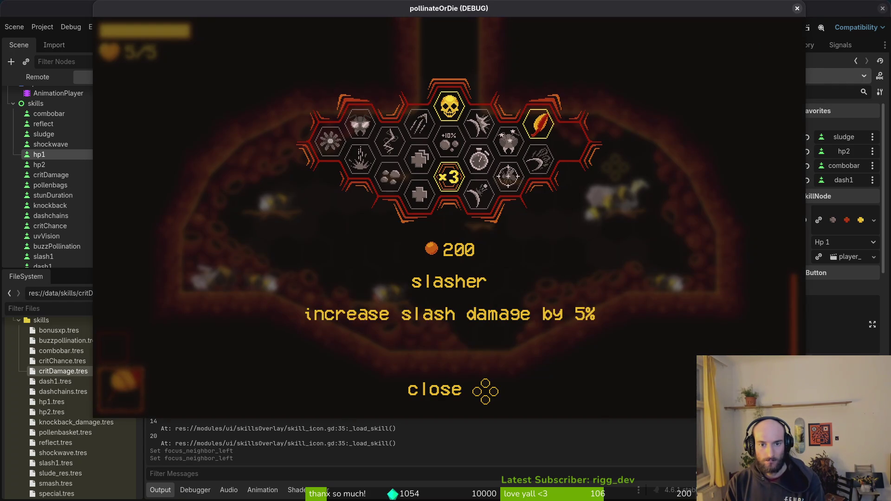
key("Right")
key("Down")
key("Right")
key("Down")
key("Left")
key("Left")
key("Left")
key("Left")
key("Right")
key("Left")
key("Left")
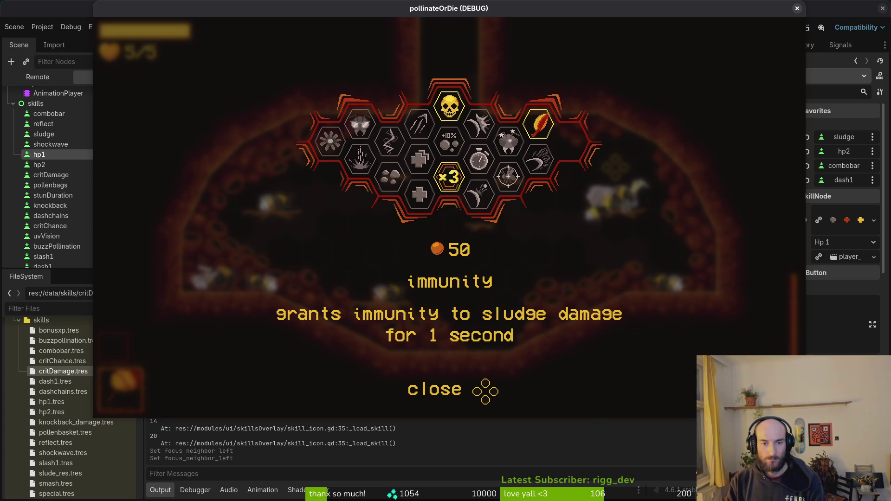
key("F8")
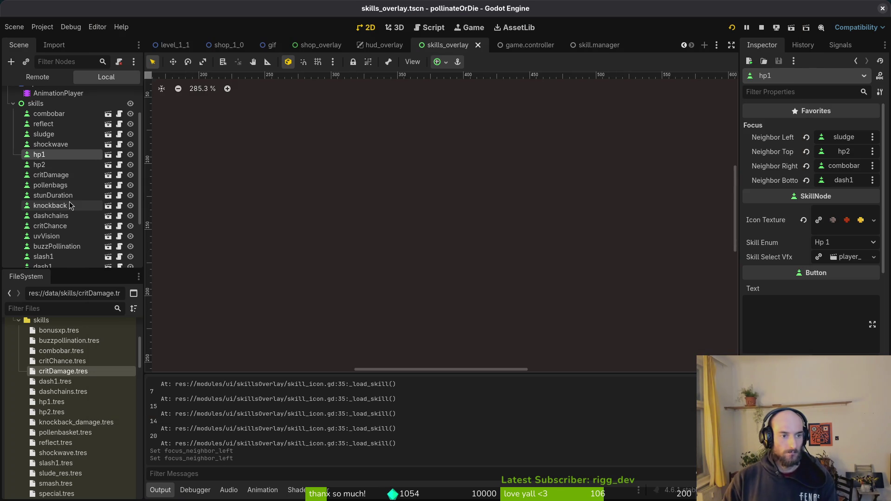
left_click(50, 135)
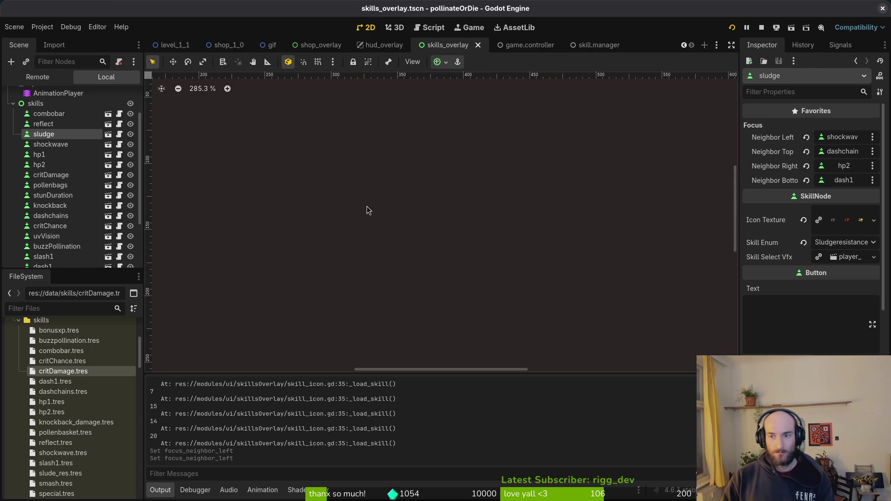
Set sludge's bottom focus neighbour to dashchains and test it in the game
left_click(844, 182)
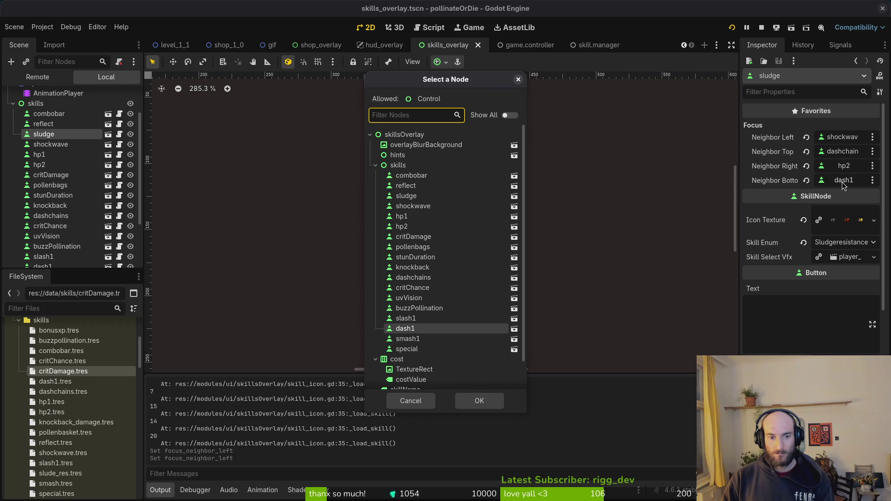
key("Escape")
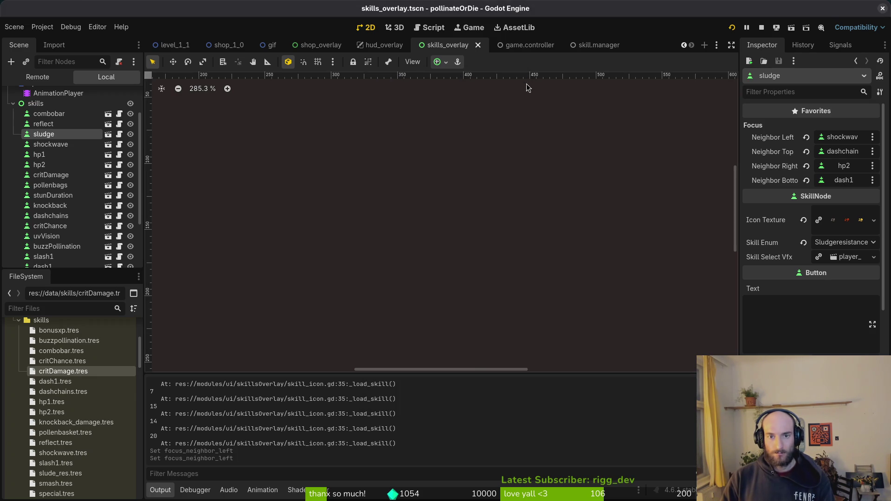
key("alt+Tab")
key("alt+Tab")
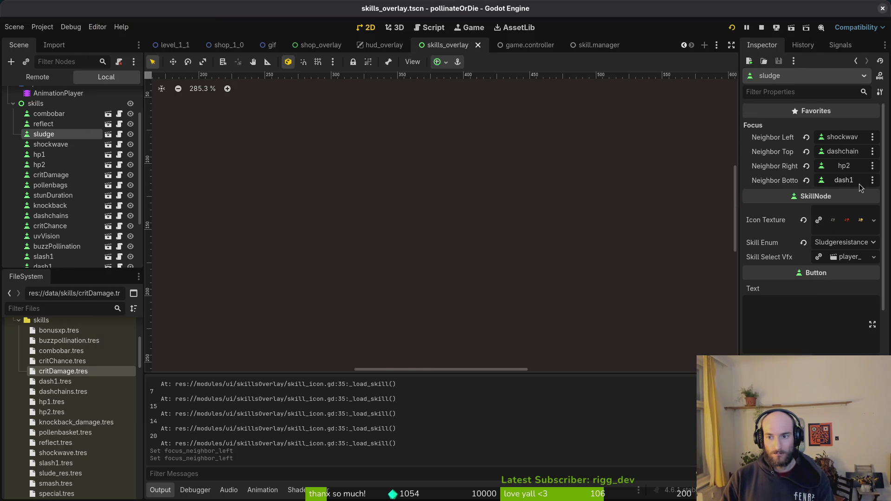
left_click(860, 184)
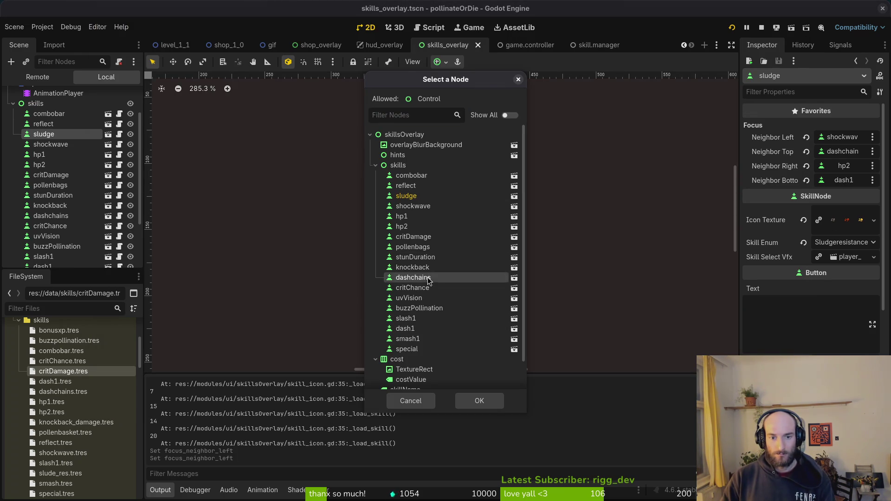
left_click(479, 400)
key("alt+Tab")
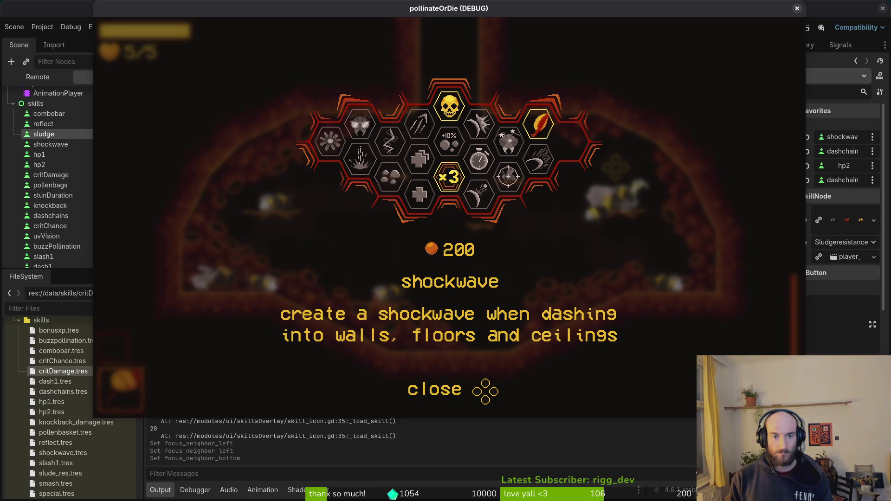
key("F8")
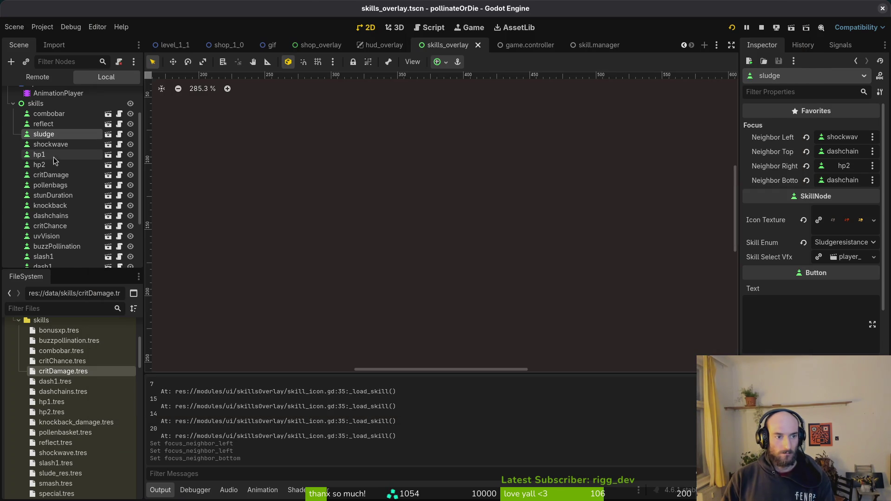
Select shockwave and test focus between immunity and dash chains in the running game
left_click(52, 144)
key("F5")
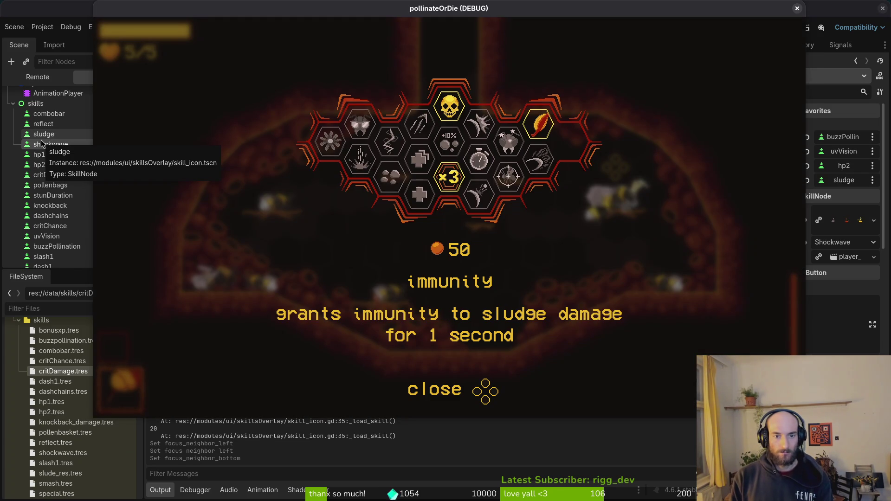
key("Up")
key("Down")
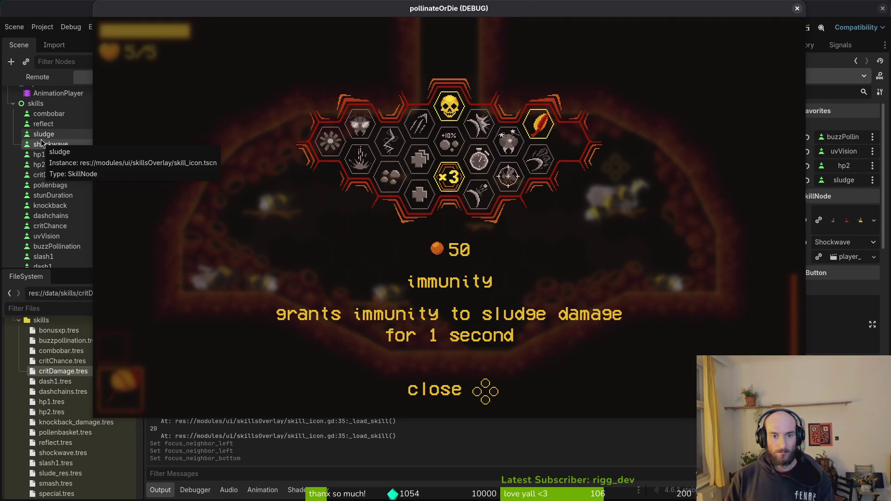
key("F8")
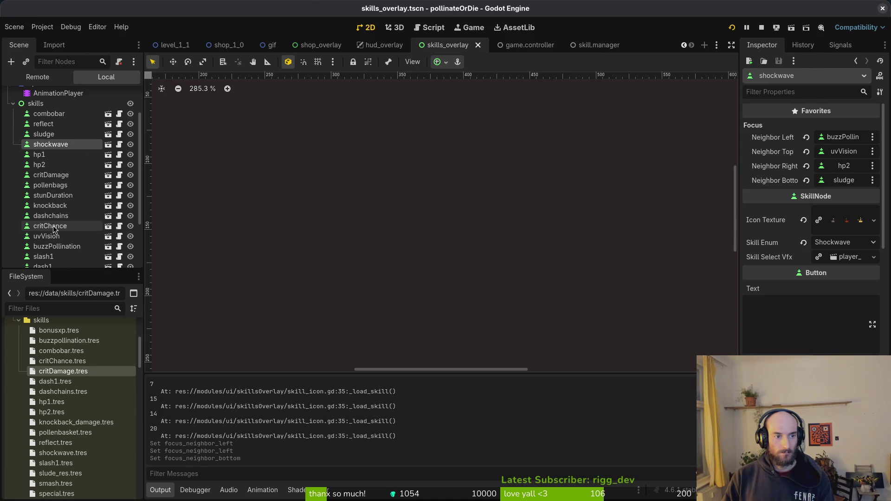
Make hp1 sludge's bottom focus neighbour, then save and relaunch the game
left_click(44, 134)
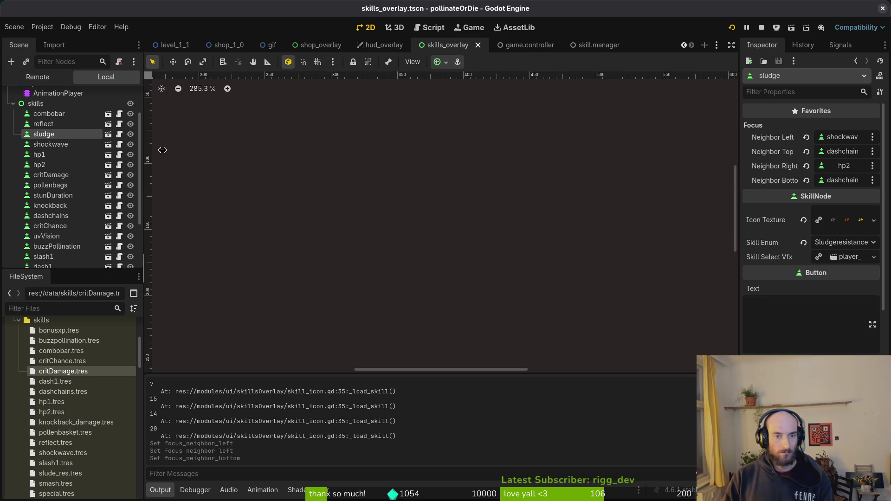
left_click(840, 180)
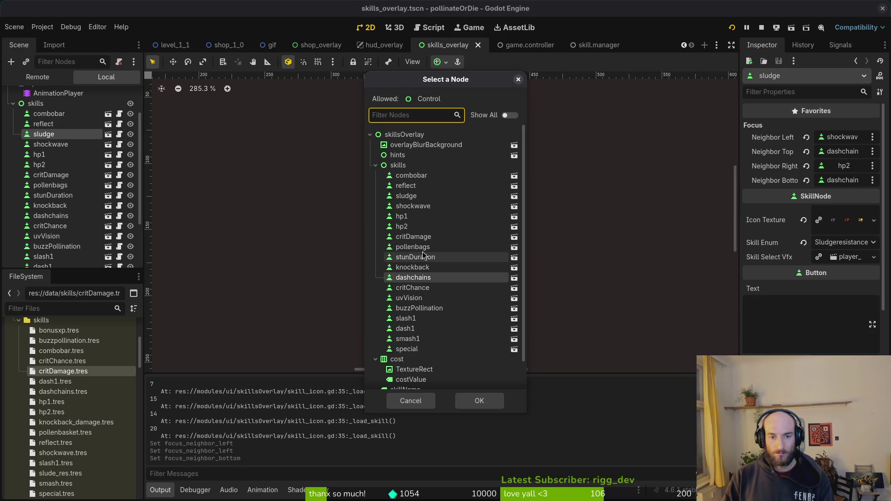
left_click(419, 219)
left_click(477, 401)
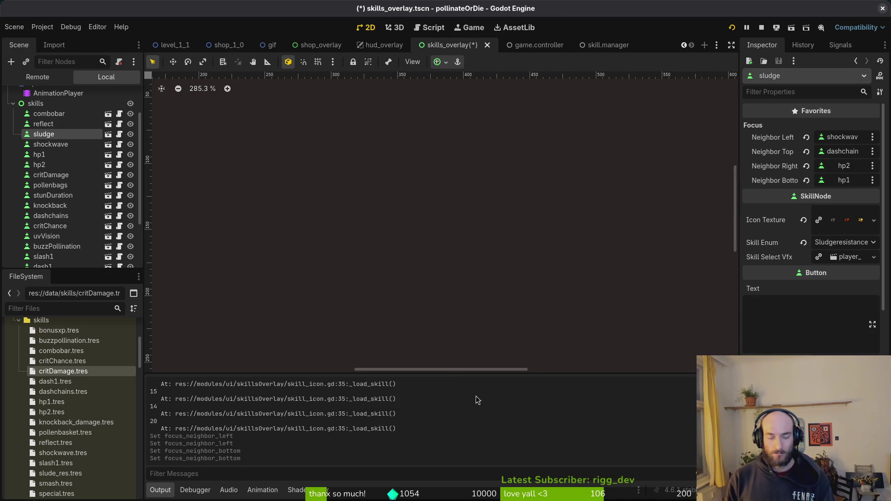
left_click(731, 28)
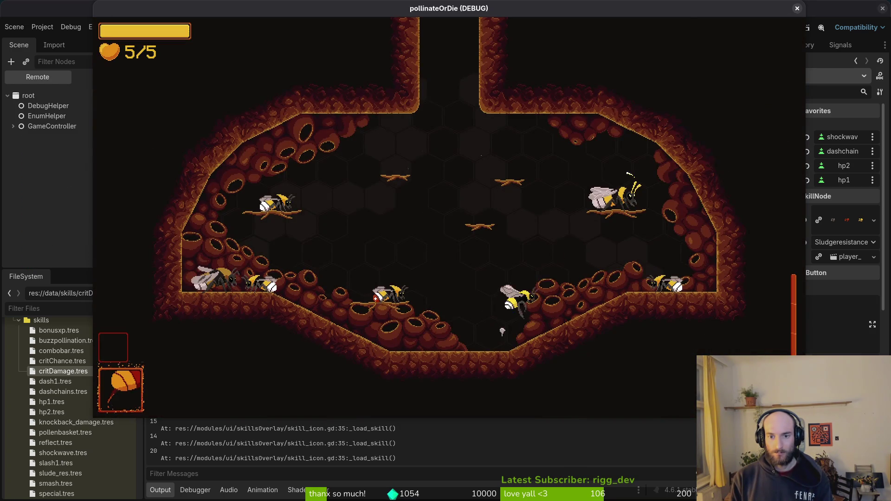
Move focus among vigor, dasher, shockwave, immunity and dash chains with the arrow keys
key("Up")
key("Up")
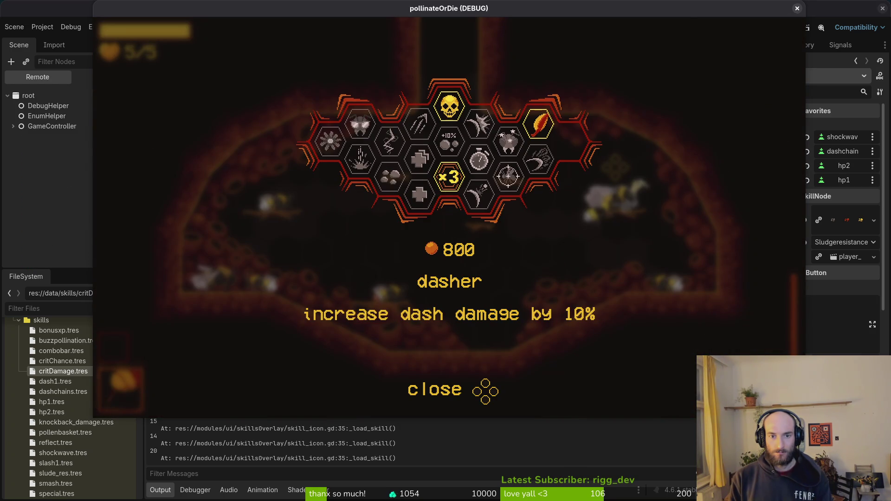
key("Left")
key("Left")
key("Left")
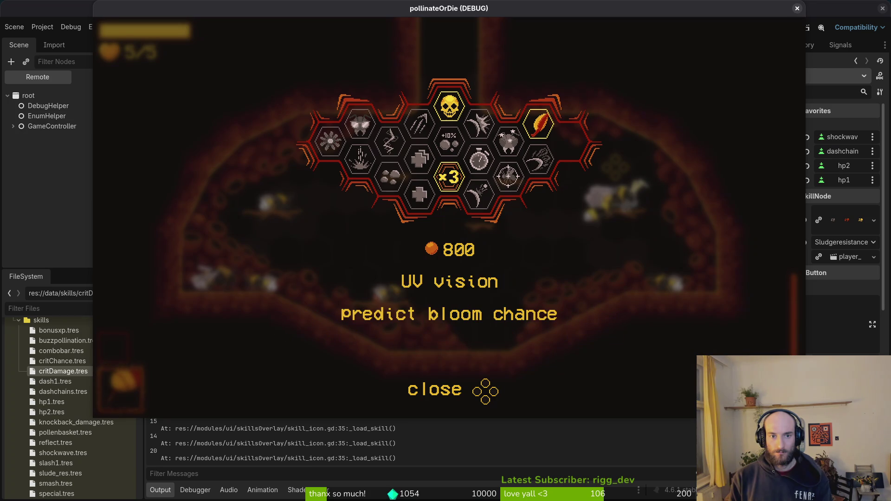
key("Right")
key("Right")
key("Right")
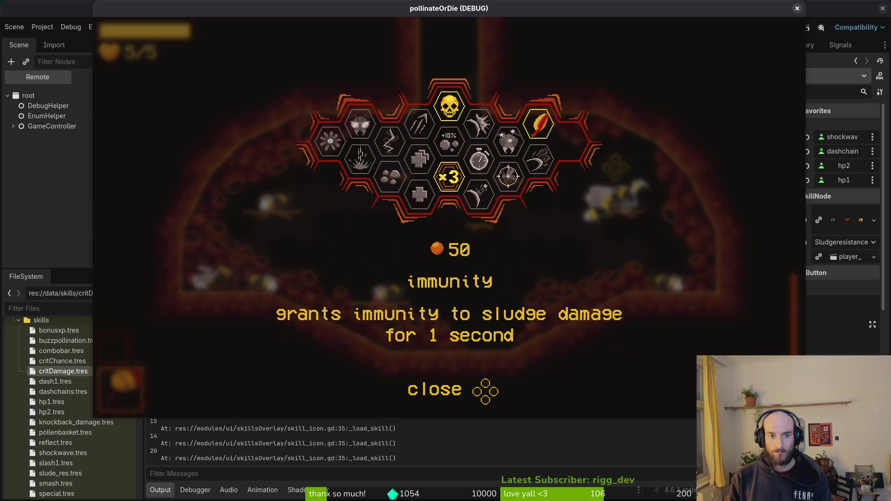
key("Left")
key("Up")
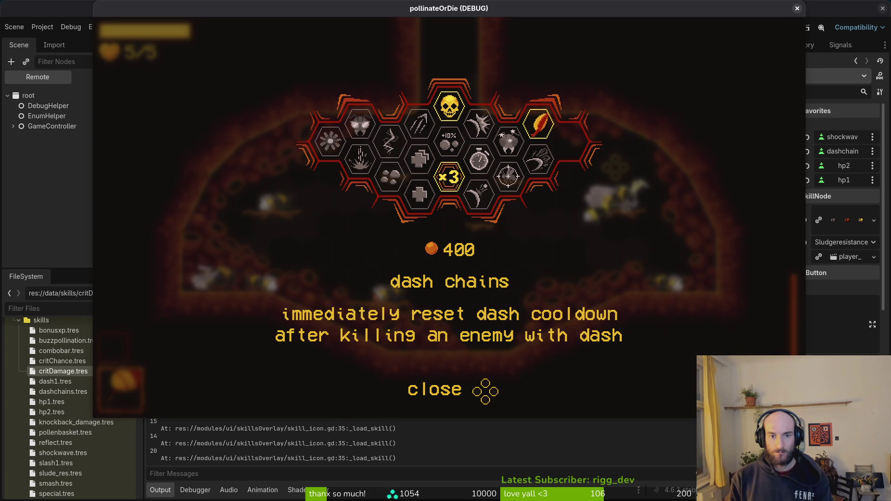
key("Right")
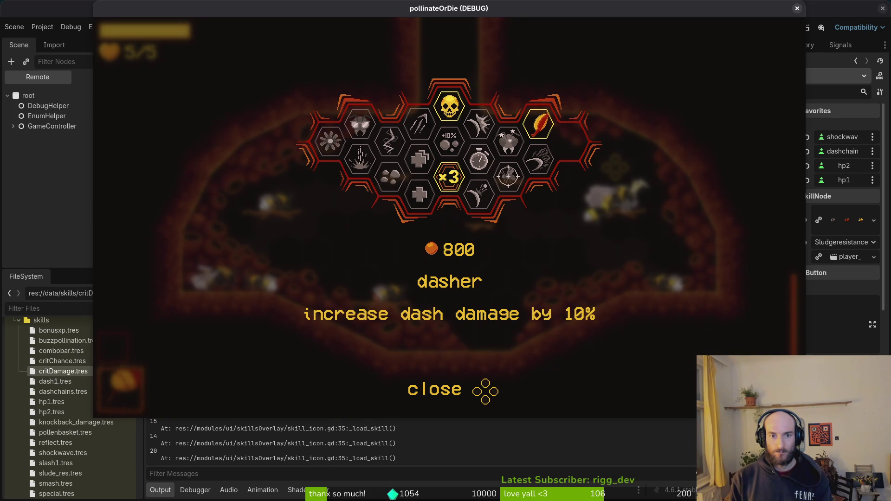
key("Left")
key("Left")
key("Down")
Cycle focus between shockwave, UV vision, dash chains, dasher and immunity, then close the game
key("Up")
key("Down")
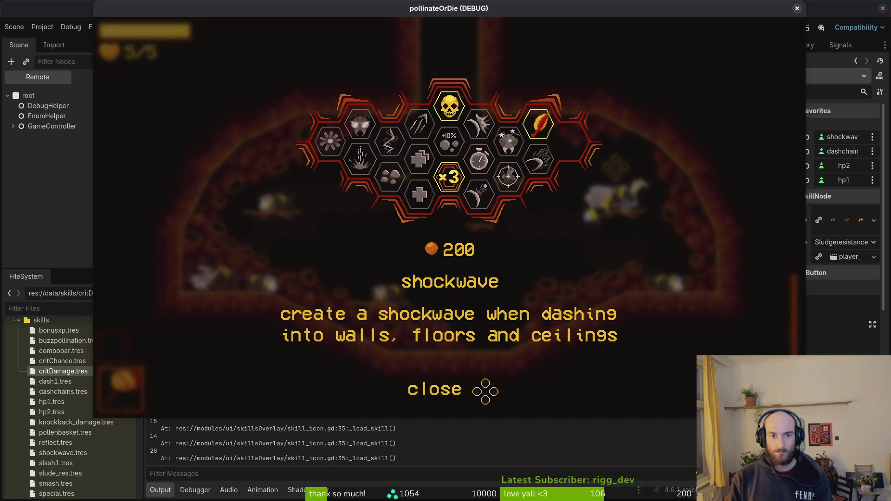
key("Up")
key("Right")
key("Right")
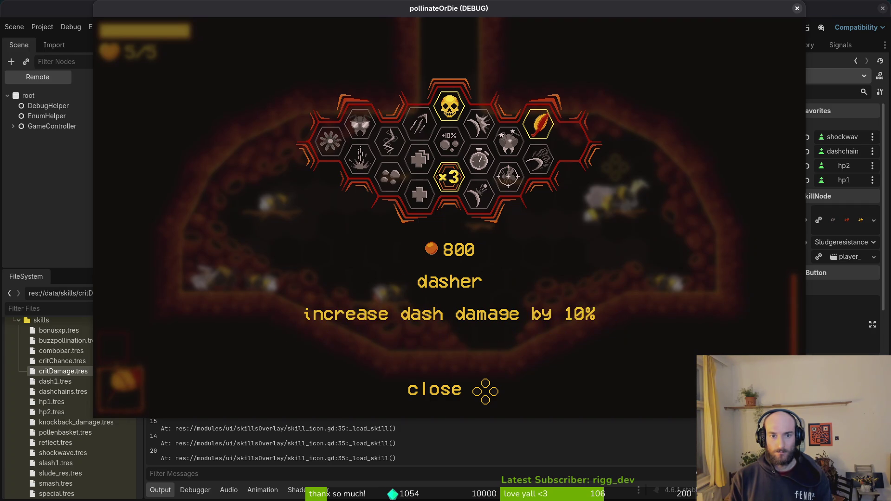
key("Right")
key("Left")
key("Left")
key("Right")
key("F8")
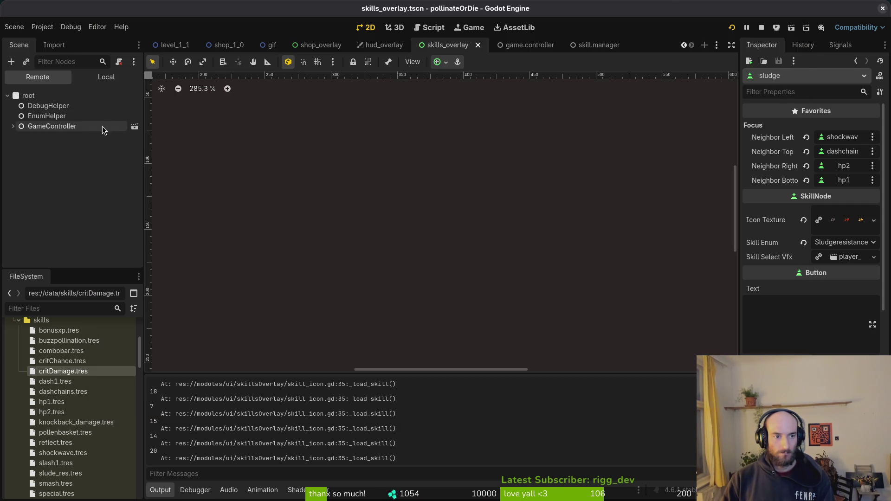
Set dash1's top focus neighbour to the special node in the skills overlay scene
left_click(107, 76)
scroll(74, 200, "down", 3)
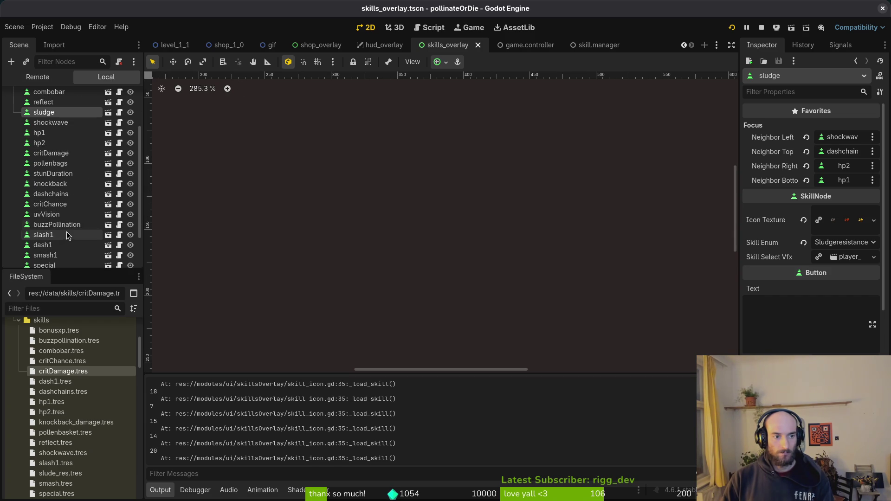
left_click(46, 245)
left_click(845, 165)
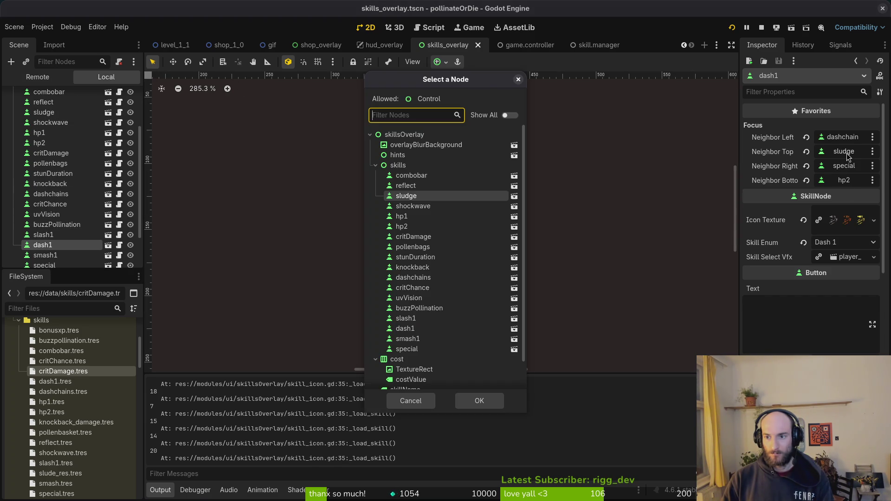
scroll(427, 302, "down", 3)
left_click(406, 319)
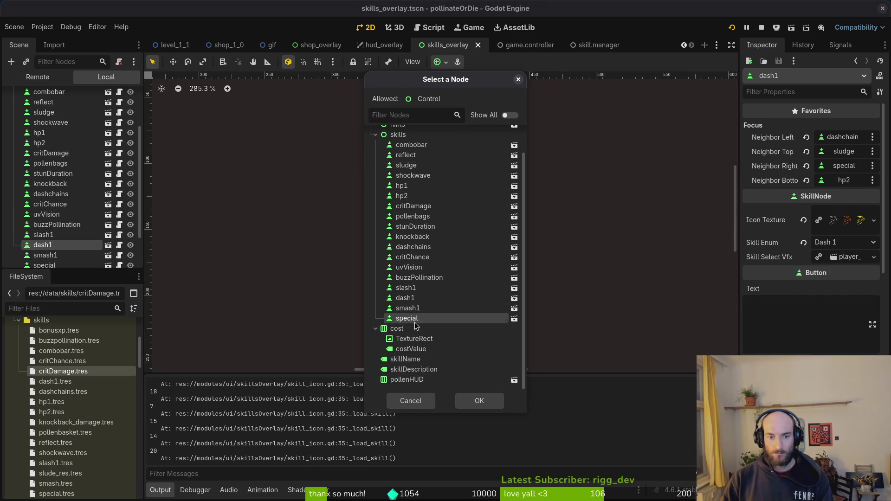
left_click(478, 400)
Run the game and test focus among special, combobar, stunlocked, smasher, reflect, recoil and pollen baskets
key("F6")
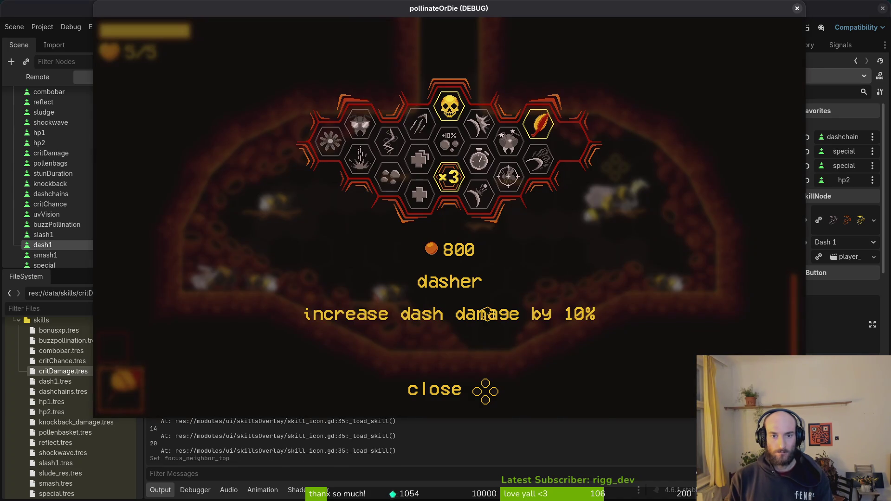
key("Up")
key("Down")
key("Right")
key("Up")
key("Down")
key("Up")
key("Up")
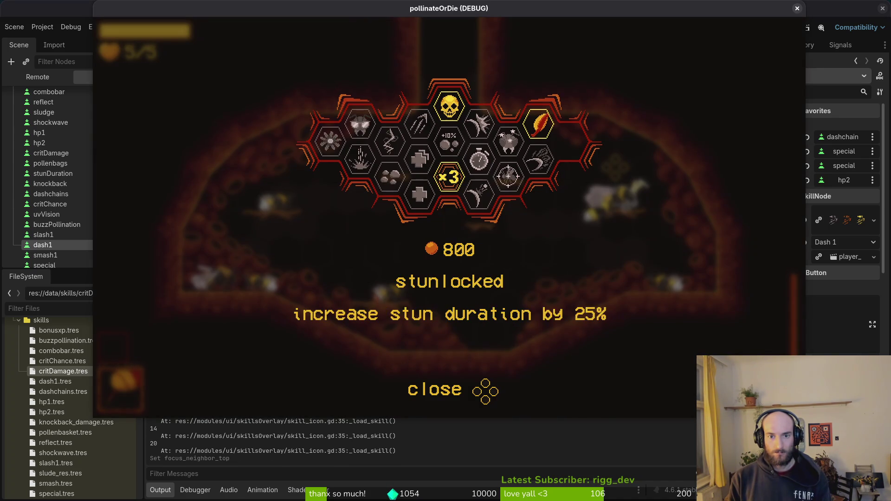
key("Down")
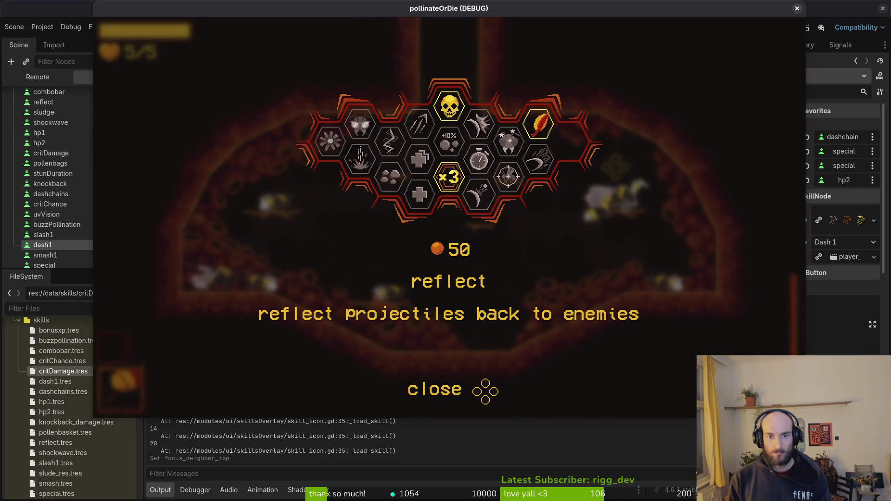
key("Up")
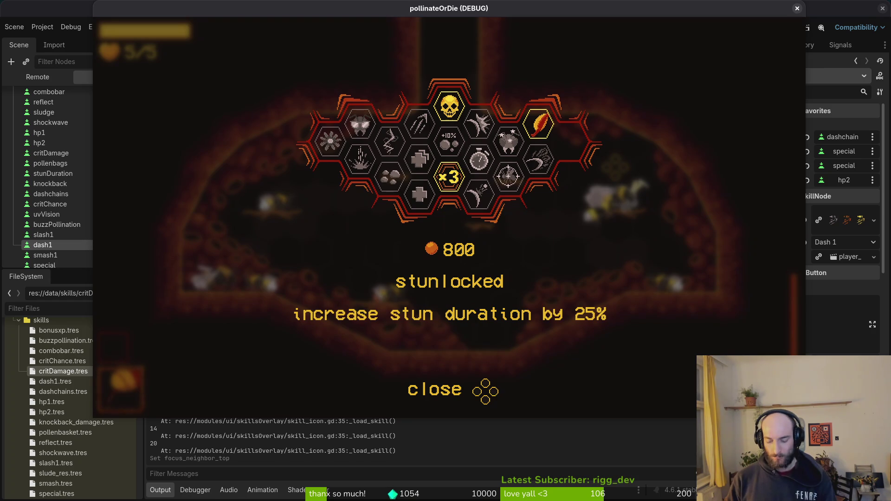
key("Up")
key("Right")
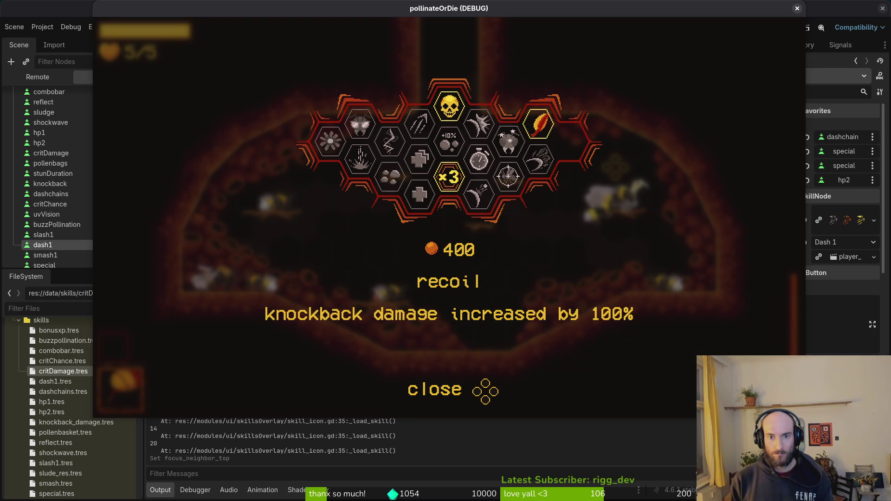
key("Right")
key("Left")
key("Left")
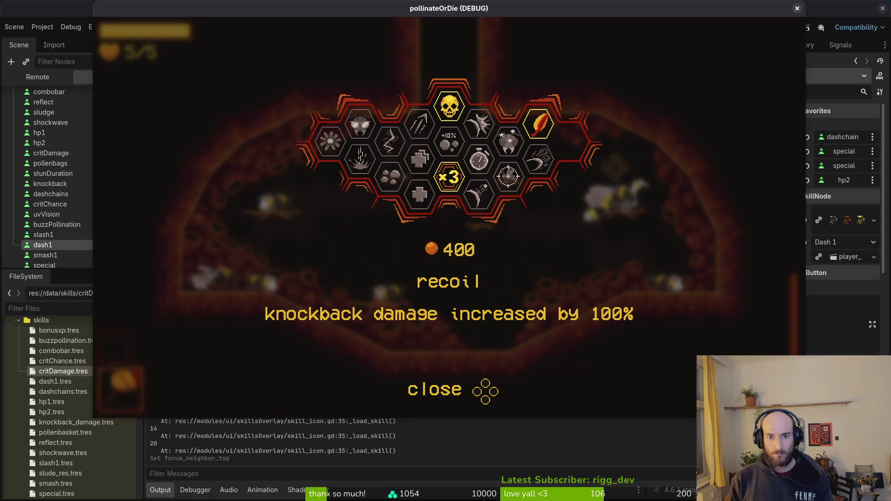
key("Right")
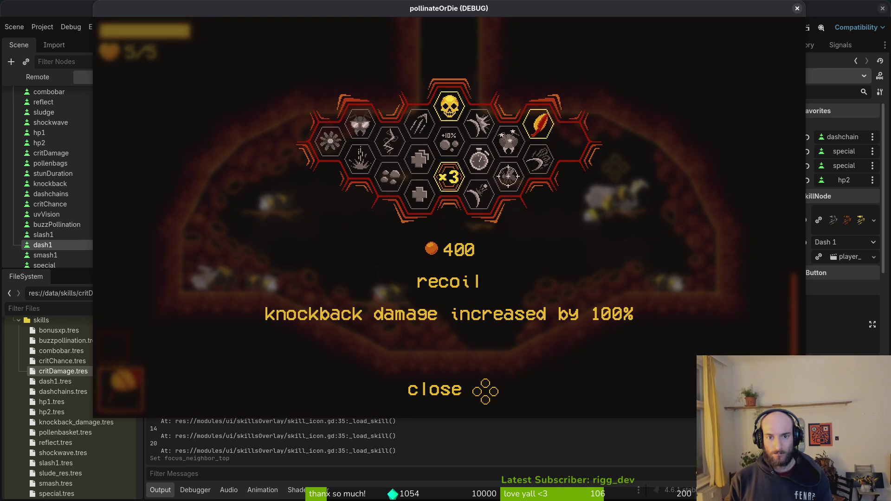
key("Right")
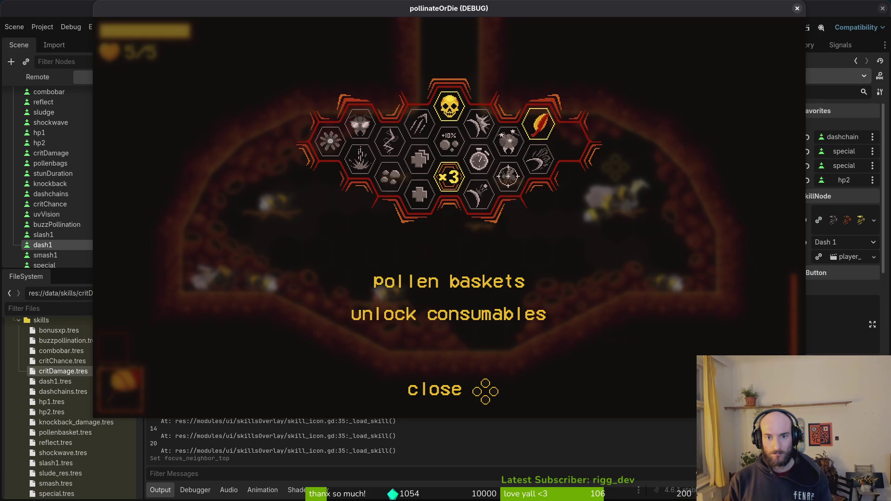
key("Left")
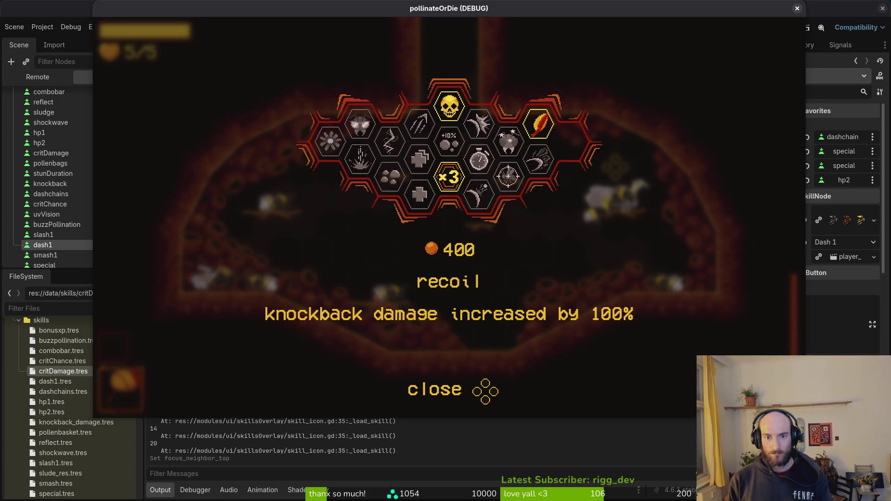
key("Left")
key("Left")
key("Left")
Check focus moves between dasher, special ability, vigor, combobar, smasher and reflect
key("Right")
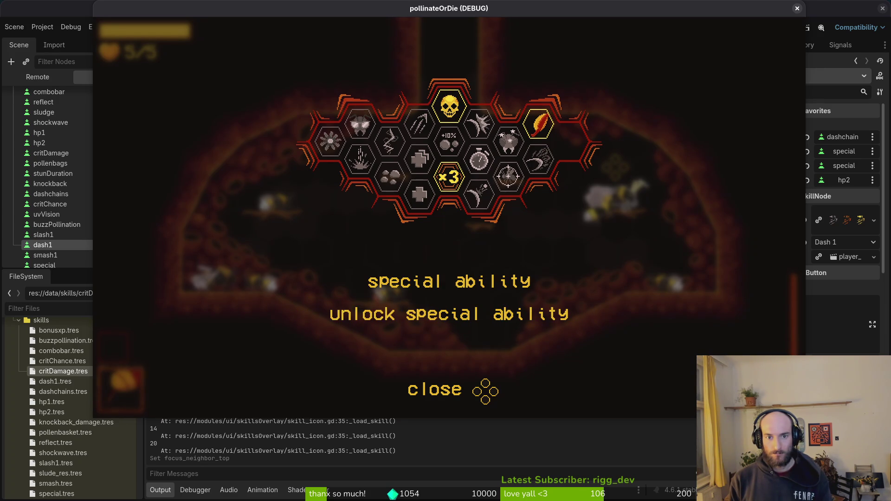
key("Up")
key("Right")
key("Down")
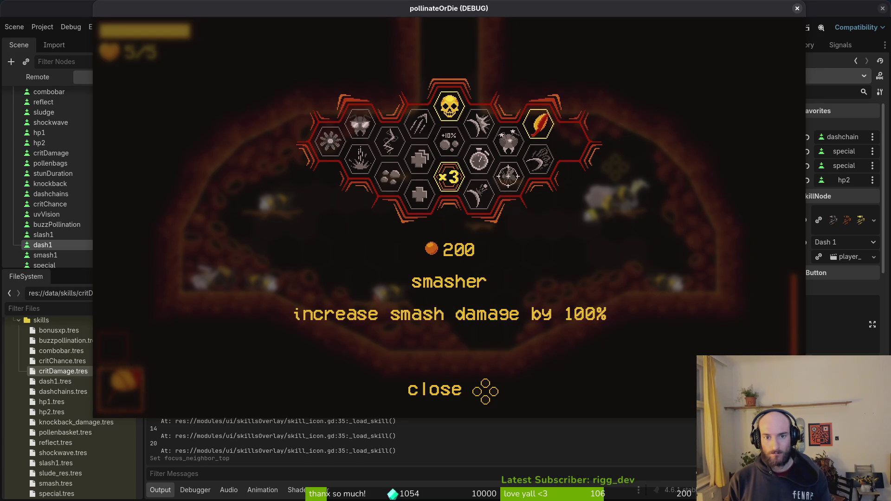
key("Right")
key("Left")
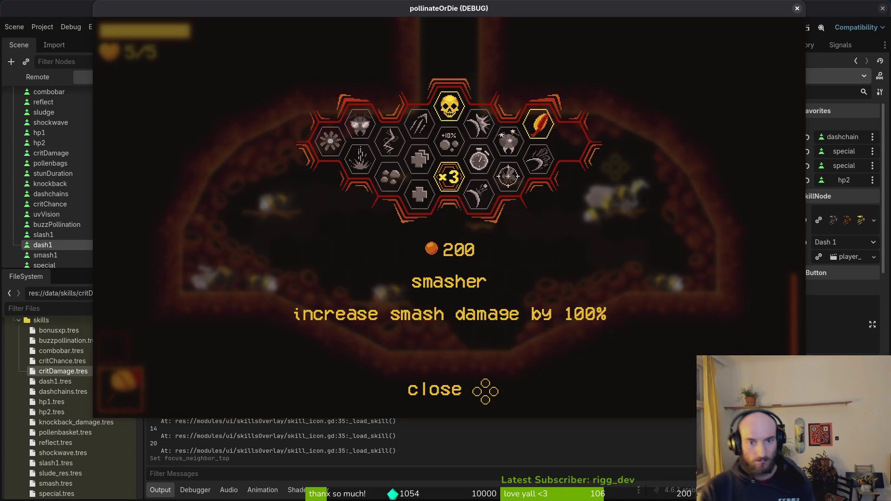
key("Right")
key("Up")
key("Down")
key("Right")
key("Left")
key("Left")
key("Up")
key("Left")
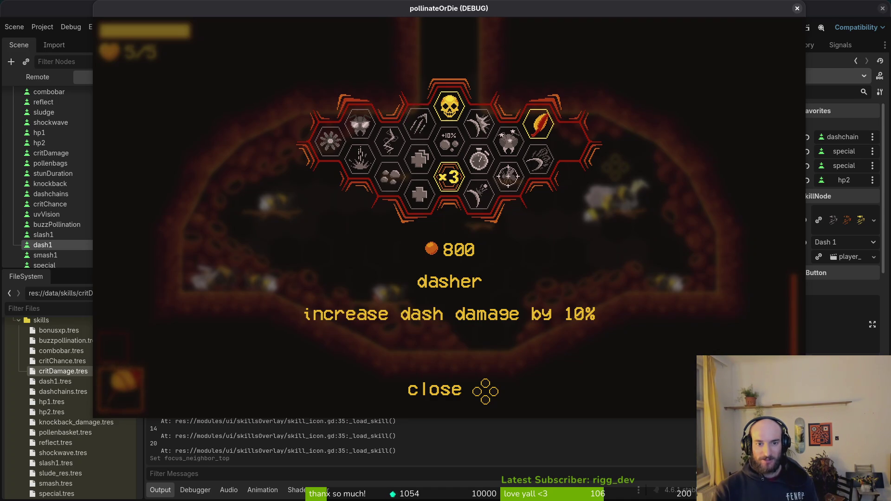
key("Left")
key("Right")
key("Up")
key("Down")
key("Up")
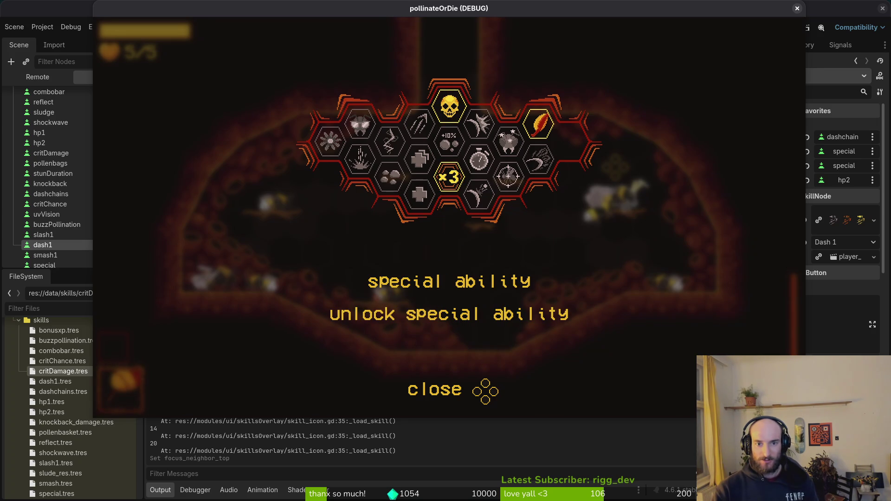
key("Down")
key("Up")
key("Right")
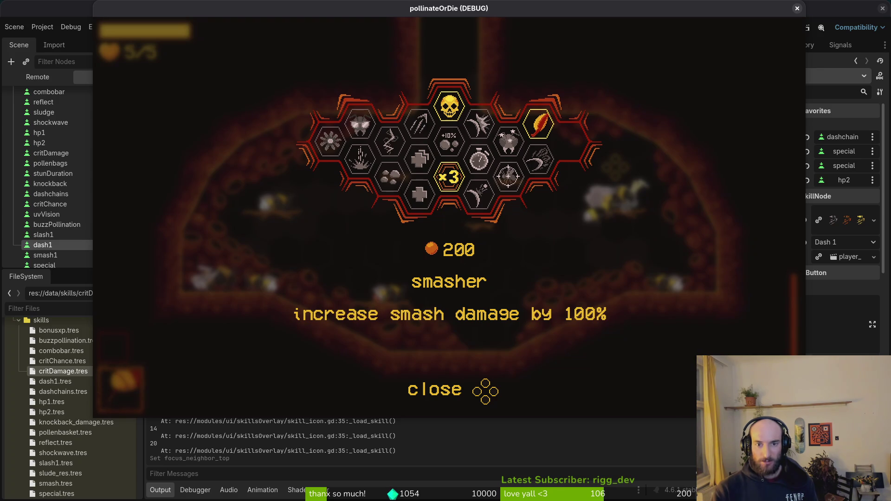
key("Right")
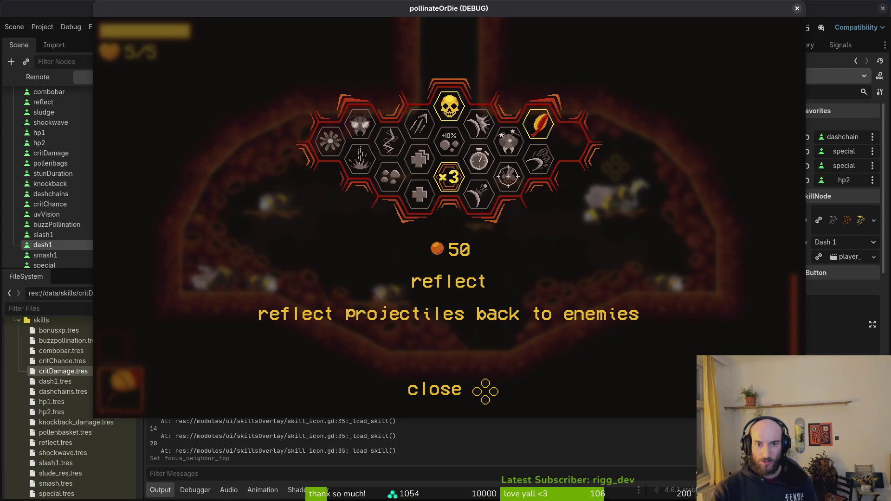
key("Up")
key("Up")
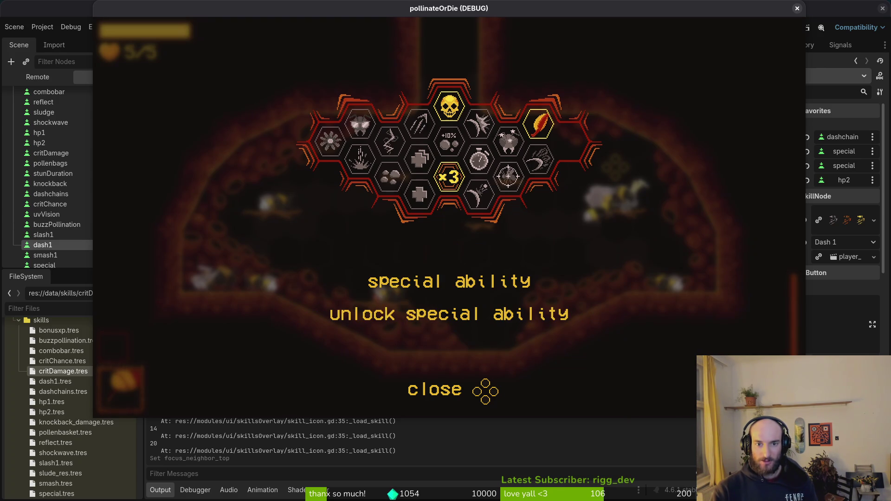
key("Down")
key("Right")
key("Left")
key("Right")
key("Left")
key("Right")
key("Left")
Test focus around slasher, combobar, dasher, vitality, vigor, dash chains and immunity
key("Up")
key("Left")
key("Left")
key("Right")
key("Right")
key("Left")
key("Up")
key("Down")
key("Left")
key("Right")
key("Down")
key("Down")
key("Up")
key("Up")
key("Down")
key("Down")
key("Up")
key("Up")
key("Down")
key("Left")
key("Up")
key("Up")
key("Down")
Test focus across smasher, stunlocked, reflect, recoil, pollen baskets, deep wound and crit damage
key("Left")
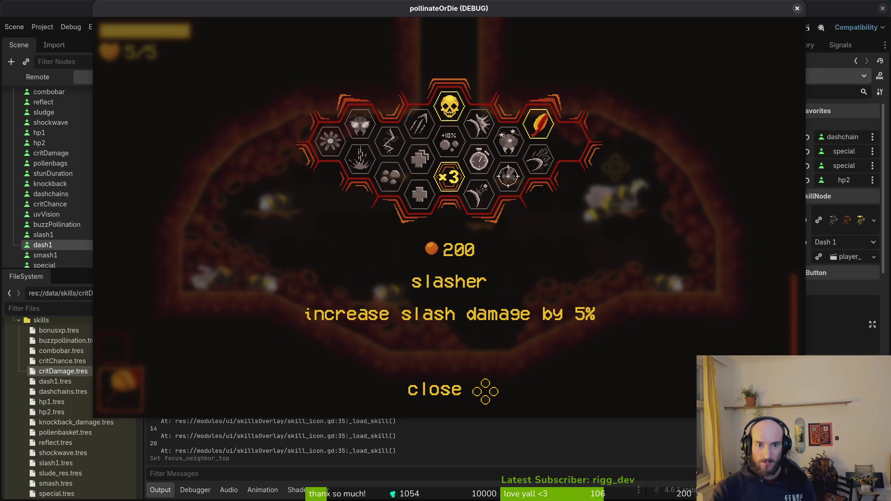
key("Up")
key("Down")
key("Left")
key("Left")
key("Right")
key("Down")
key("Down")
key("Up")
key("Up")
key("Right")
key("Right")
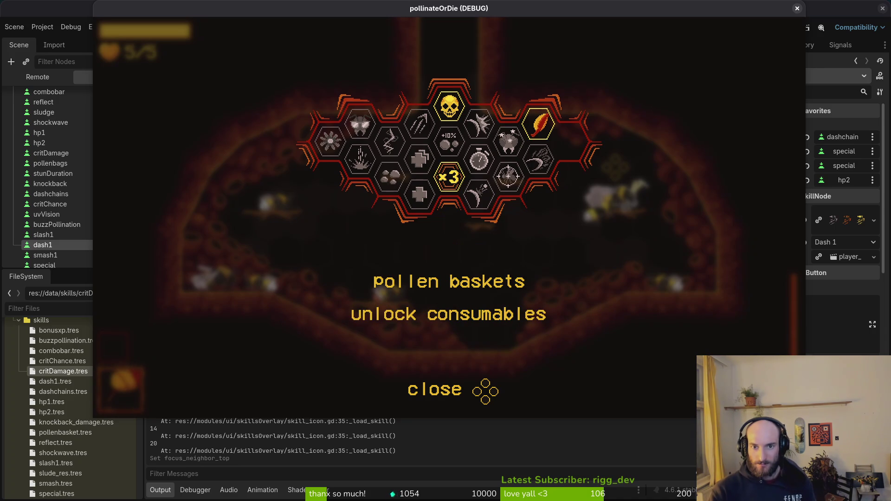
key("Right")
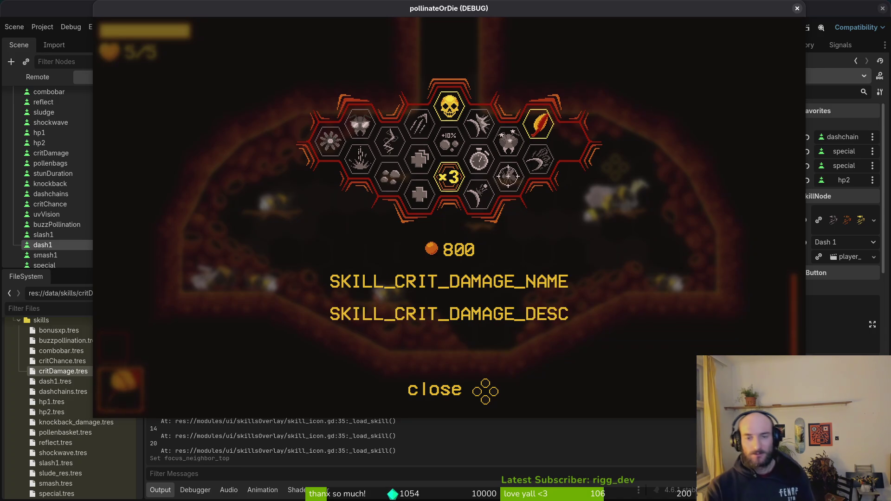
key("Down")
key("Left")
key("Left")
key("Left")
key("Left")
key("Up")
key("Right")
key("Down")
key("Down")
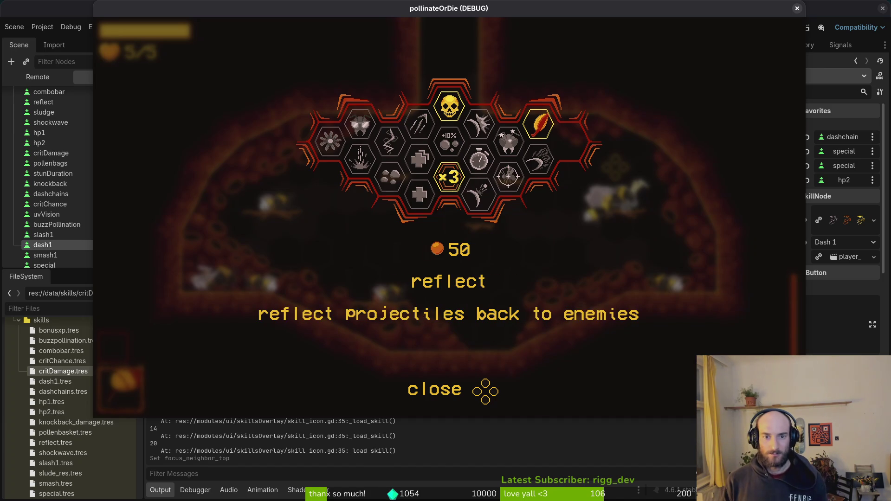
key("Up")
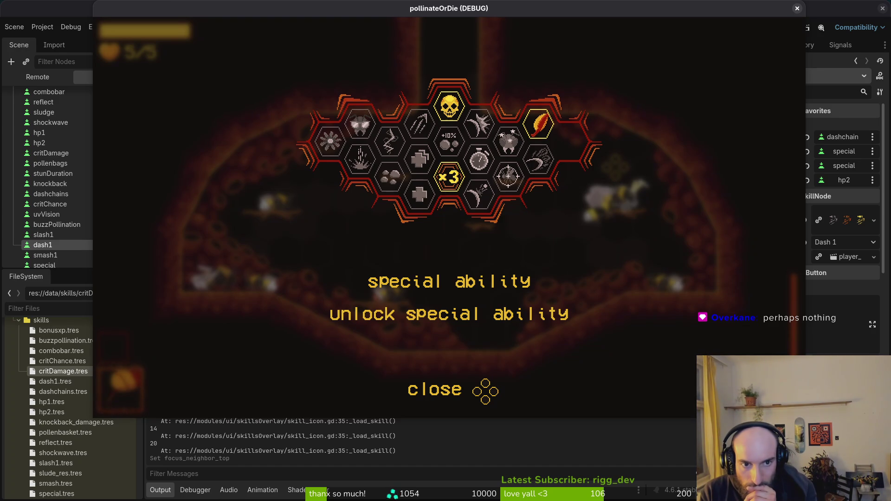
Test focus among buzz pollination, shockwave, immunity, vigor, UV vision, dash chains and dasher
key("Down")
key("Down")
key("Down")
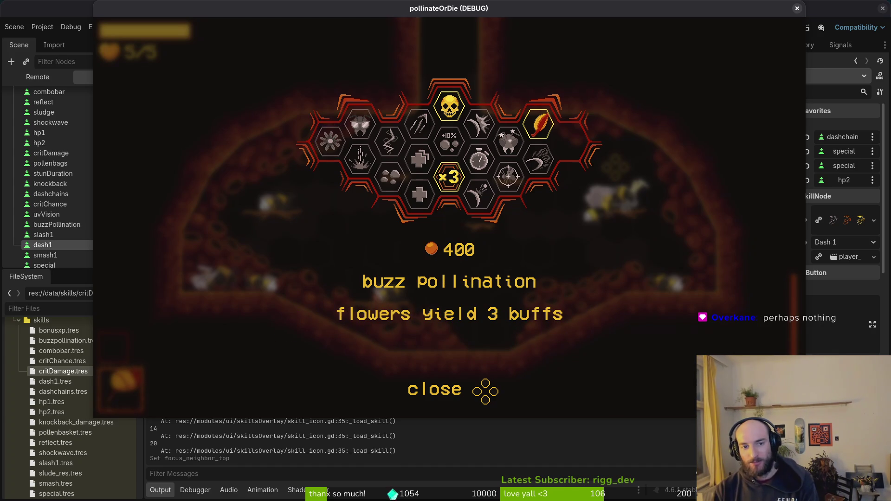
key("Down")
key("Down")
key("Down")
key("Up")
key("Up")
key("Up")
key("Up")
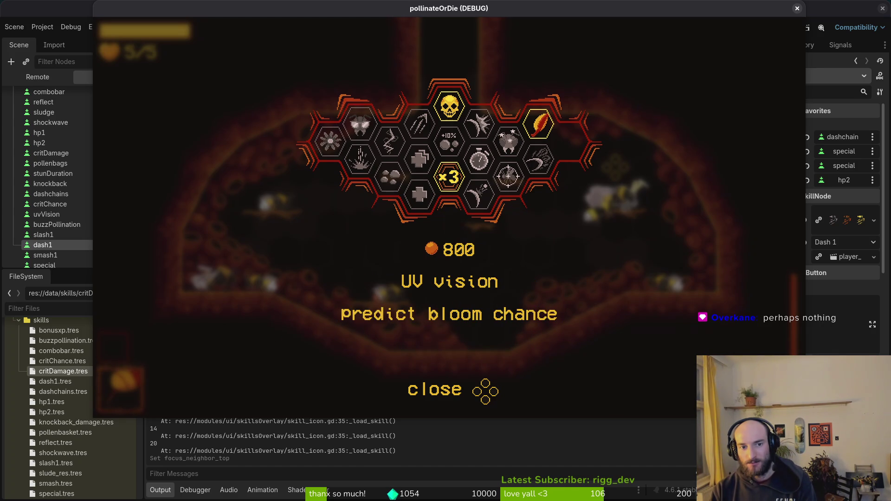
key("Right")
key("Down")
key("Down")
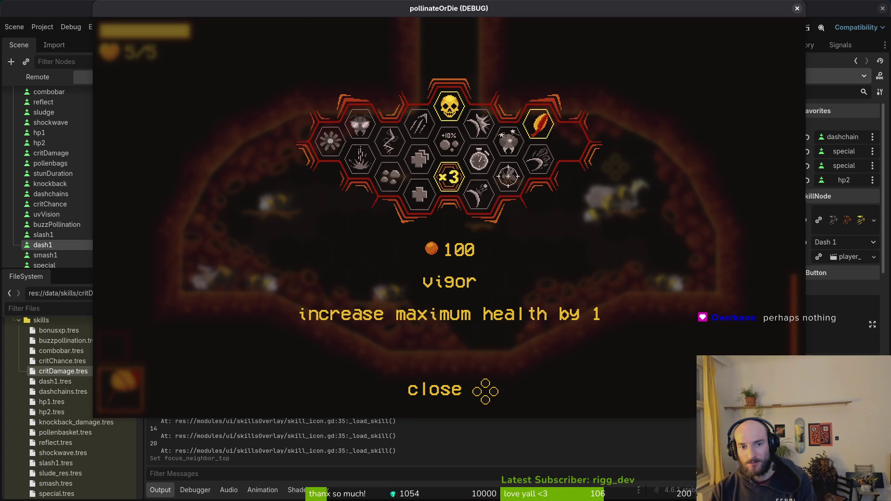
key("Up")
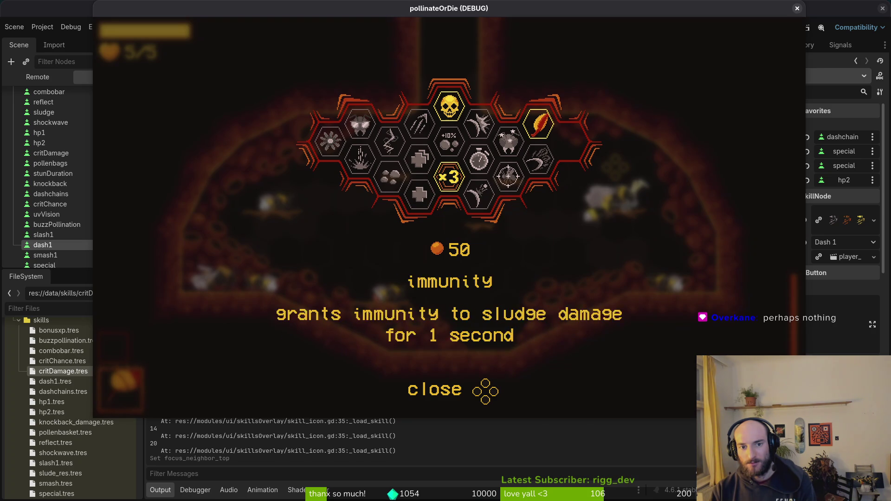
key("Right")
key("Right")
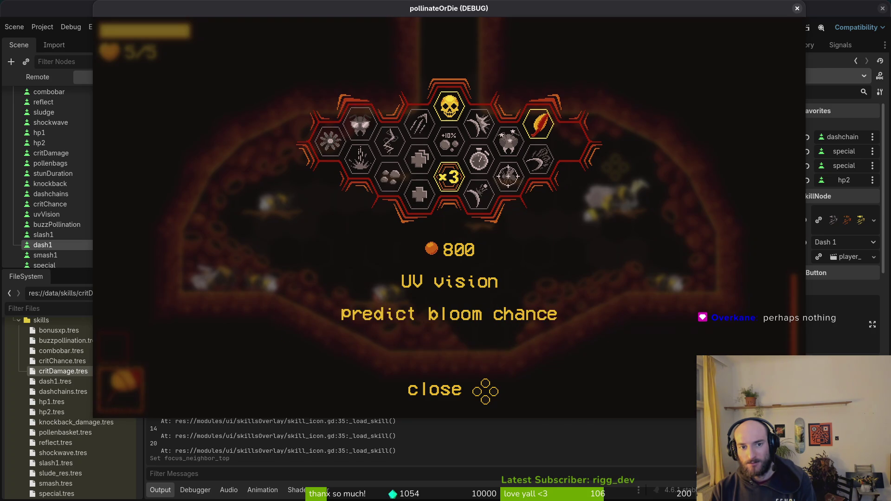
key("Down")
key("Up")
key("Right")
key("Left")
key("Right")
key("Right")
key("Right")
key("Left")
key("Left")
key("Down")
key("Right")
key("Right")
key("Left")
key("Up")
key("Left")
key("Right")
key("Left")
key("Left")
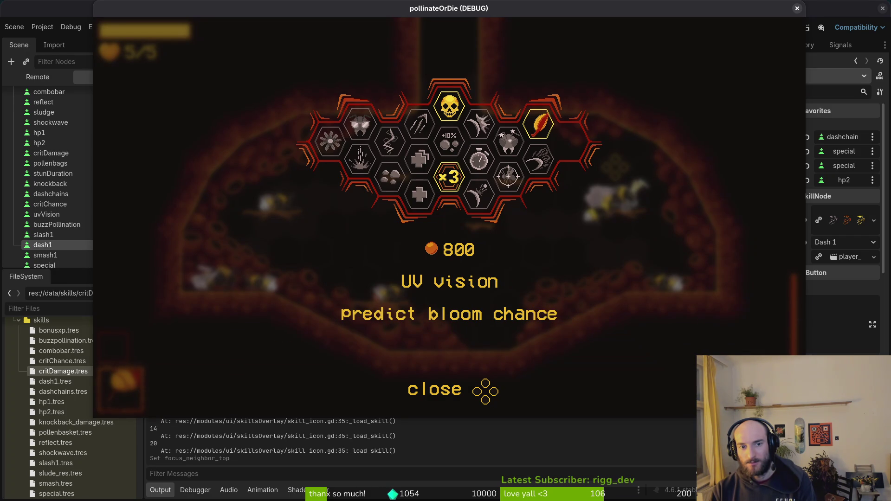
key("Right")
key("Right")
key("Left")
key("Left")
key("Right")
key("Right")
key("Left")
key("Down")
key("Right")
key("Up")
Check focus across smasher, pollen baskets, recoil, reflect, stunlocked, dasher and vigor, then stop the game
key("Right")
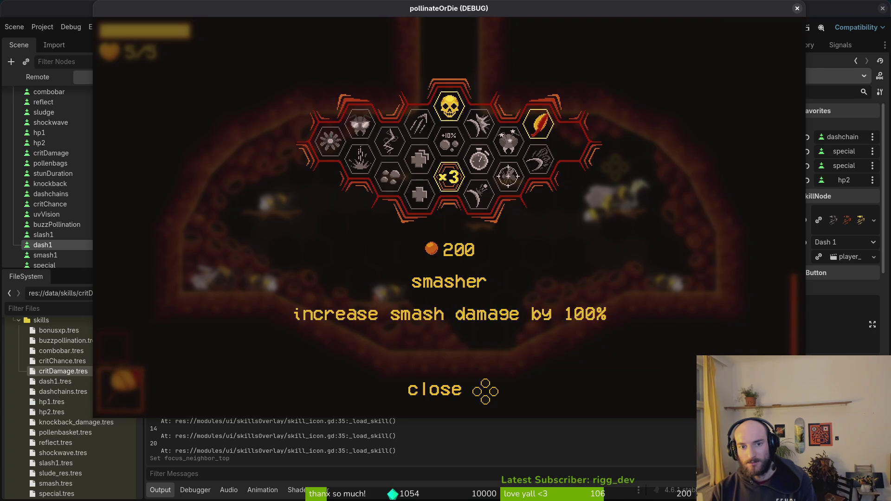
key("Right")
key("Right")
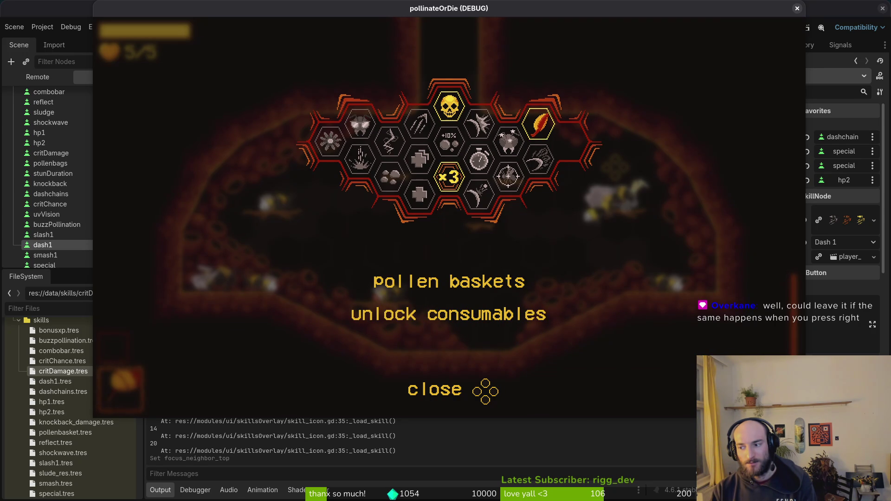
key("Right")
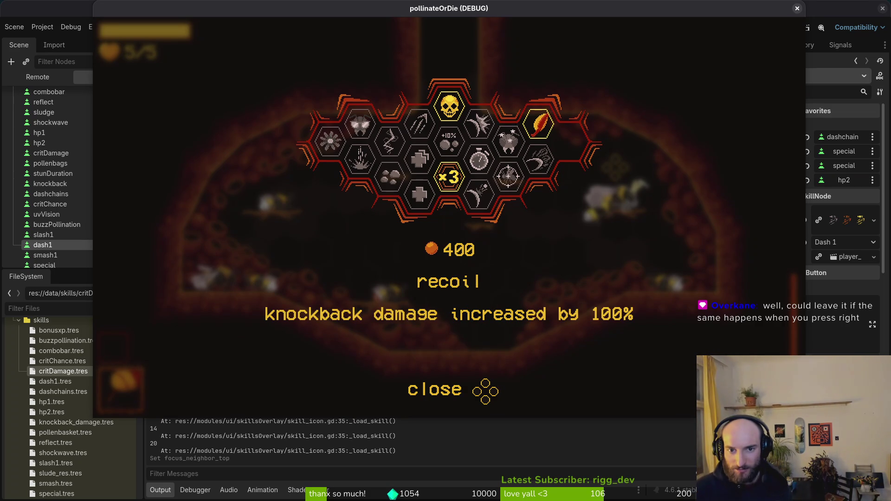
key("Left")
key("Right")
key("Up")
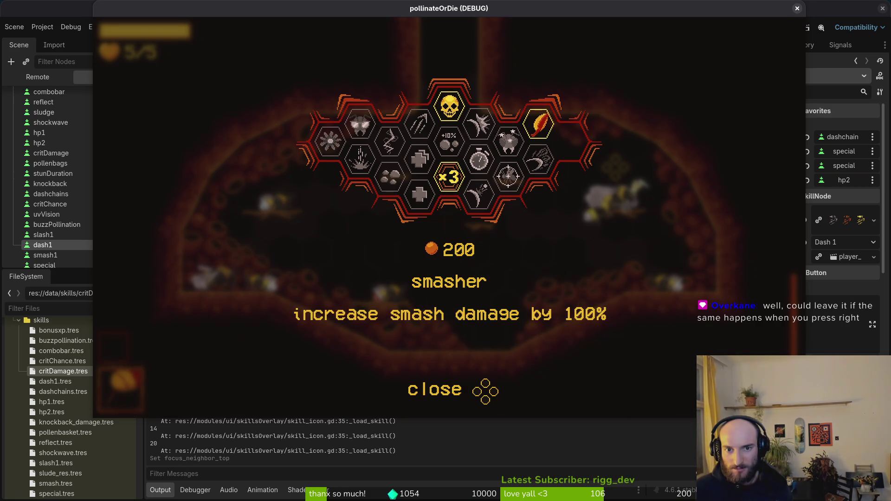
key("Down")
key("Left")
key("Left")
key("Down")
key("Left")
key("Right")
key("Up")
key("Down")
key("Down")
key("Up")
key("Up")
key("Right")
key("Down")
key("Up")
key("Down")
key("Down")
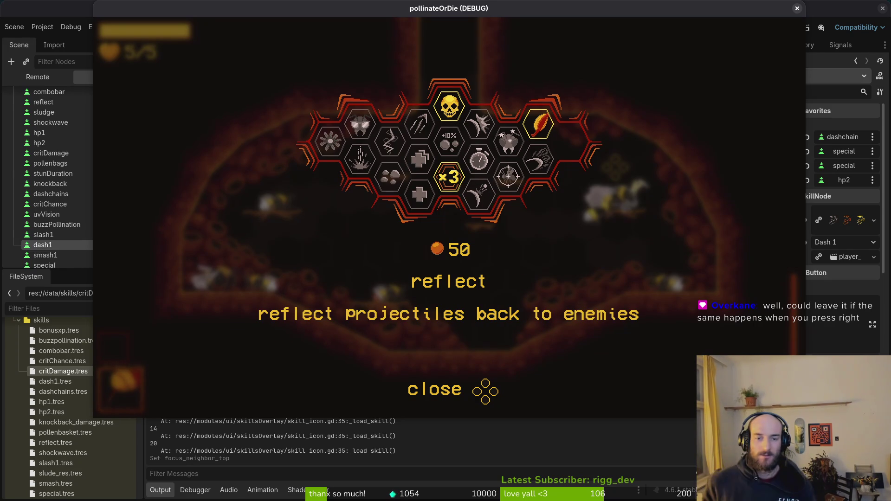
key("F8")
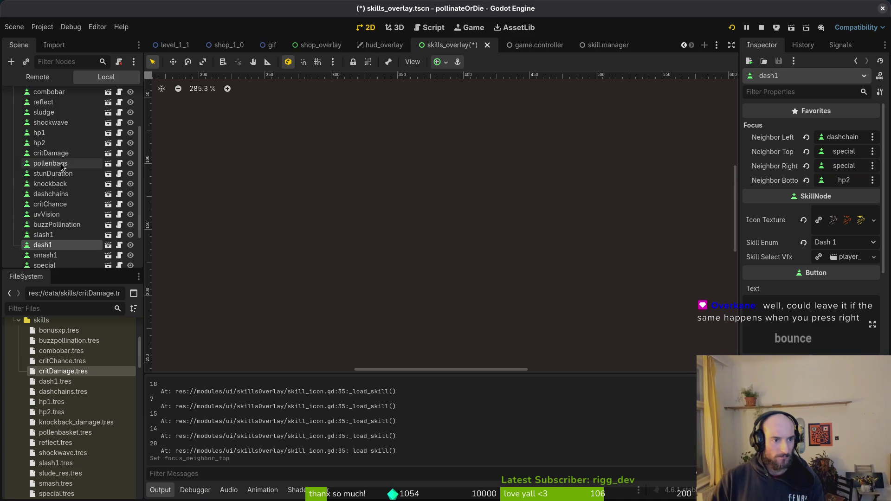
Set smash1's top focus neighbor to special and save the scene
scroll(56, 227, "down", 2)
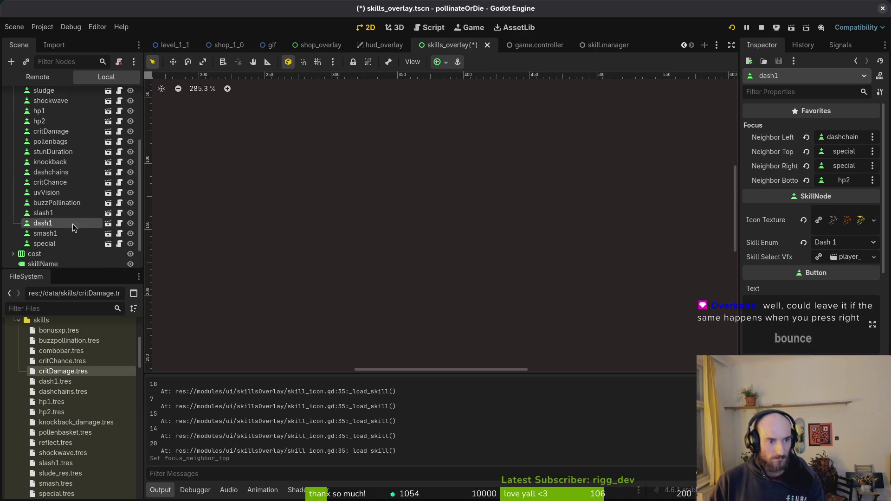
left_click(48, 236)
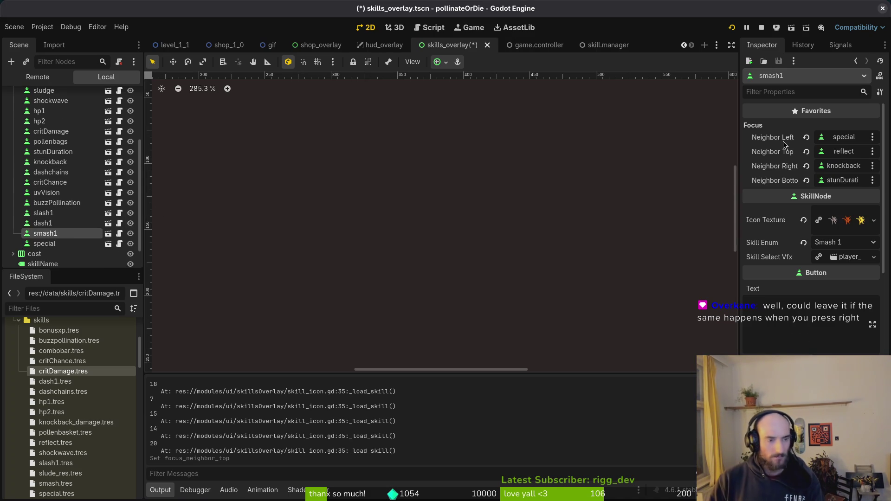
left_click(832, 165)
left_click(406, 349)
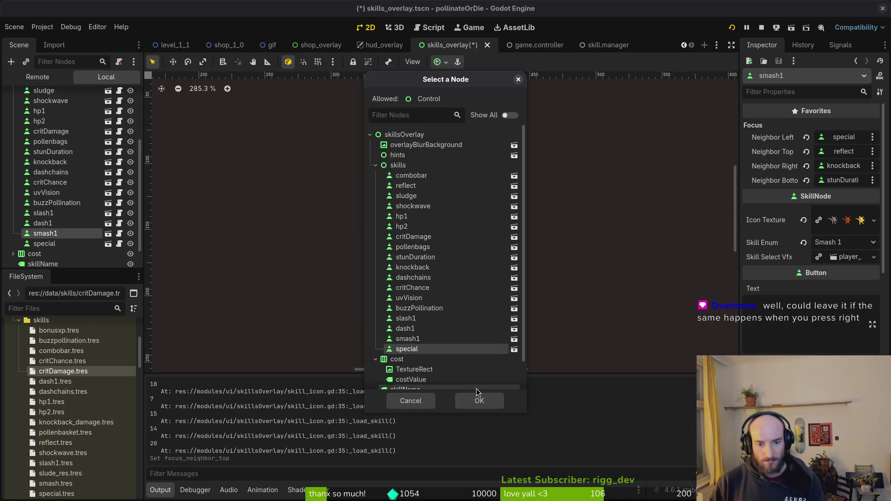
left_click(479, 401)
key("ctrl+s")
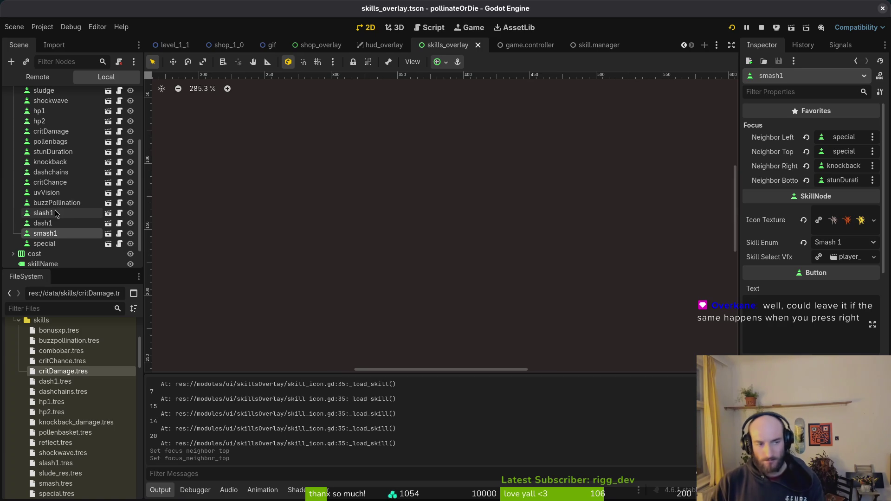
Run the game briefly, stop it, then relaunch and continue the saved game
key("F6")
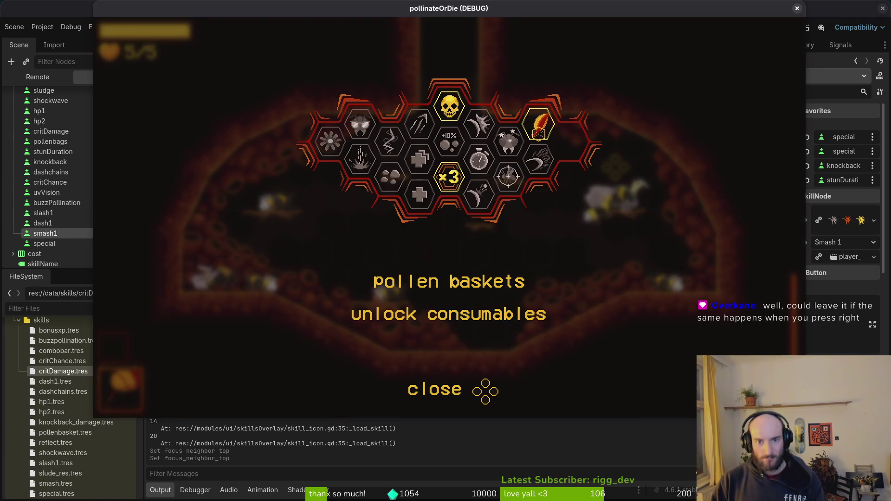
key("Left")
key("Left")
key("Left")
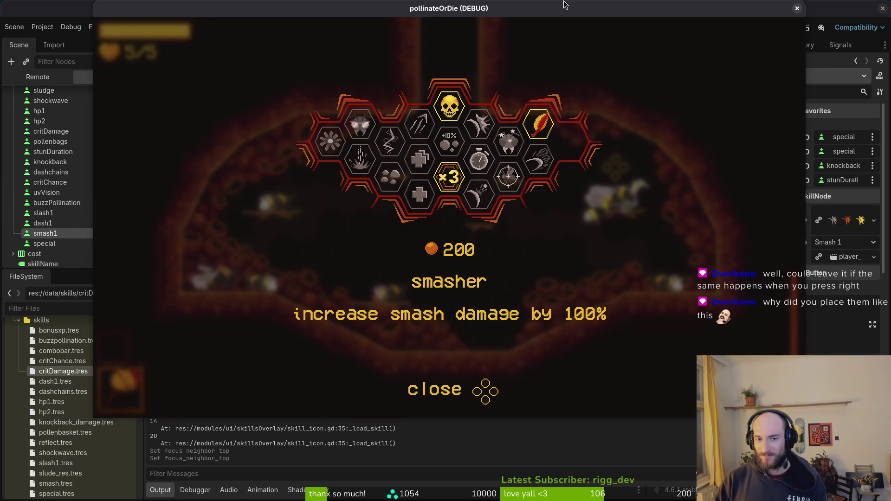
left_click(797, 8)
left_click(730, 27)
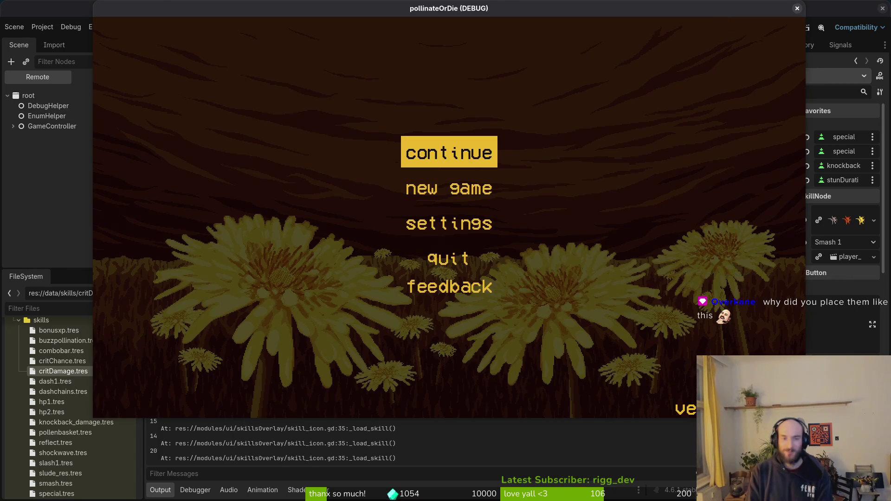
key("Return")
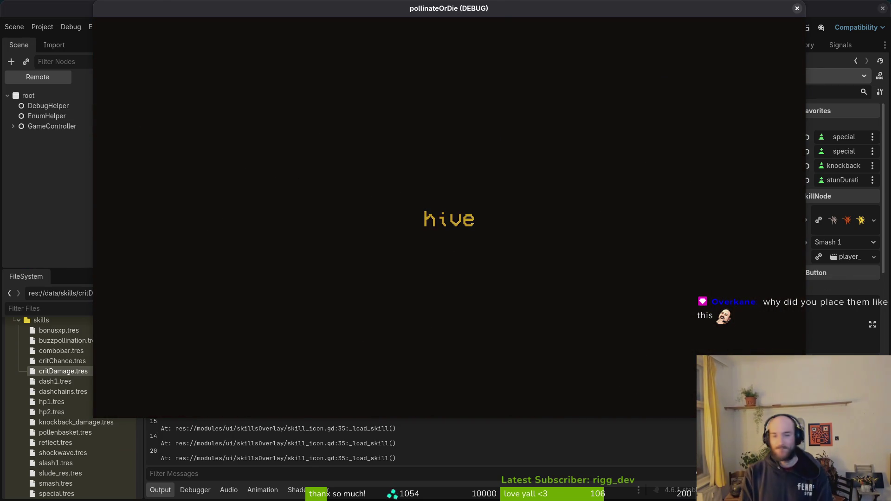
Test skills-overlay focus among special ability, smasher, stunlocked, slasher and recoil, then stop the game
key("Tab")
key("Up")
key("Up")
key("Up")
key("Right")
key("Left")
key("Left")
key("Down")
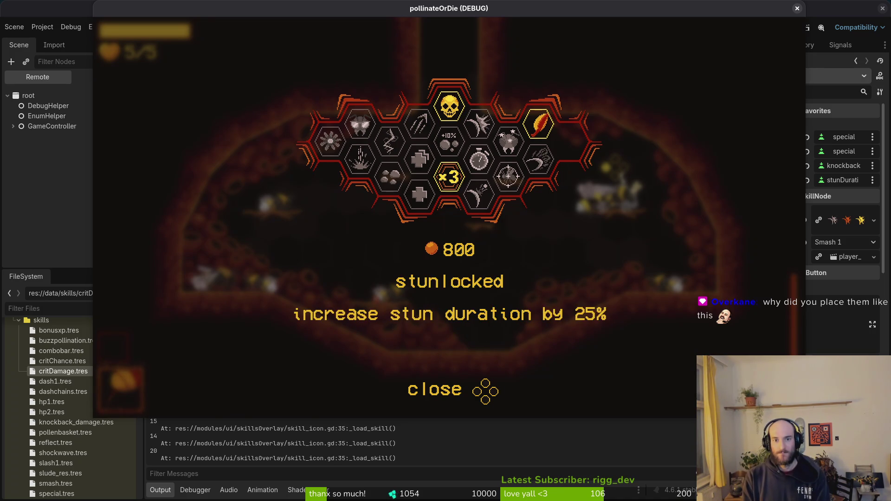
key("Up")
key("Left")
key("Down")
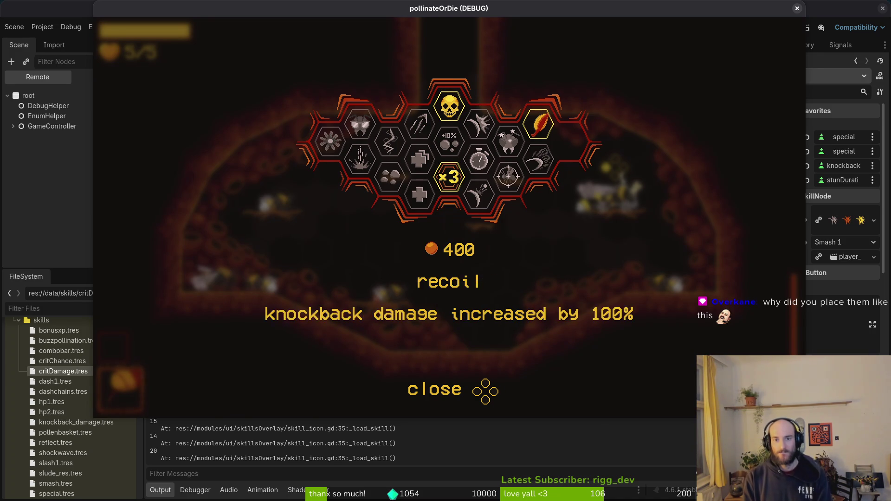
key("Left")
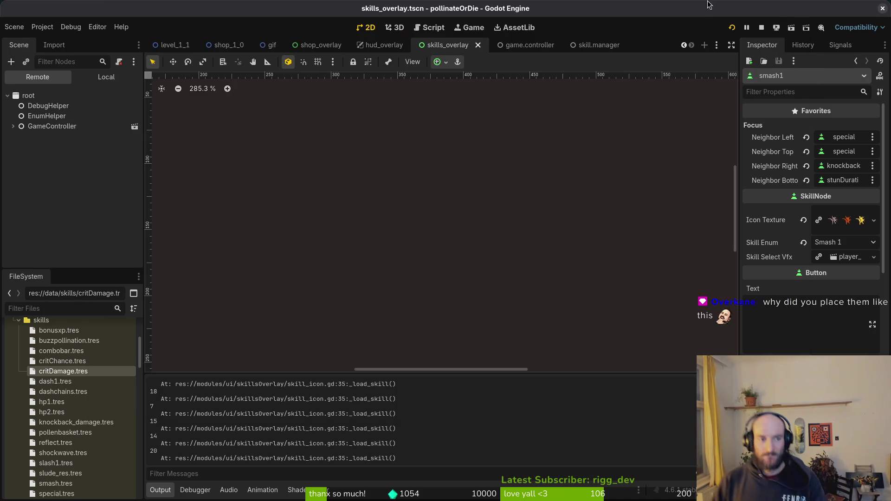
key("F8")
Set knockback's top focus neighbor to smash1
left_click(70, 135)
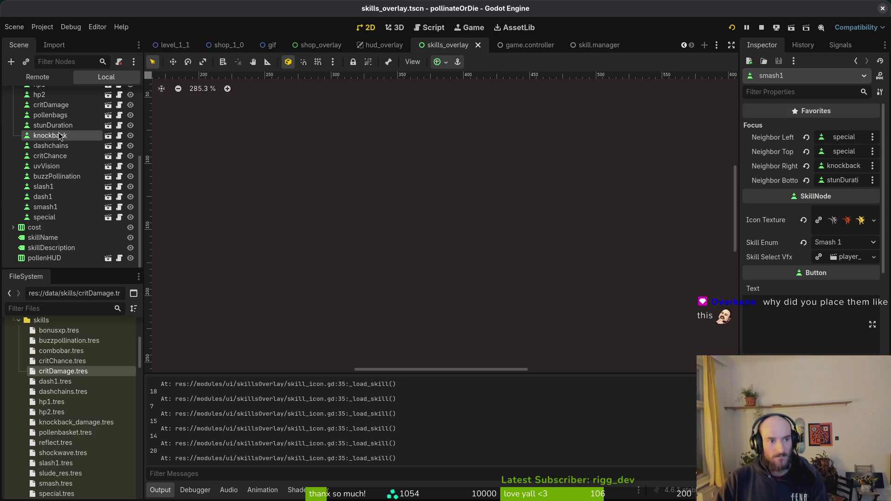
left_click(846, 152)
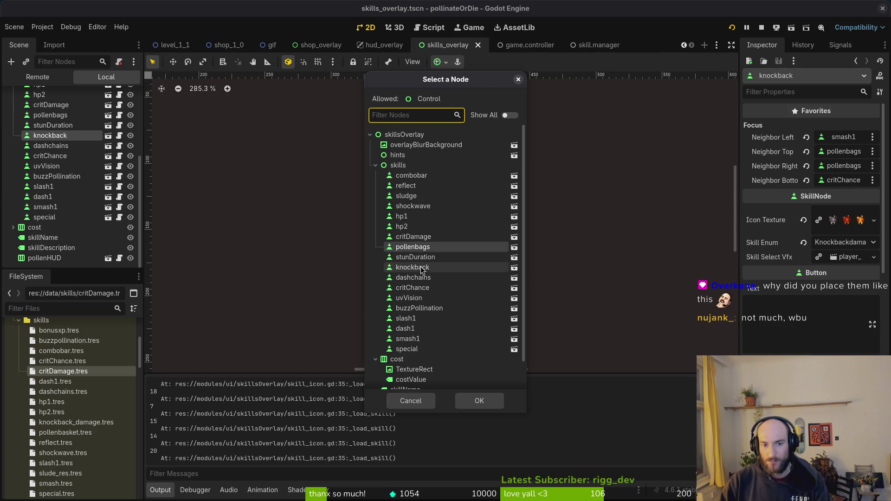
left_click(422, 339)
left_click(482, 401)
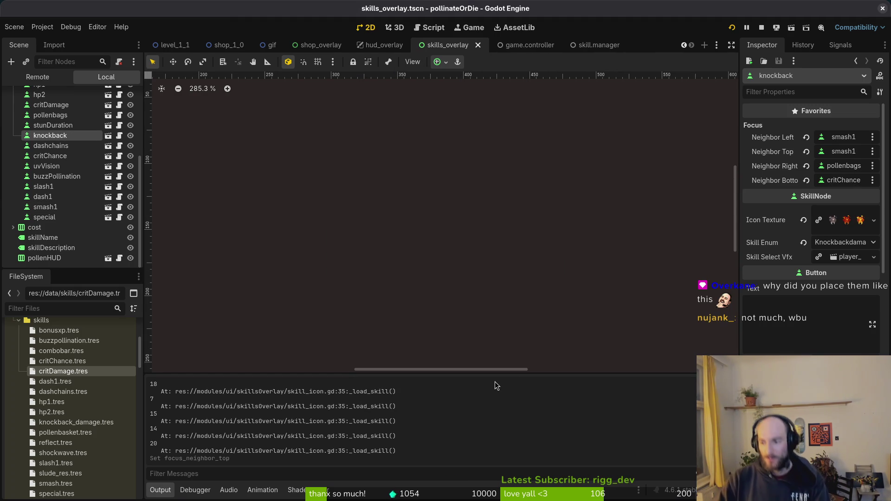
Run the game and test focus between slasher, combobar, vitality, vigor and immunity
key("F5")
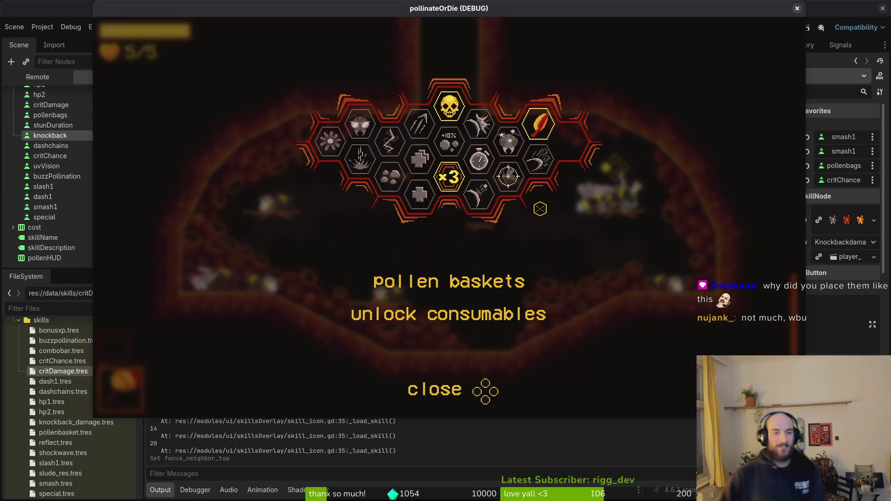
key("Up")
key("Up")
key("Up")
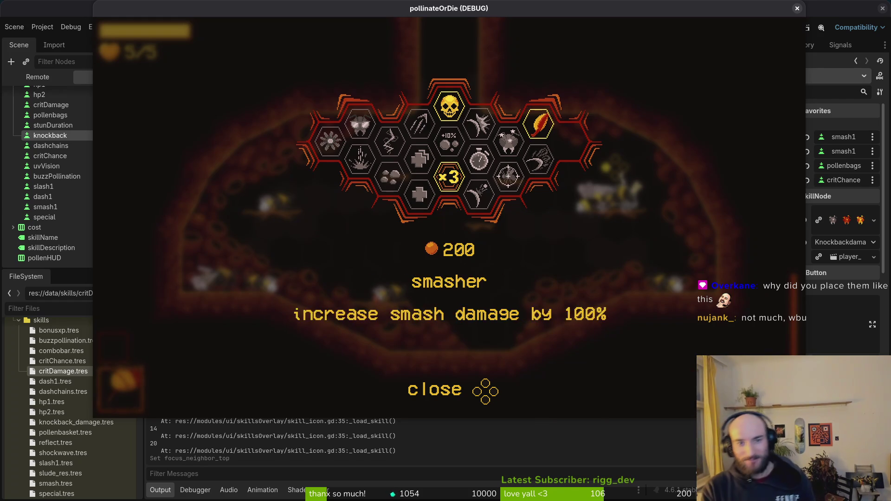
key("Down")
key("Up")
key("Up")
key("Down")
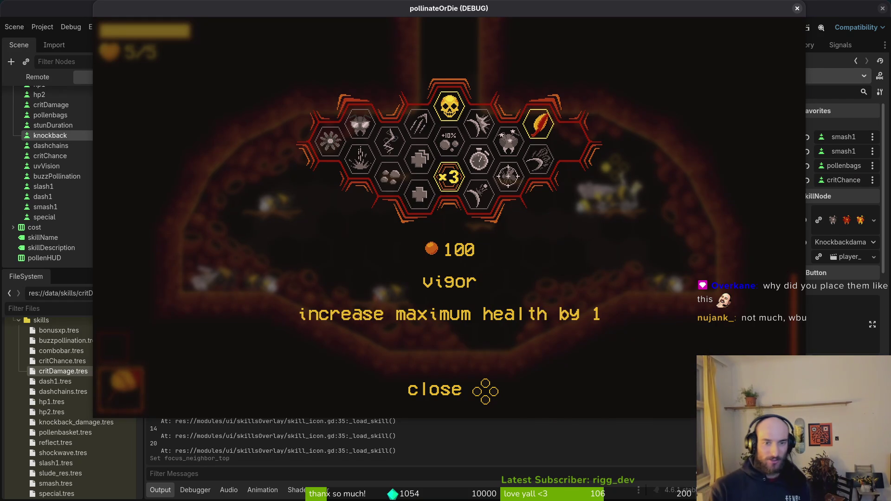
key("Right")
key("Left")
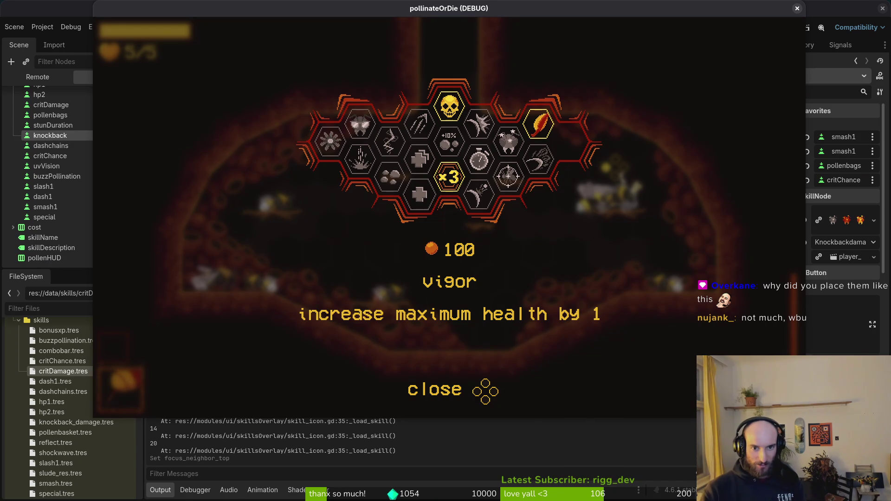
key("Left")
key("Right")
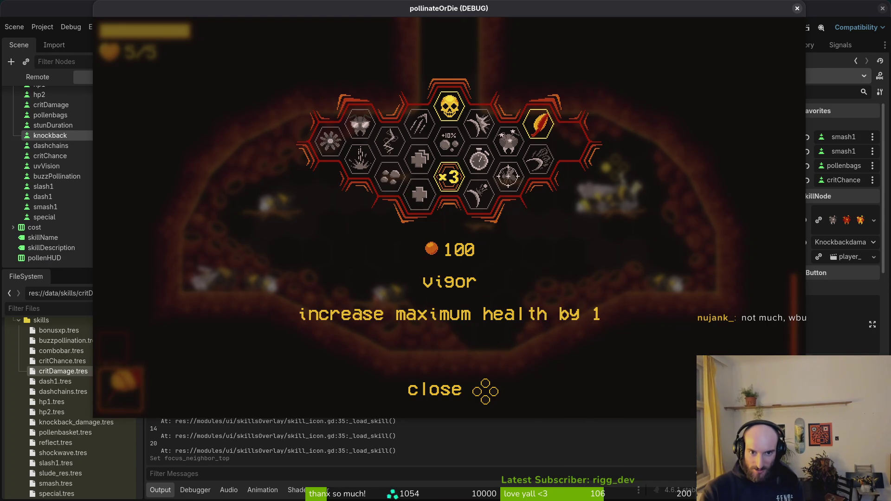
key("Right")
key("Left")
Check focus among vitality, vigor, dasher, the skull hex and immunity, then return to the editor
key("Down")
key("Up")
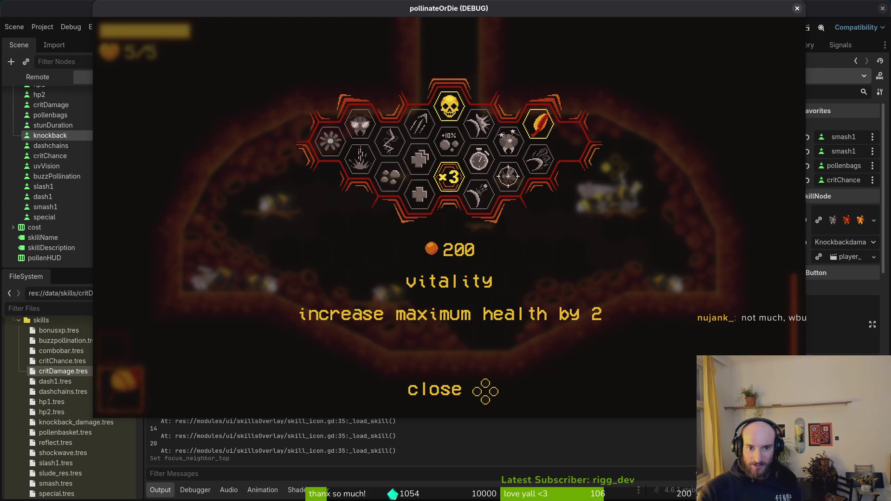
key("Down")
key("Up")
key("Up")
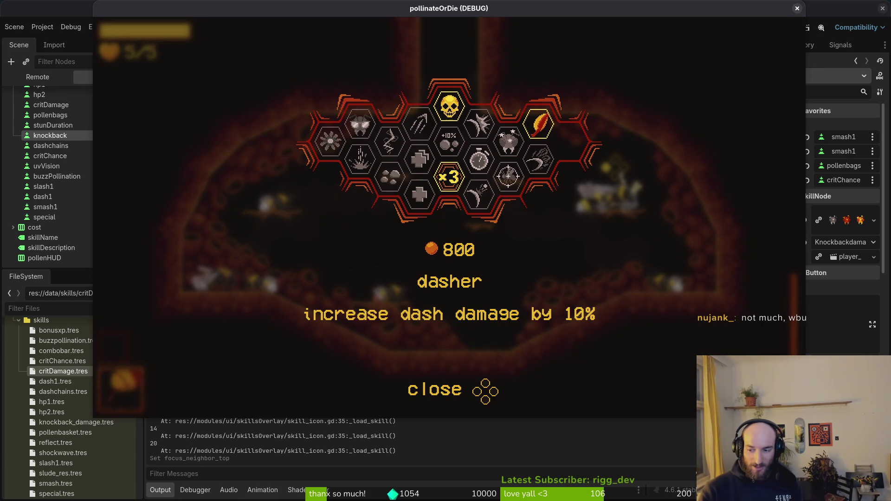
key("Up")
key("Down")
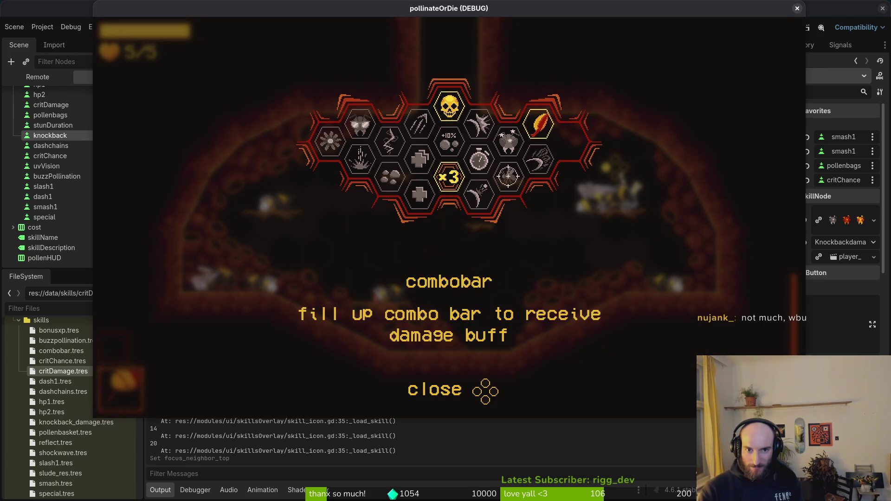
key("Left")
key("Down")
key("Up")
key("Up")
key("Down")
key("Left")
key("Left")
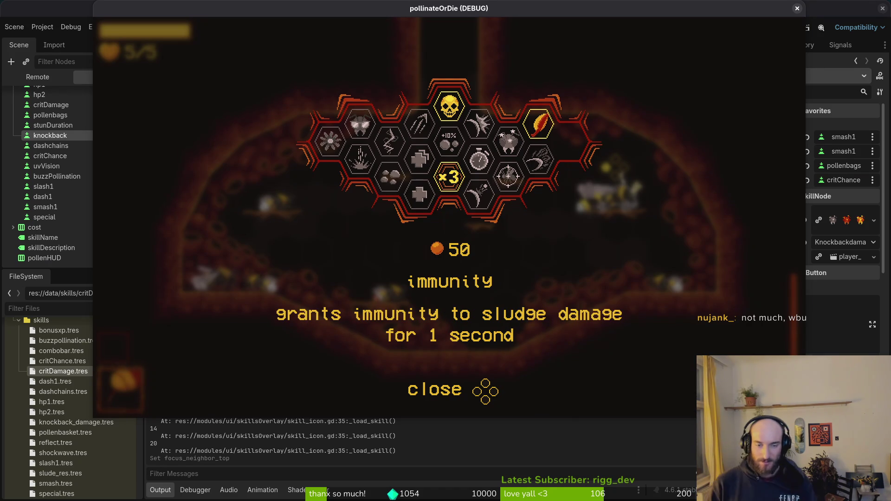
left_click(53, 137)
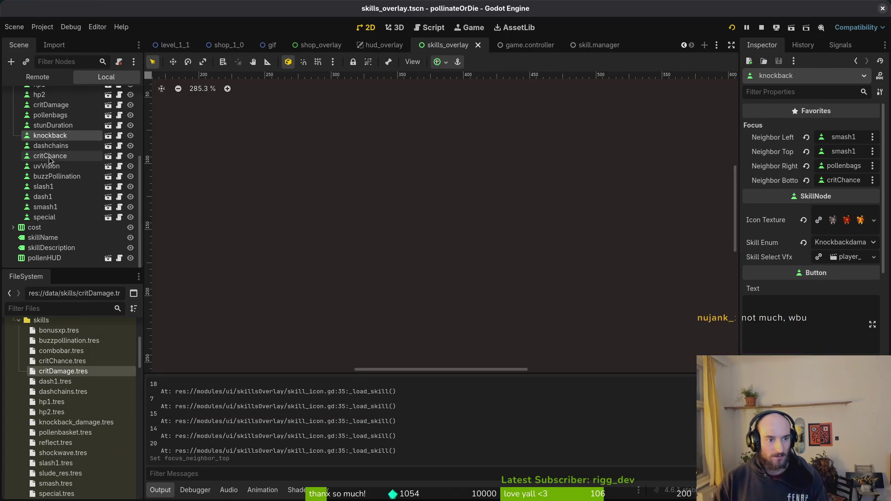
Change combobar's bottom focus neighbor from sludge to hp1
scroll(54, 144, "up", 5)
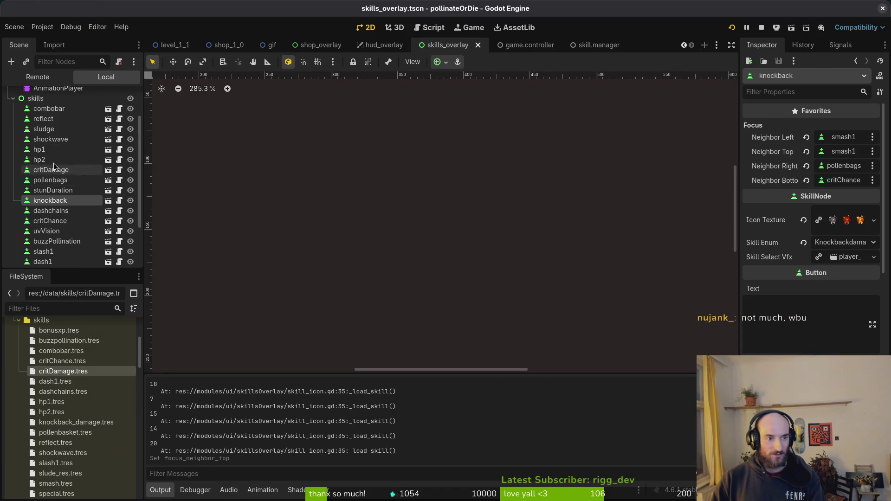
left_click(59, 111)
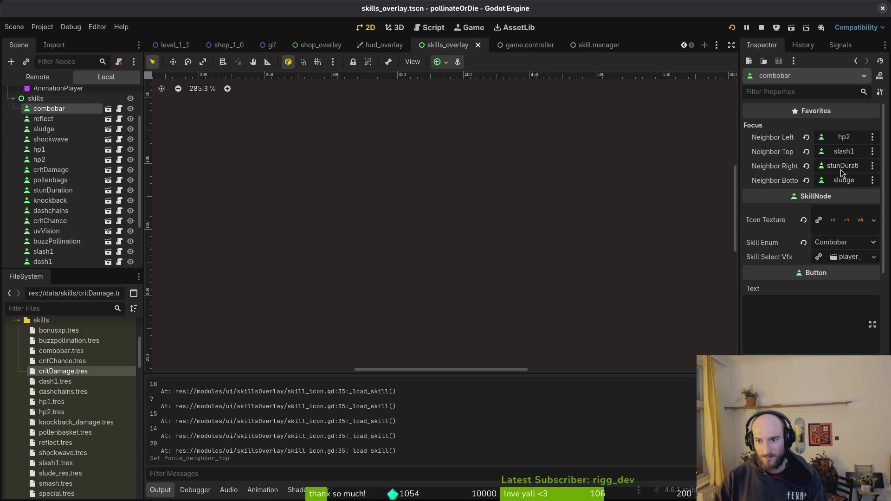
left_click(841, 166)
left_click(401, 216)
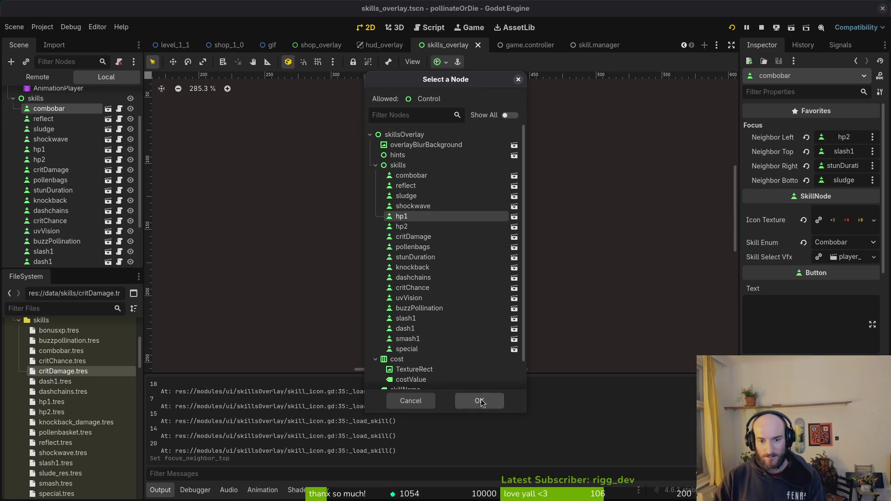
left_click(481, 401)
Test focus from recoil through special ability to vigor and dasher, then close the game
key("F6")
key("Left")
key("Up")
key("Down")
key("Down")
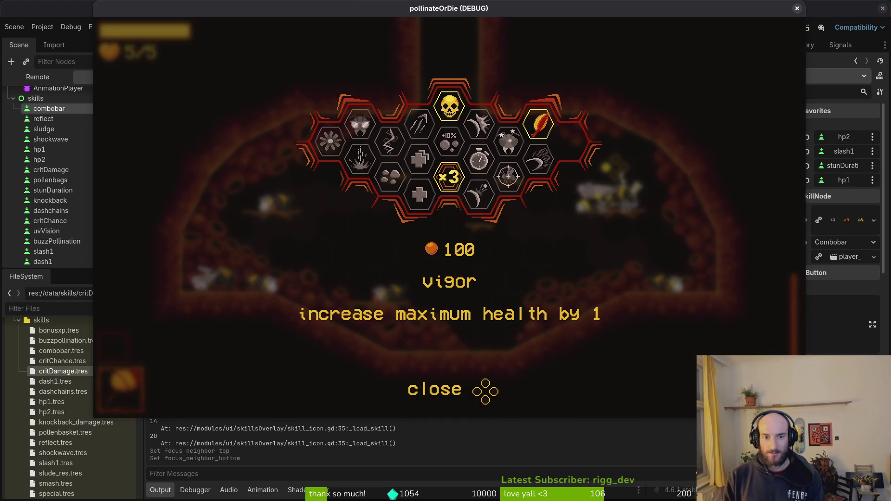
key("Up")
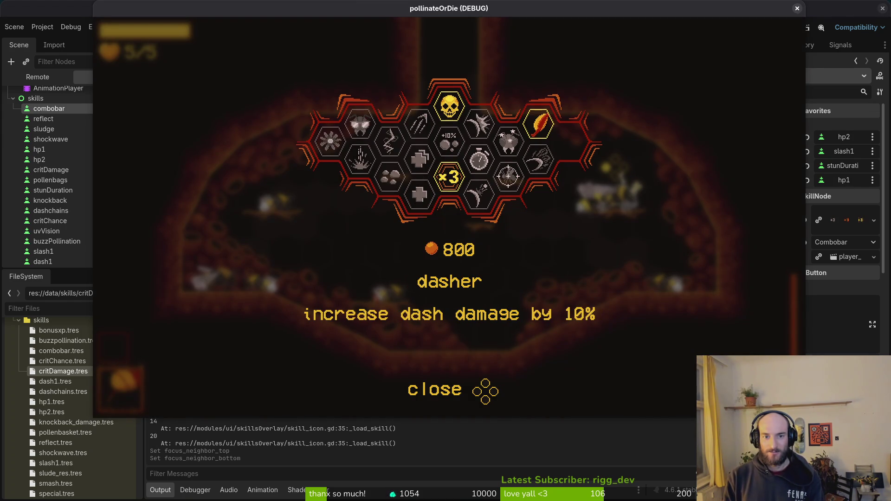
key("Down")
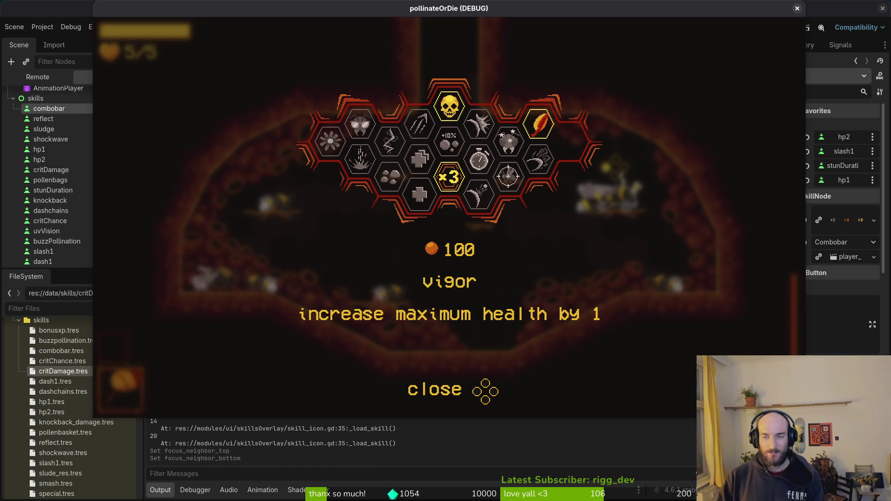
left_click(797, 8)
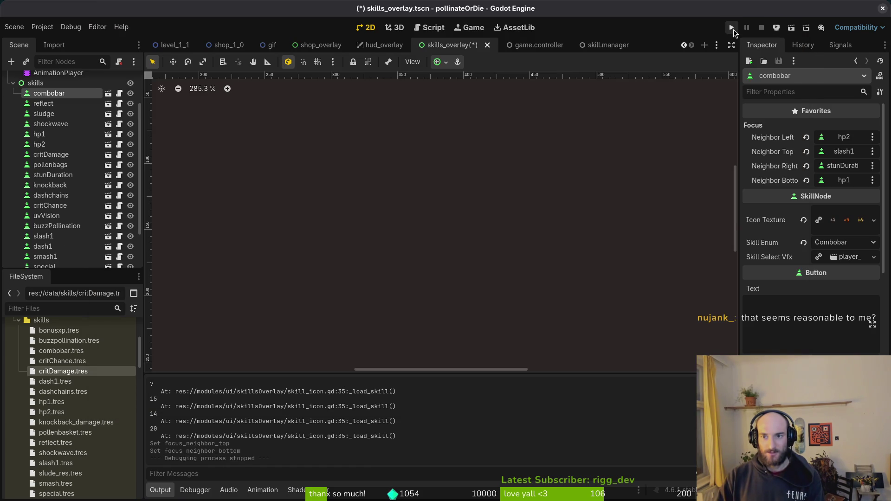
Relaunch into the hive's skills overlay and test focus around vigor, dasher, shockwave and immunity
left_click(731, 28)
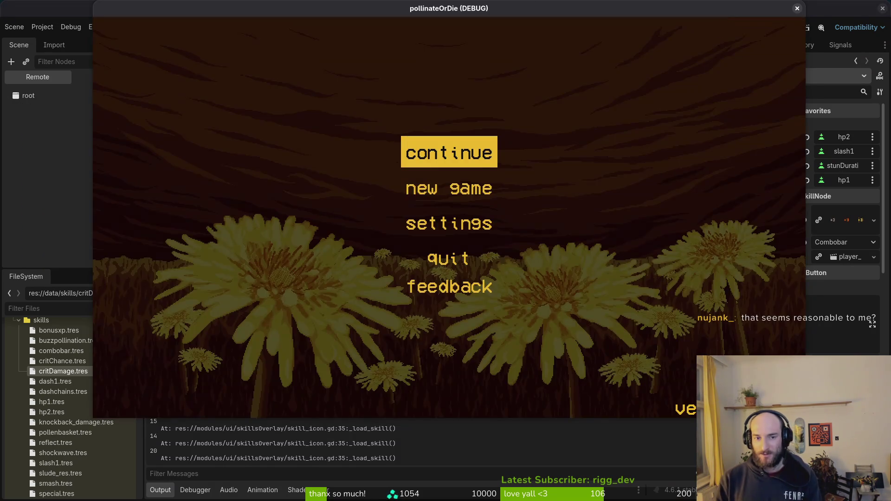
key("Return")
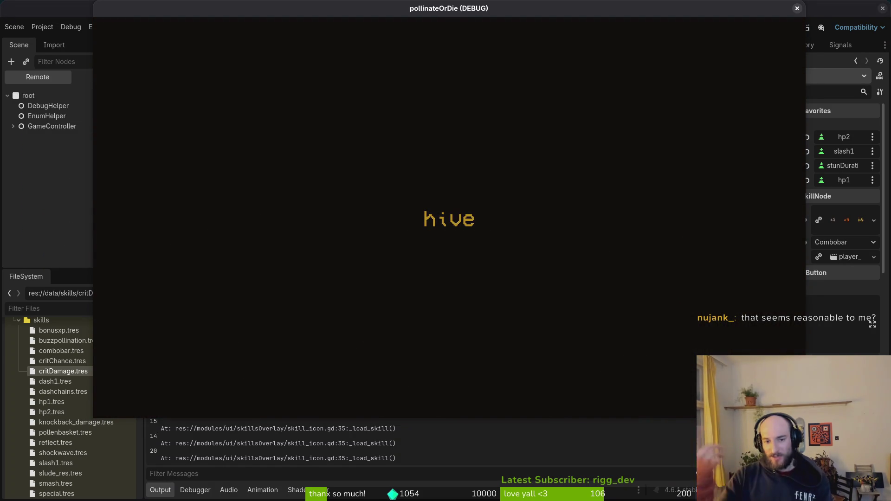
key("Tab")
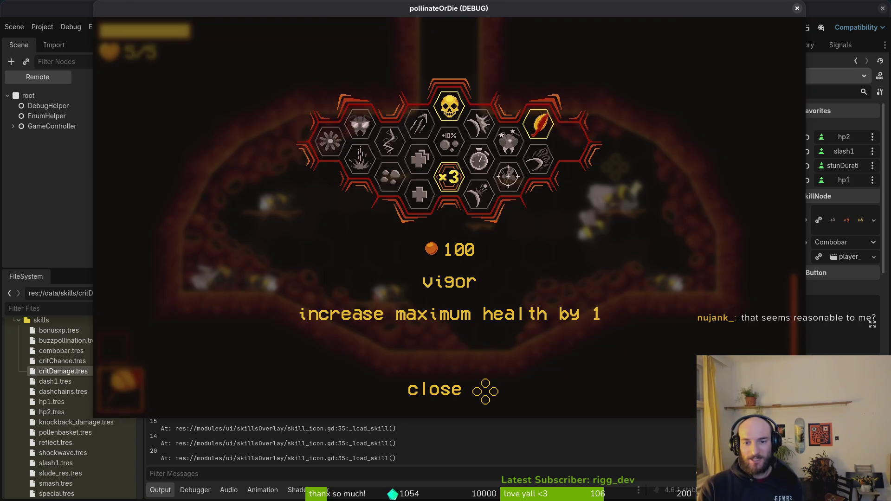
key("Up")
key("Down")
key("Left")
key("Left")
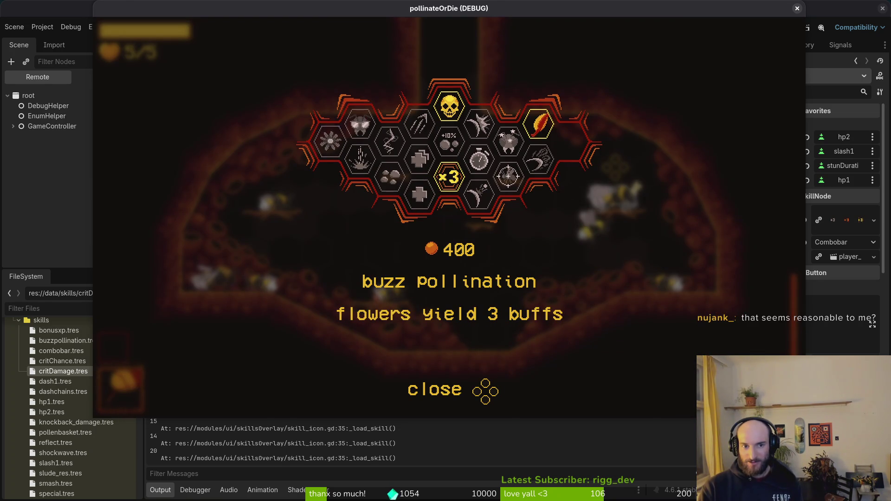
key("Right")
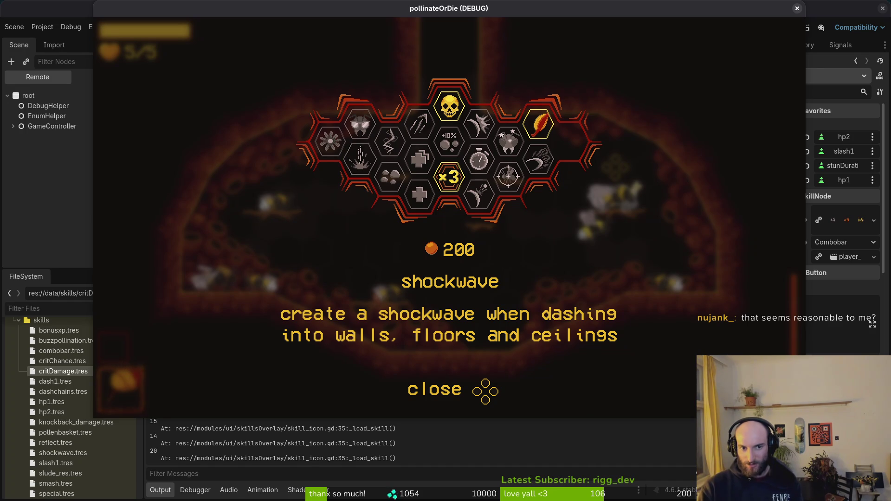
key("Right")
key("Down")
key("Up")
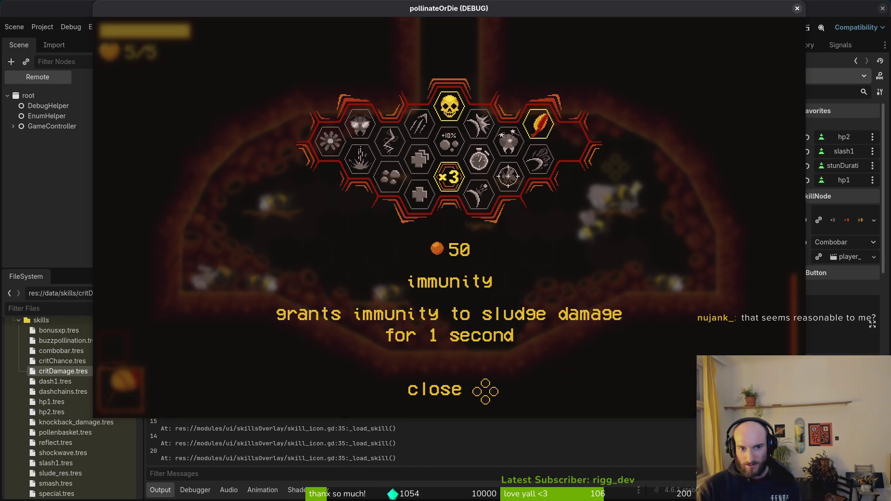
key("Left")
key("Left")
key("Left")
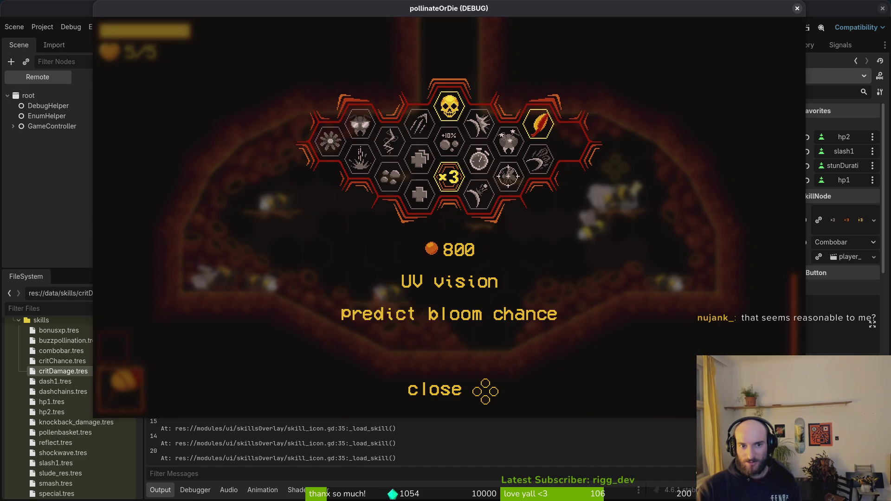
Cycle focus through UV vision, shockwave, vitality, vigor, dasher and combobar
key("Down")
key("Right")
key("Right")
key("Down")
key("Down")
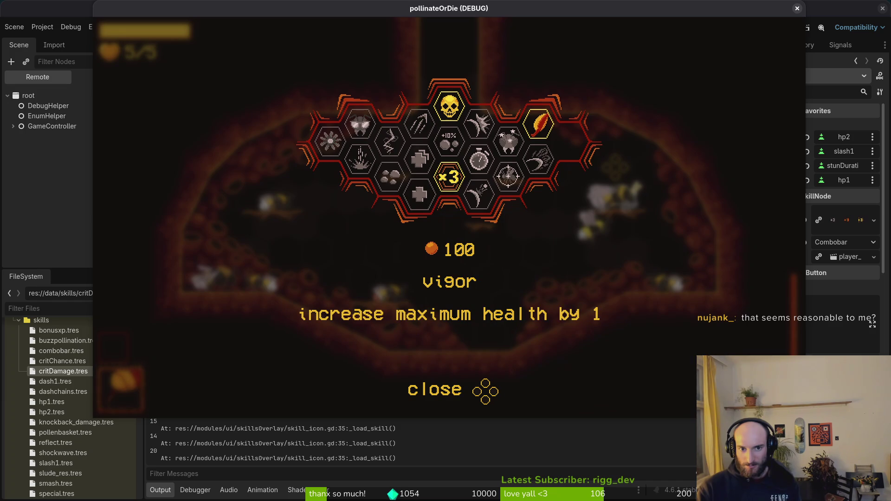
key("Down")
key("Down")
key("Up")
key("Down")
key("Up")
key("Left")
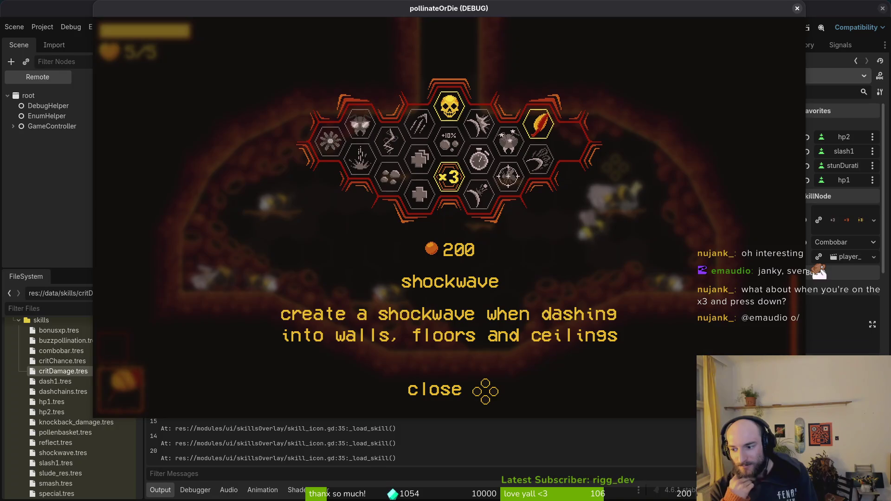
key("Right")
key("Right")
key("Down")
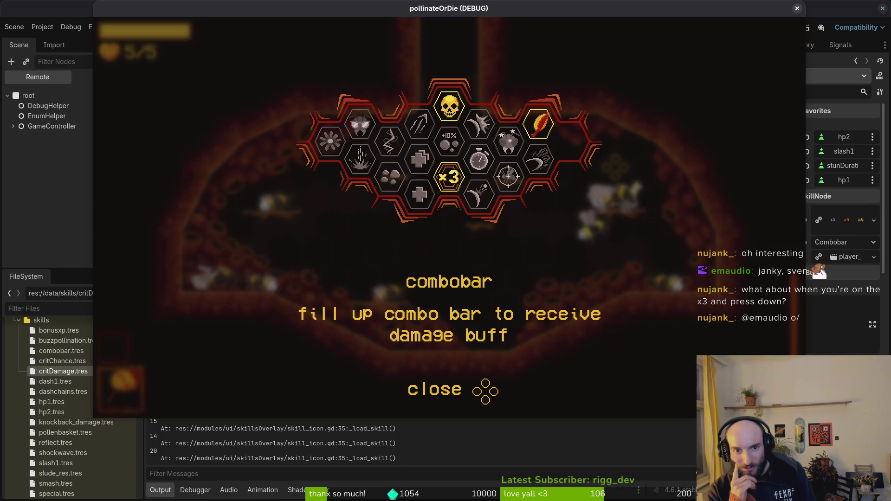
key("Down")
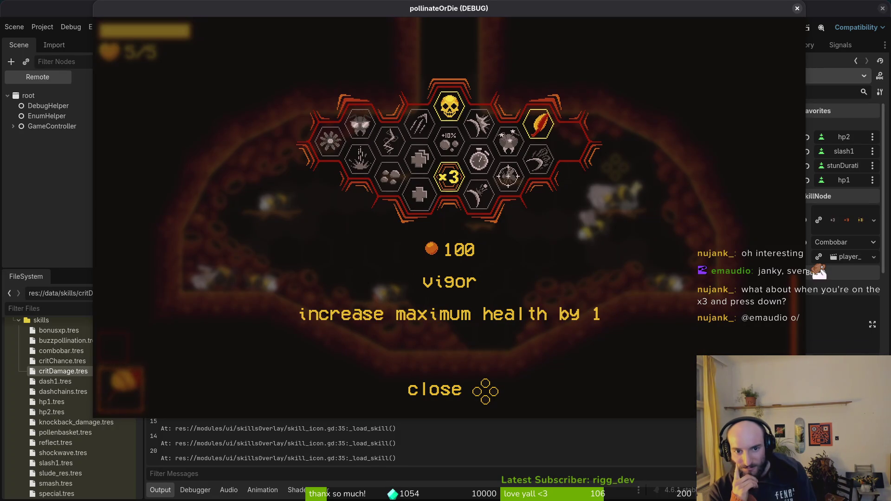
key("Up")
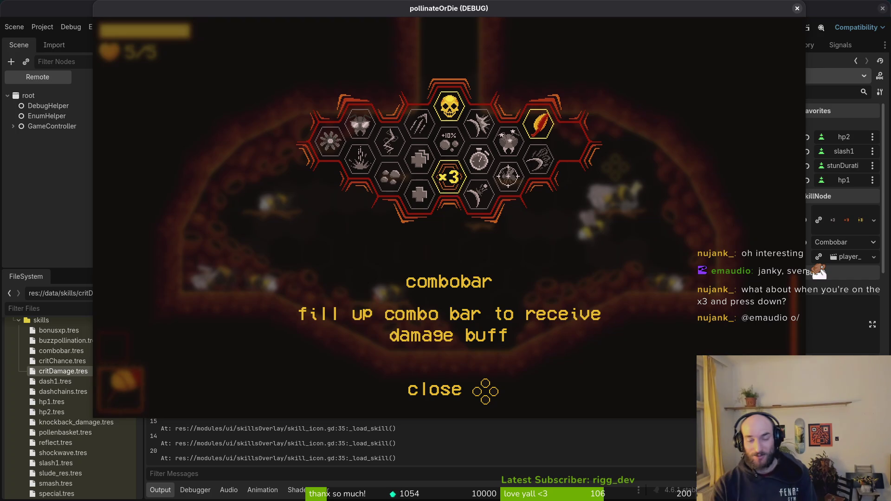
Test focus around combobar, skull, stunlocked, reflect and pollen baskets, then stop the game
key("Up")
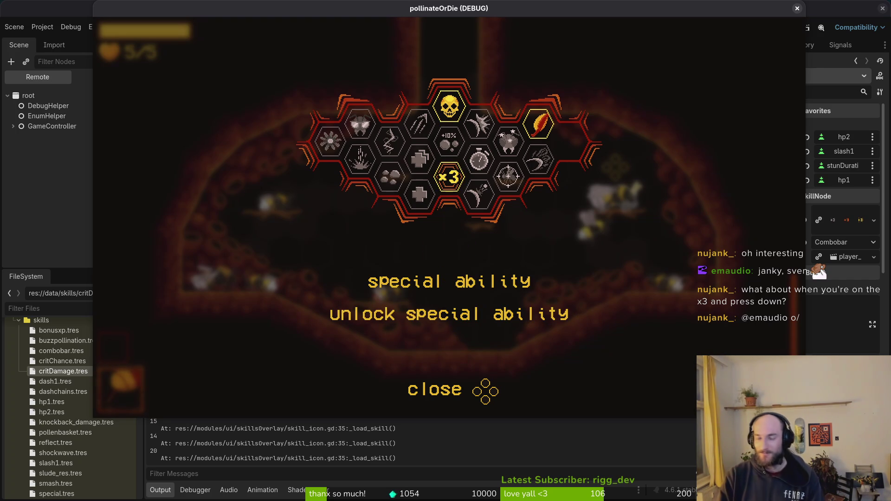
key("Down")
key("Down")
key("Down")
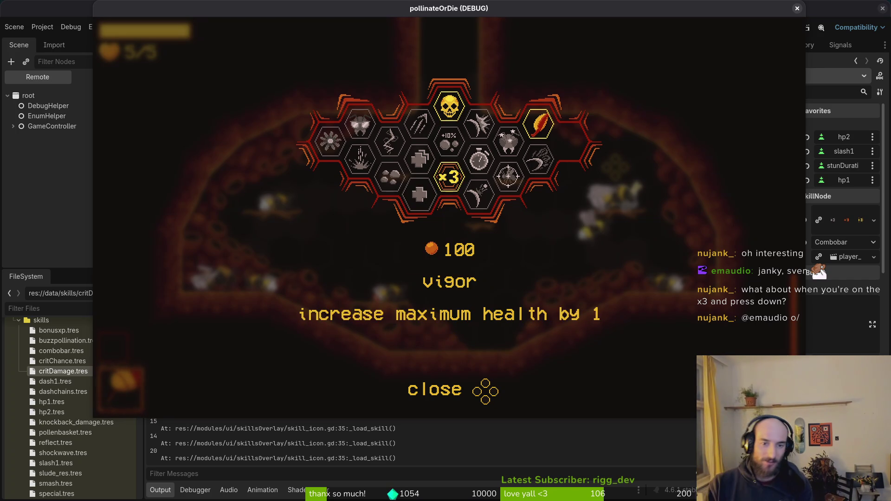
key("Right")
key("Right")
key("Down")
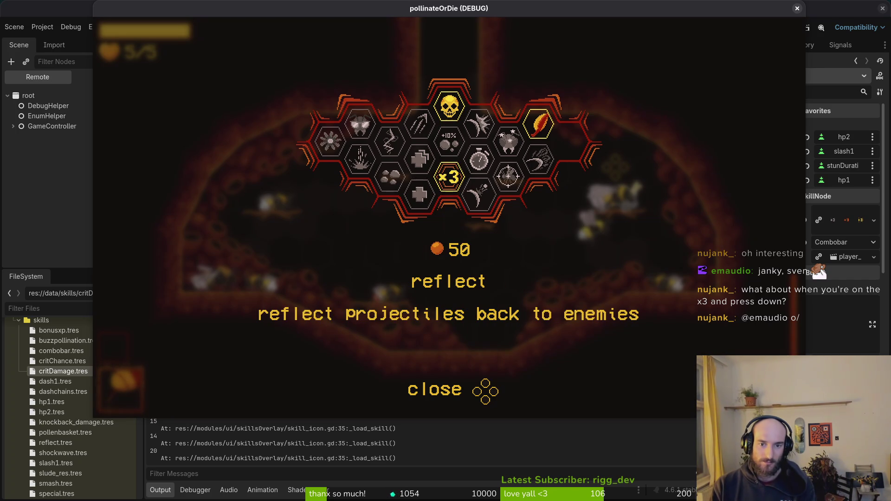
key("Left")
key("Right")
key("Right")
key("Right")
key("Left")
key("Left")
key("Right")
key("Right")
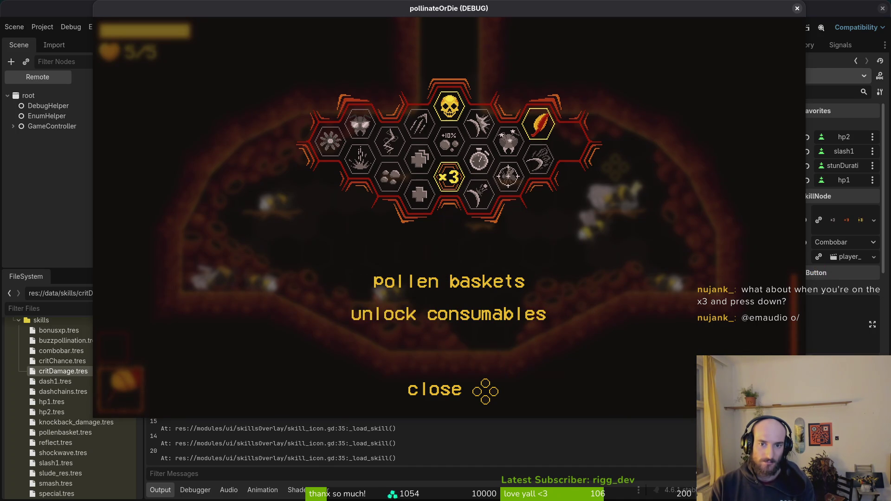
key("Left")
key("Left")
key("Left")
key("Down")
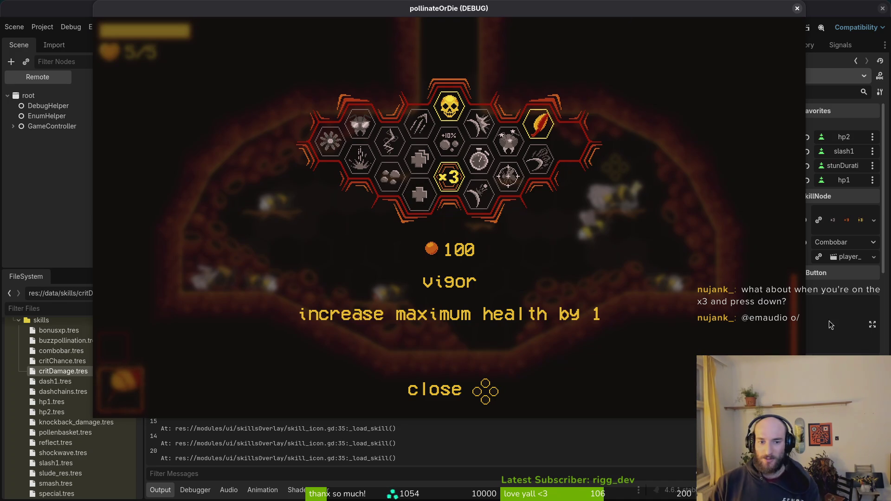
key("F8")
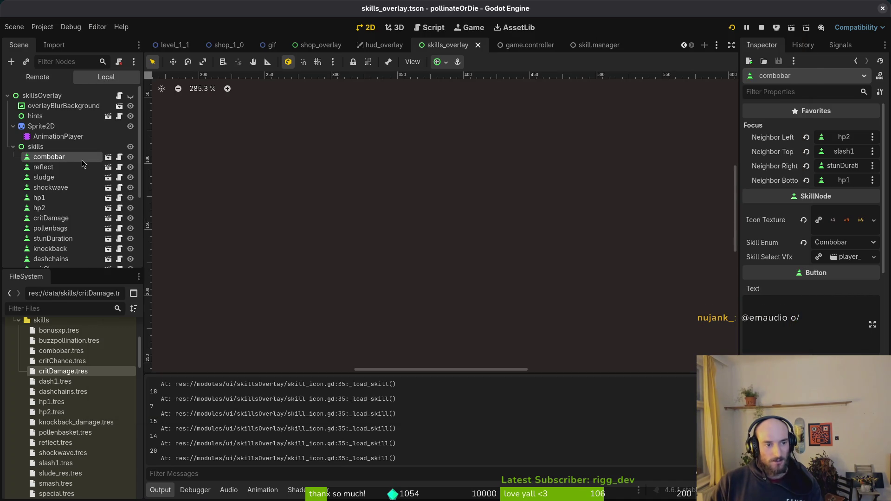
Make hp1 its own bottom focus neighbor, then launch and dismiss the game
left_click(51, 198)
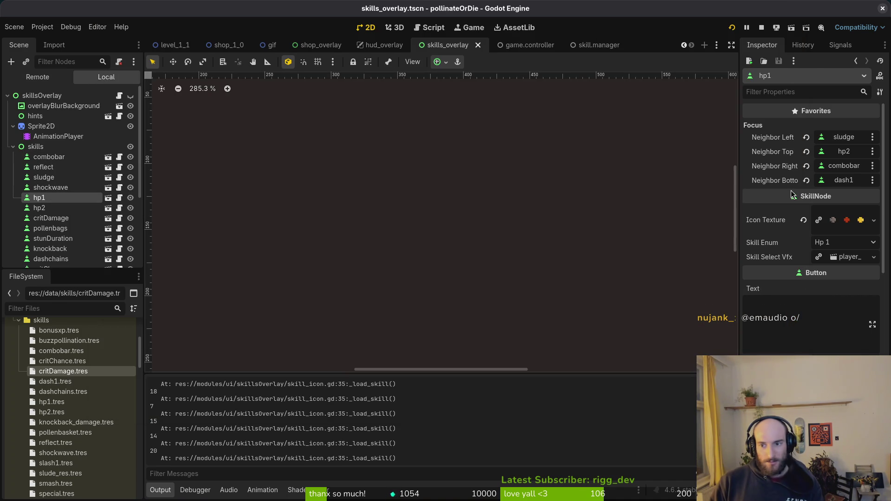
left_click(847, 182)
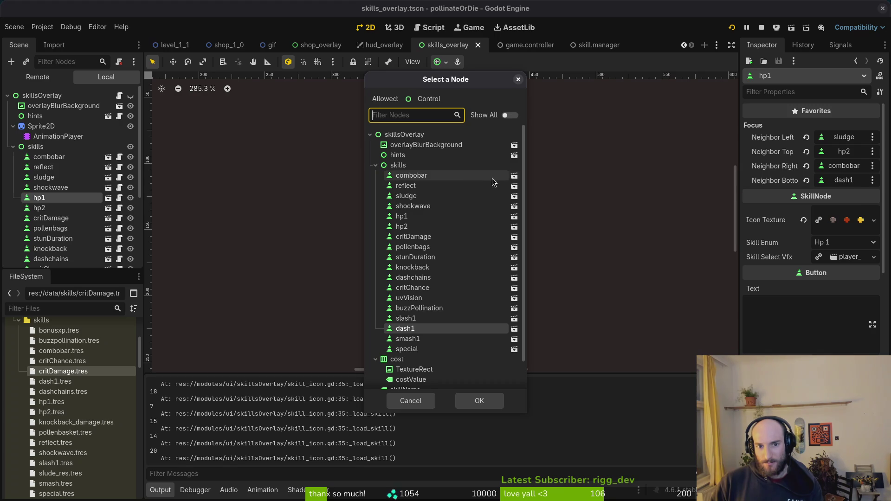
left_click(401, 216)
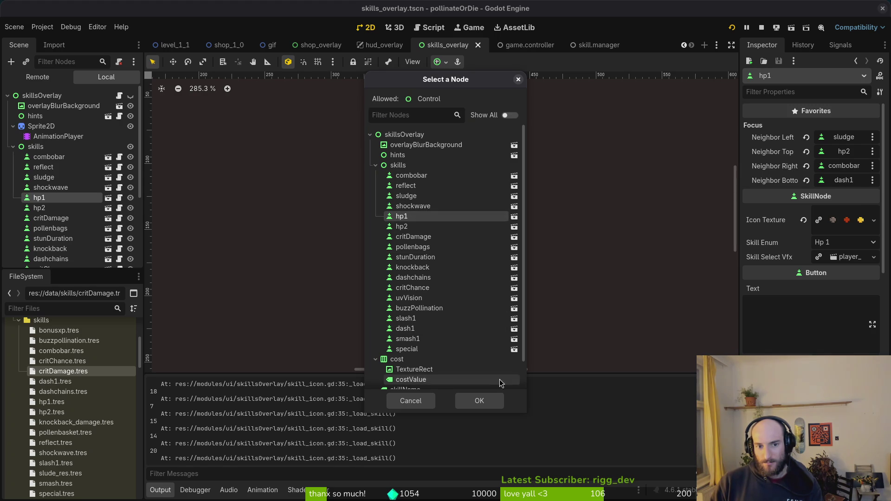
left_click(479, 400)
key("F5")
key("alt+Tab")
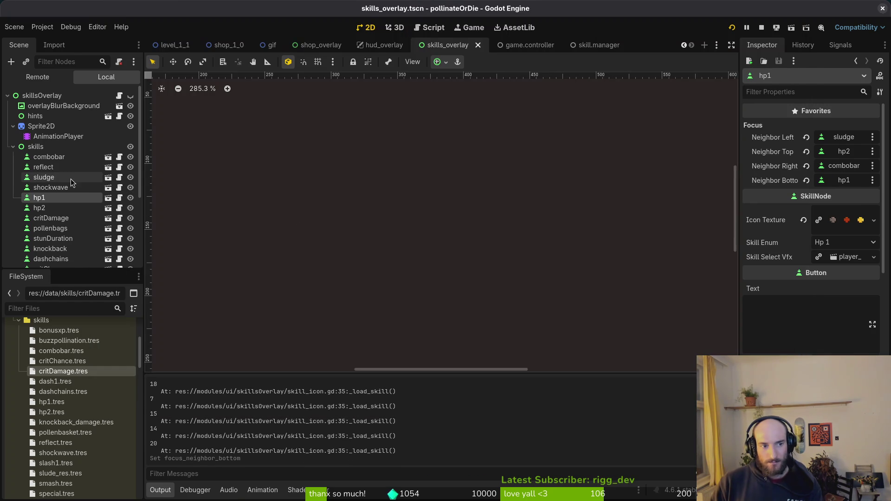
Change uvVision's top focus neighbor from shockwave to uvVision and run the game
scroll(66, 204, "down", 5)
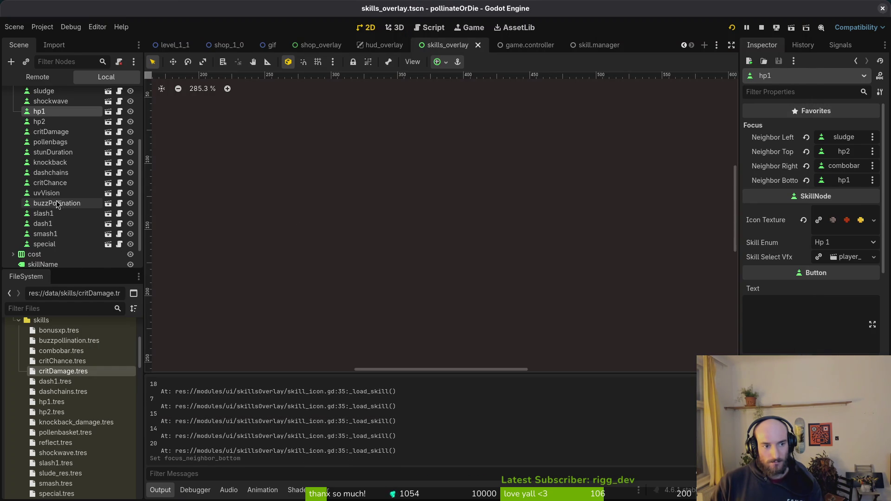
left_click(51, 193)
left_click(840, 152)
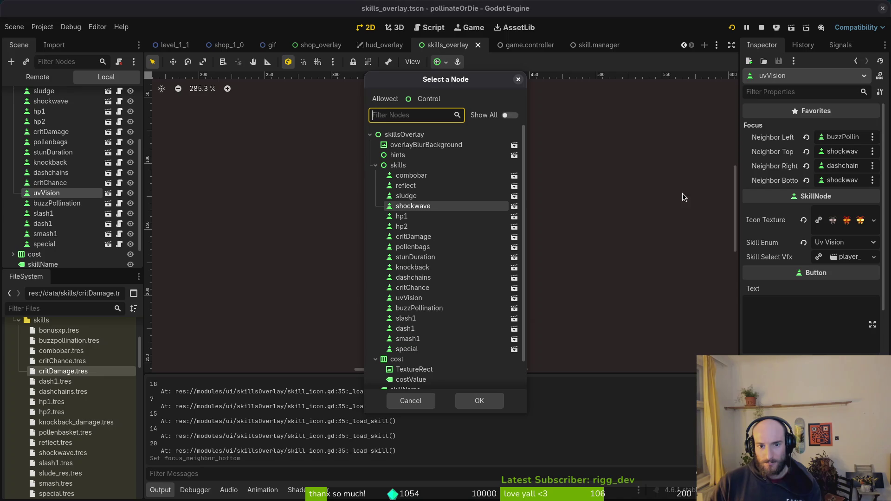
left_click(426, 301)
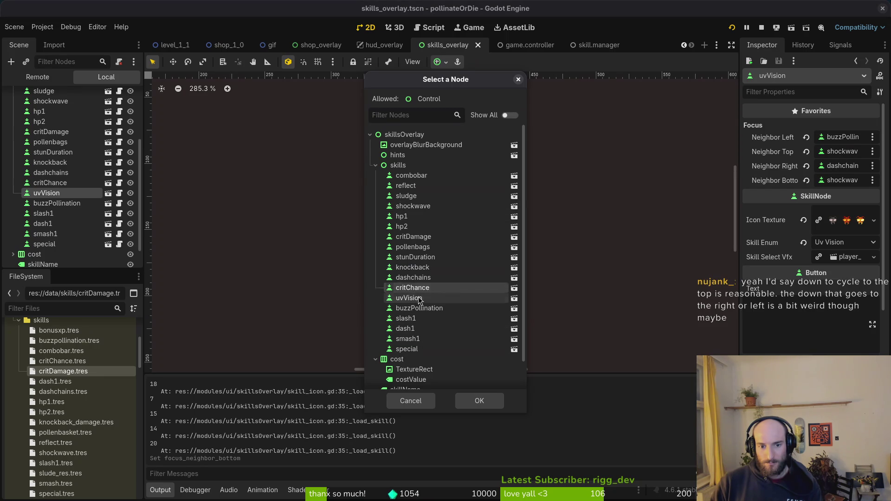
left_click(482, 400)
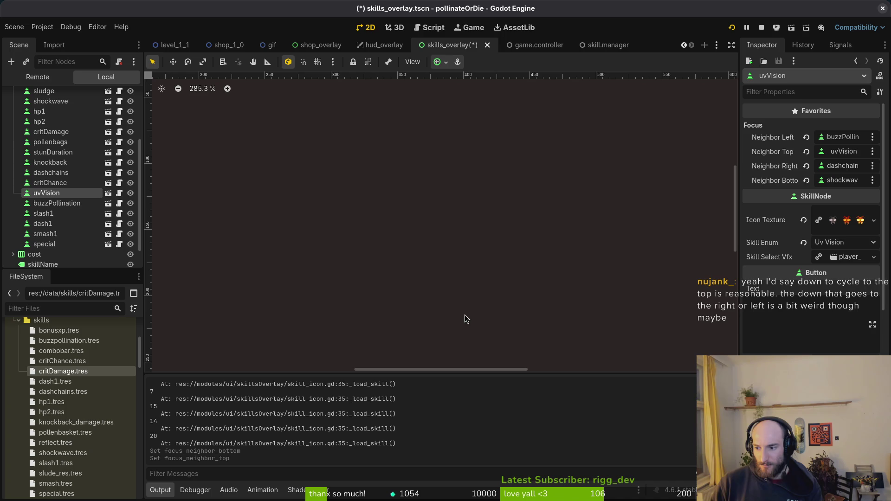
left_click(732, 27)
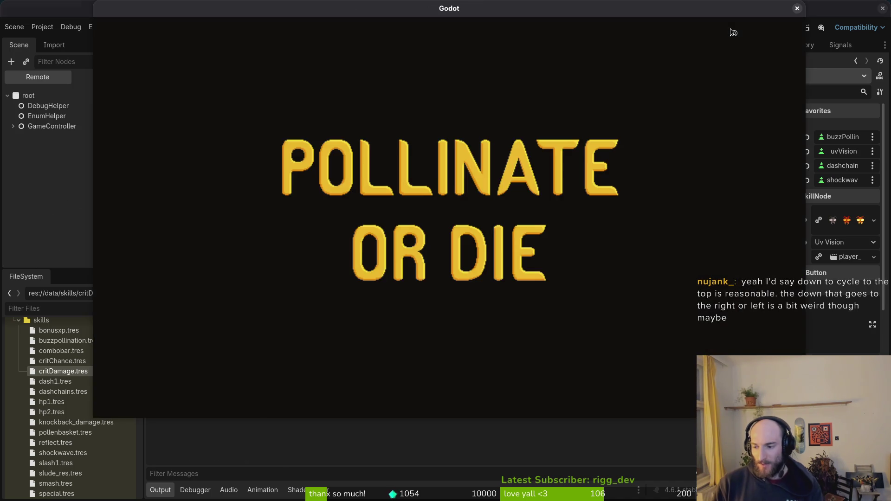
Enter the hive's skills overlay and test focus around vigor, immunity, shockwave, combobar and slasher
key("Return")
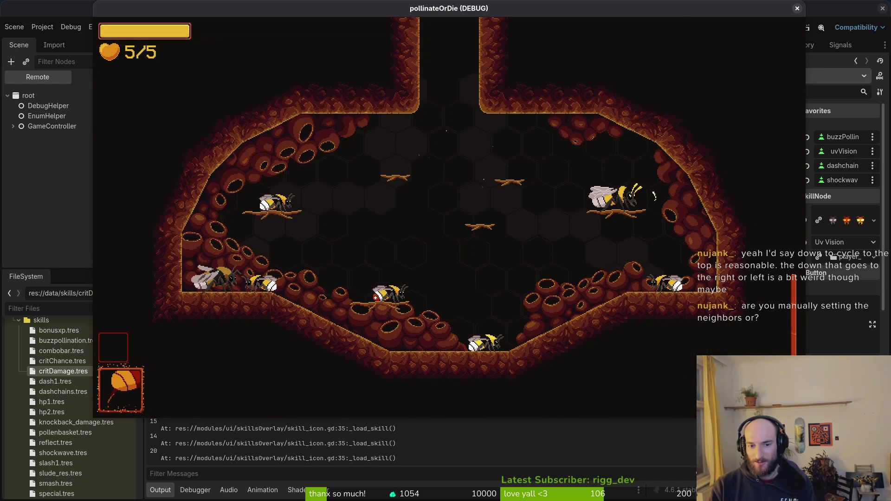
key("Tab")
key("Down")
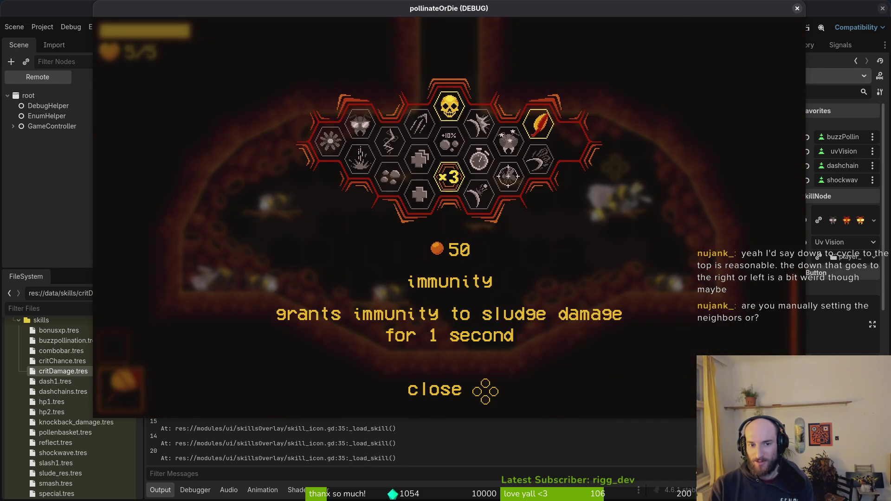
key("Up")
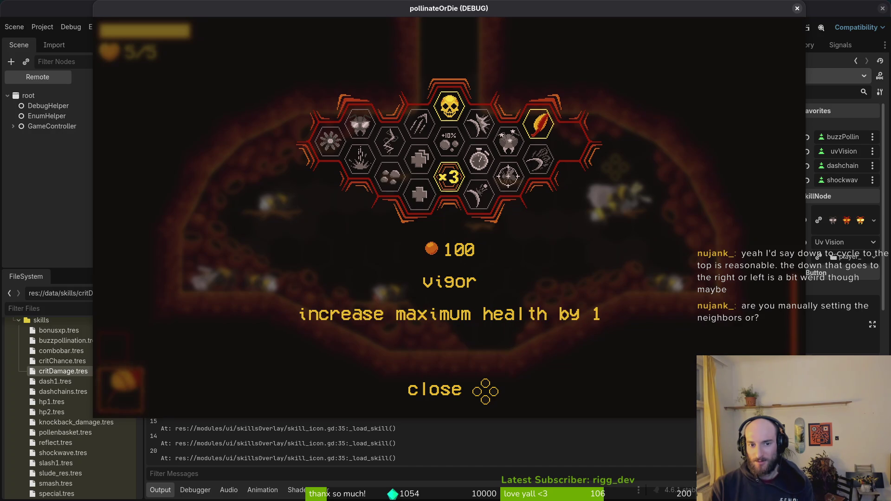
key("Left")
key("Right")
key("Up")
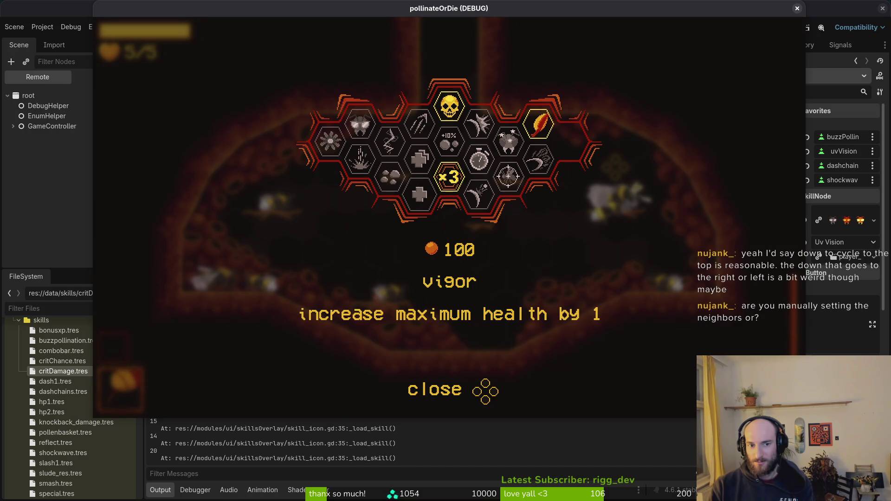
key("Right")
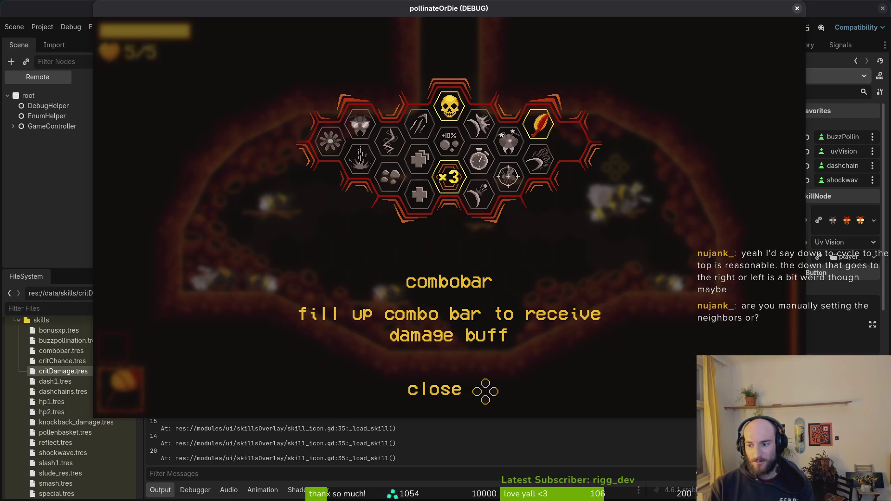
key("Right")
key("Left")
key("Down")
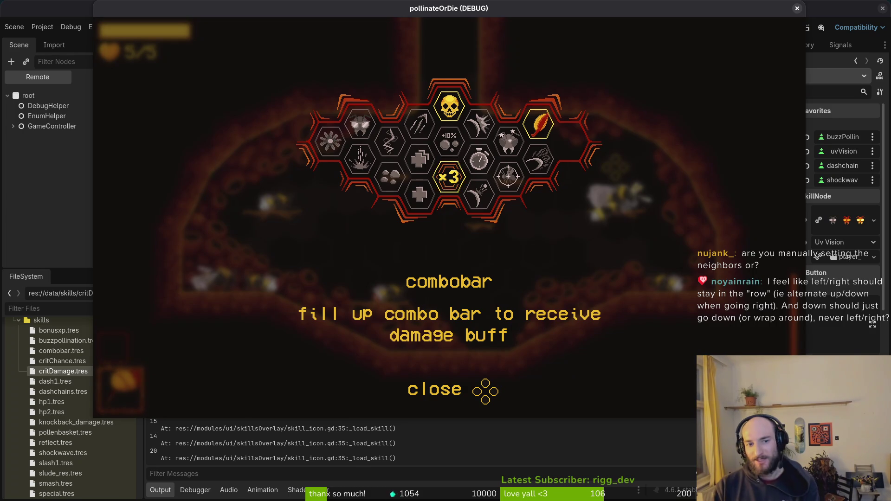
Test combobar's neighbors toward slasher, stunlocked, dasher, recoil and smasher
key("Up")
key("Up")
key("Up")
key("Up")
key("Right")
key("Left")
key("Right")
key("Up")
key("Up")
key("Down")
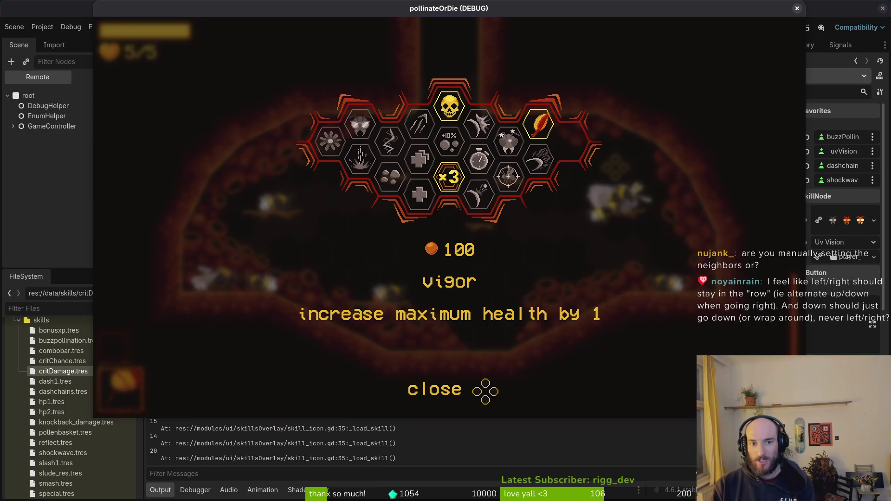
key("Right")
key("Right")
key("Right")
key("Right")
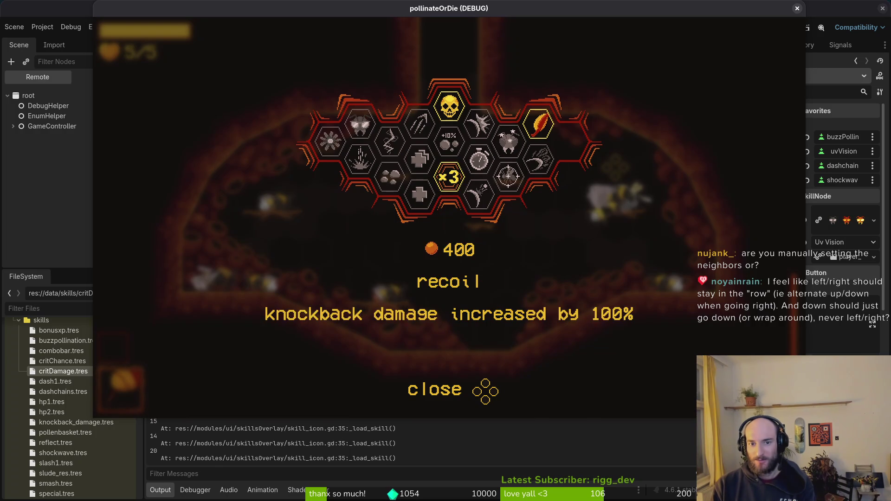
key("Left")
key("Left")
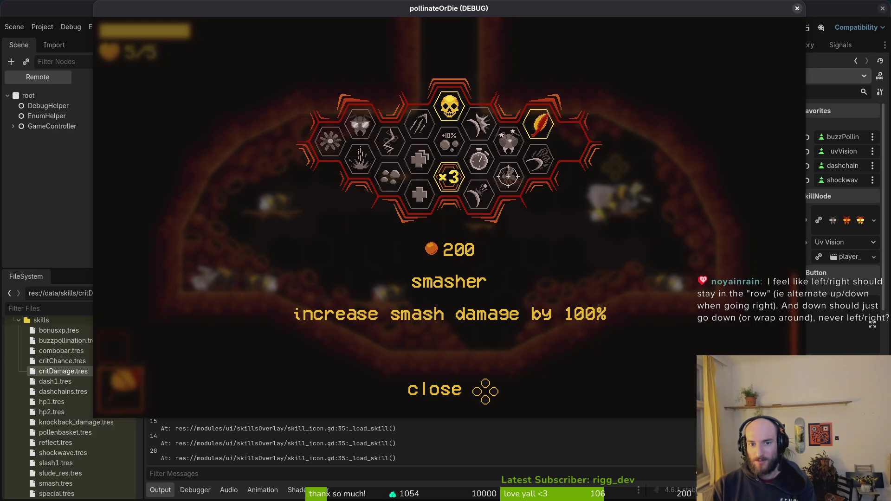
Check focus via special ability, vitality and combobar toward UV vision, then return to the editor's local scene tree
key("Left")
key("Down")
key("Left")
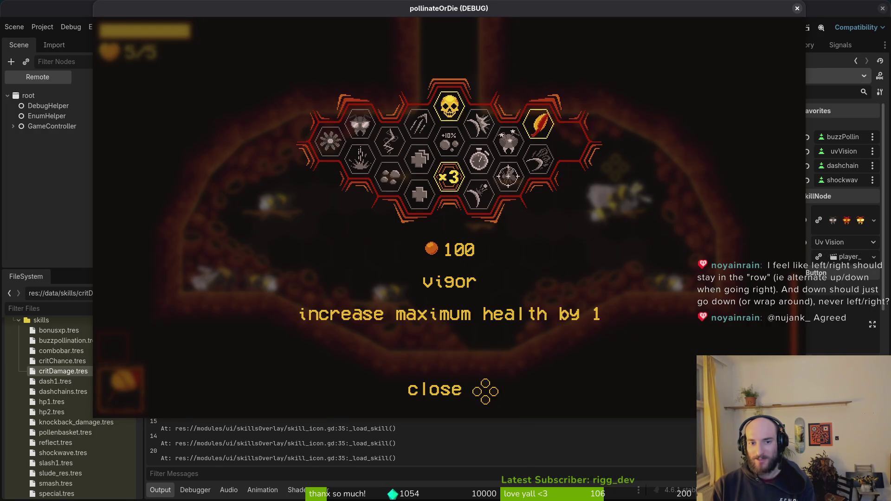
key("Up")
key("Up")
key("Right")
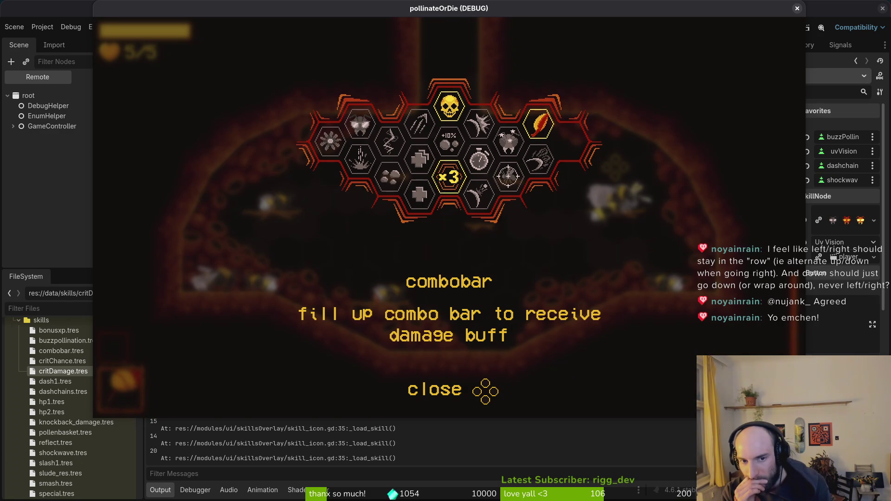
key("Left")
key("Left")
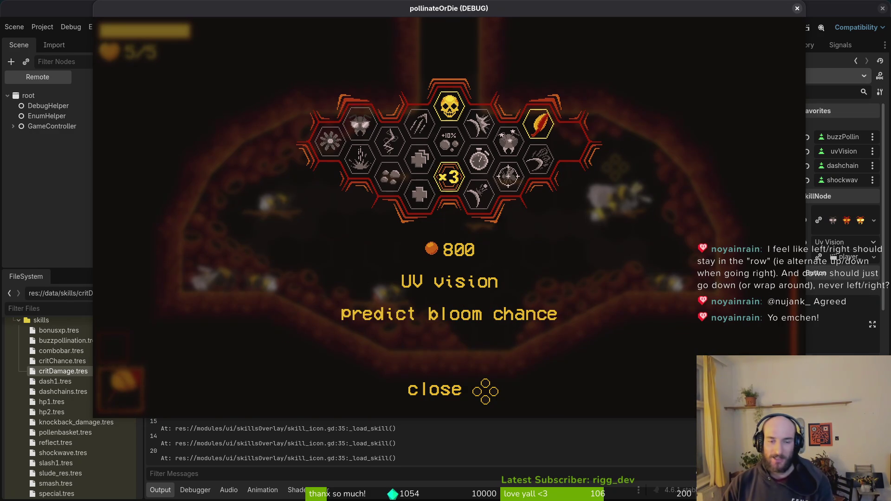
left_click(28, 156)
left_click(106, 77)
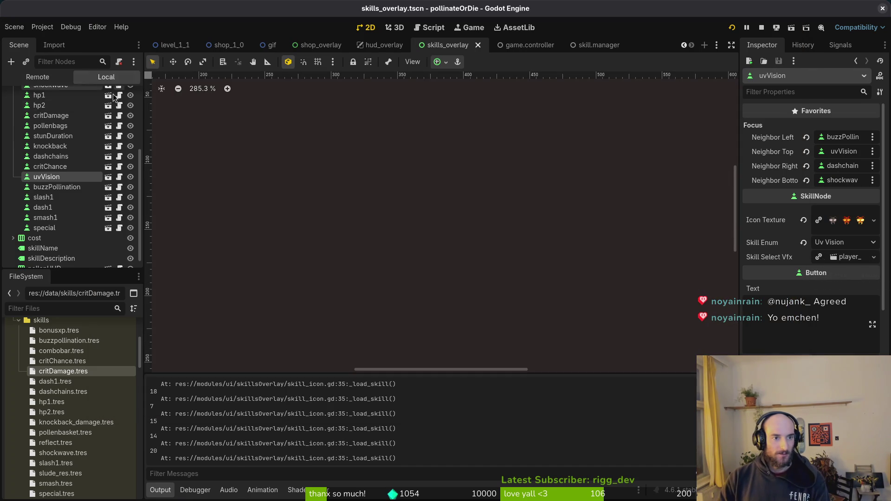
Set combobar's bottom focus neighbor to combobar itself and save the scene
scroll(60, 176, "up", 3)
left_click(49, 119)
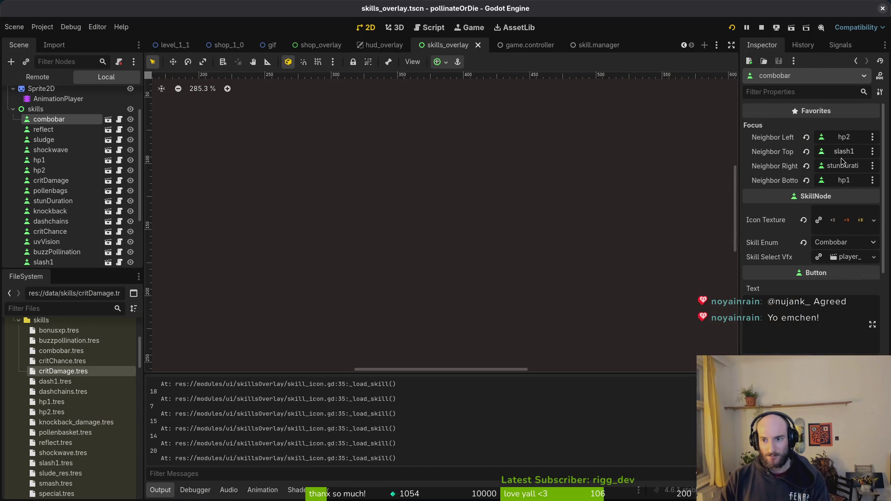
left_click(841, 181)
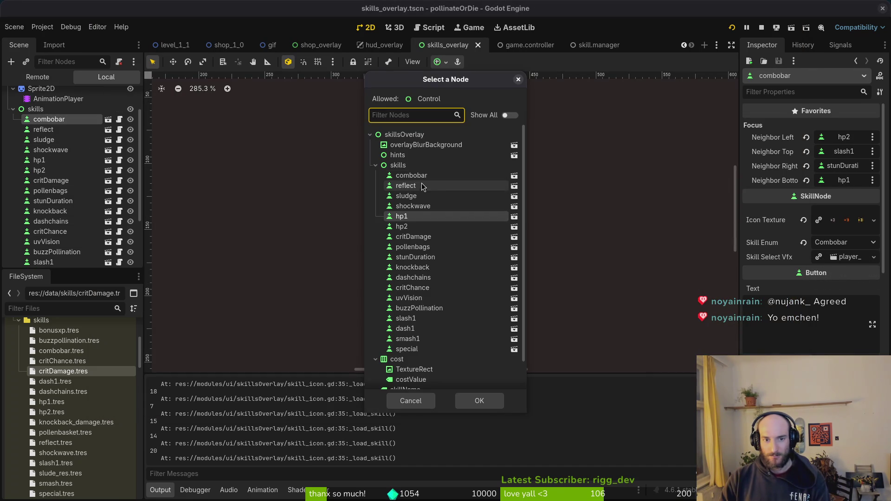
left_click(409, 176)
left_click(477, 399)
key("ctrl+s")
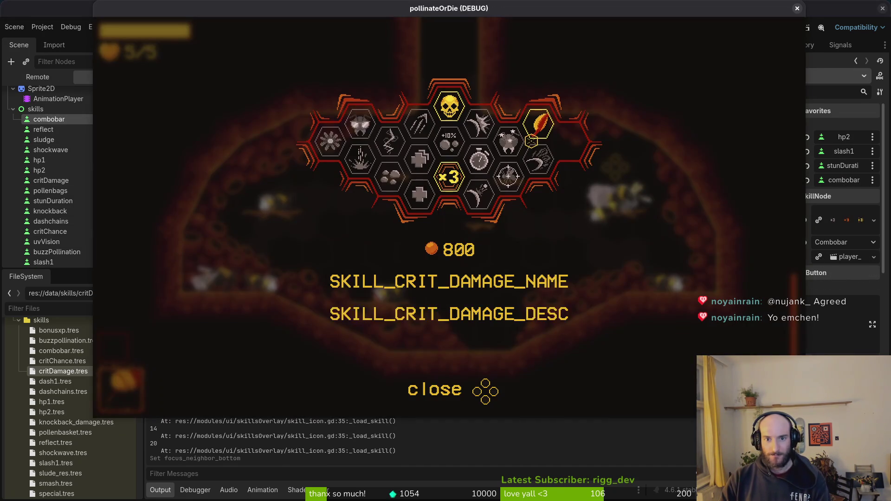
Set pollenbags' top focus neighbor to pollenbags itself
scroll(60, 218, "down", 1)
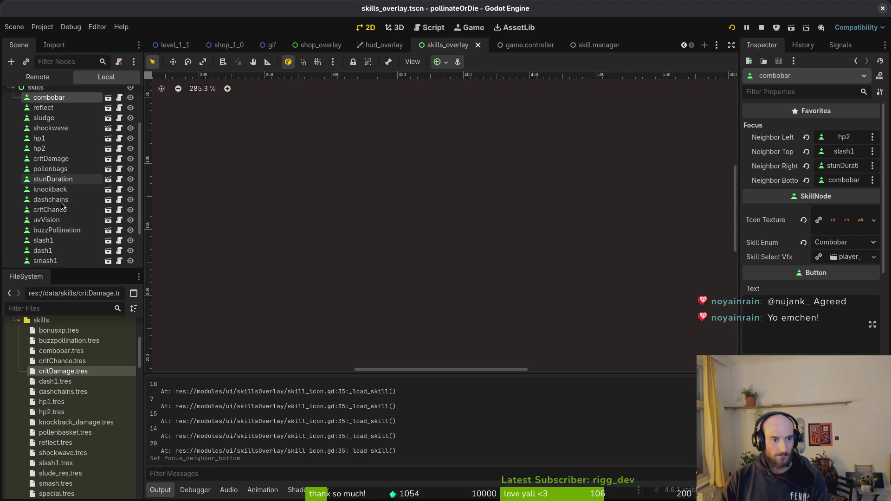
left_click(51, 168)
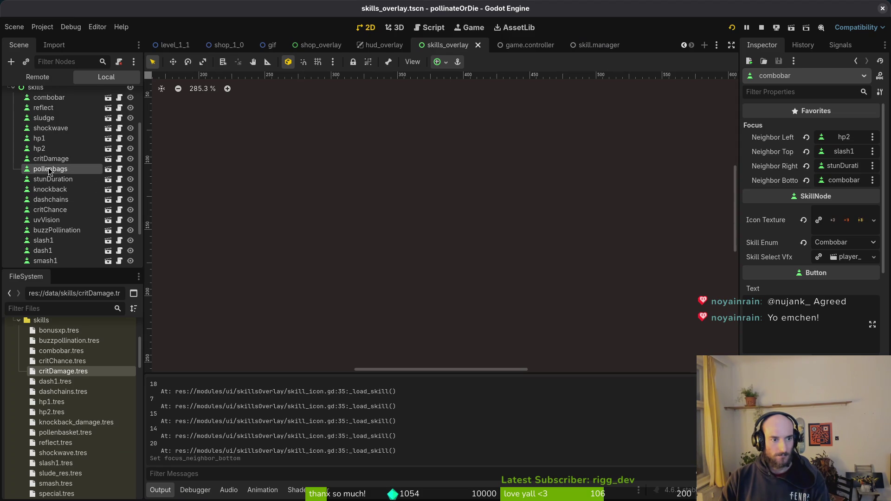
left_click(817, 167)
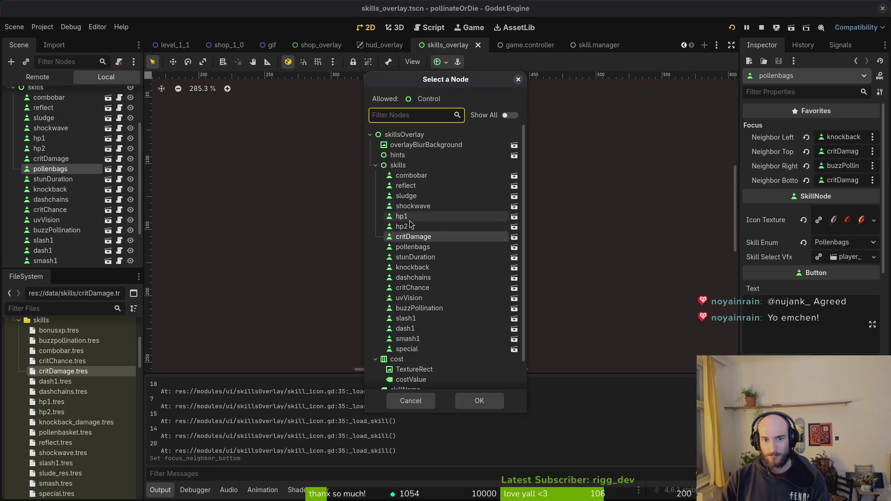
left_click(415, 247)
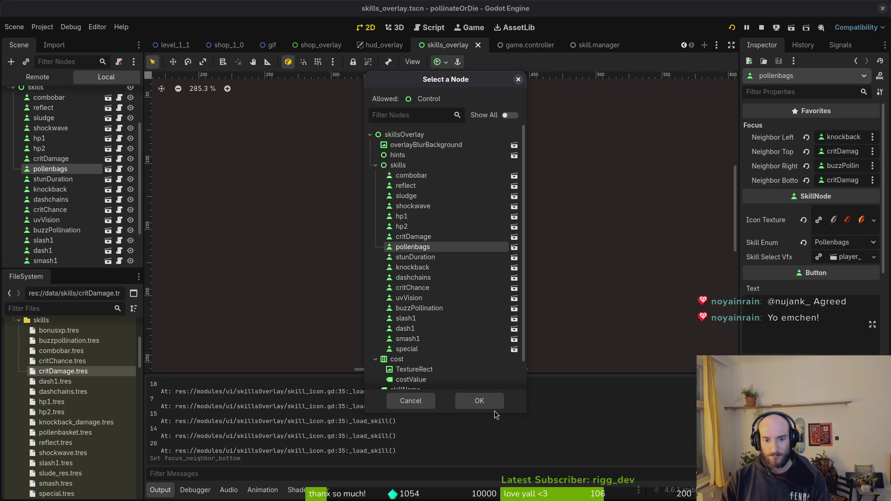
left_click(492, 402)
Run the game and test hex focus moving between crit damage and crit chance
key("F5")
key("Right")
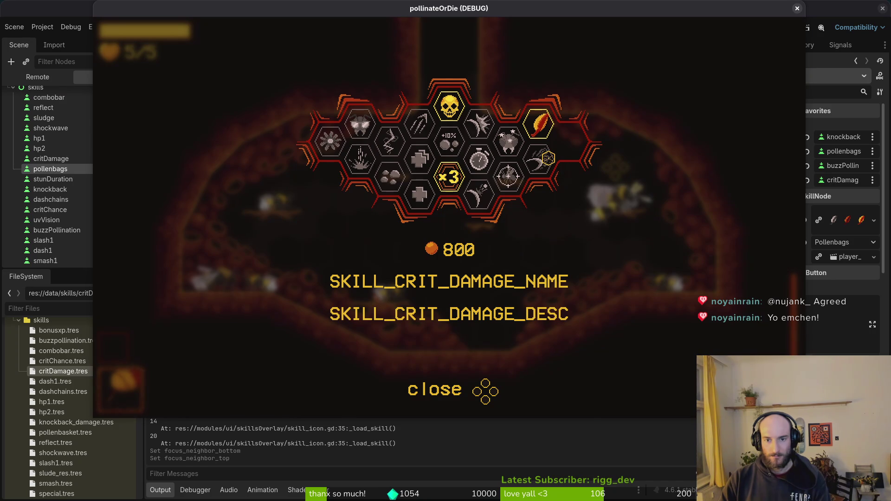
key("Left")
key("F8")
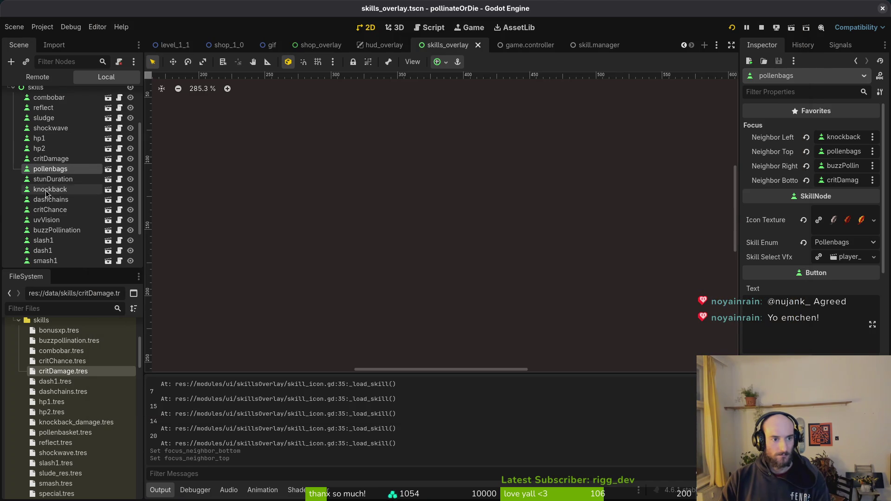
Select buzzPollination, dismiss the left-neighbor picker unchanged, and briefly test-run the game
left_click(53, 230)
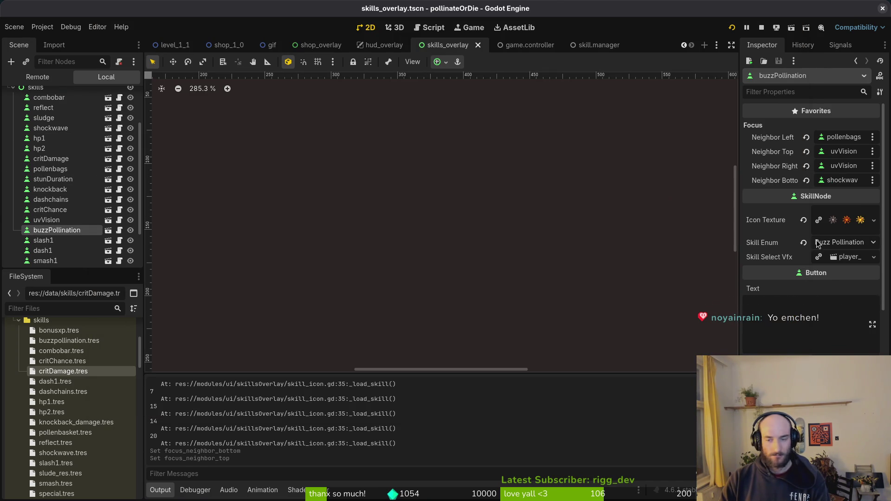
left_click(840, 138)
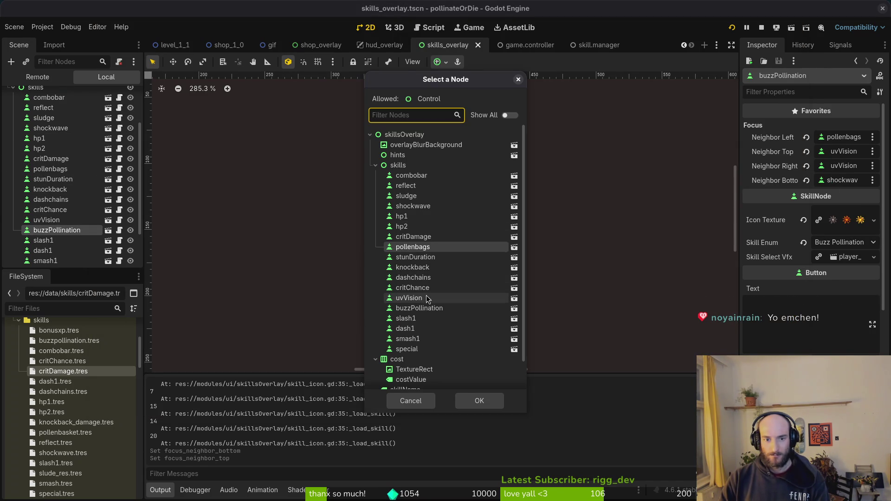
key("Escape")
key("F5")
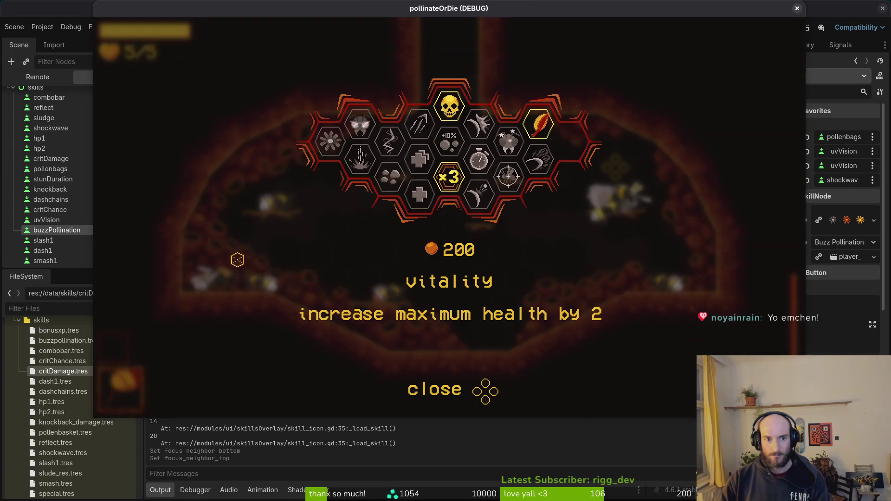
key("F8")
Set buzzPollination's left focus neighbor to buzzPollination itself and save
left_click(841, 137)
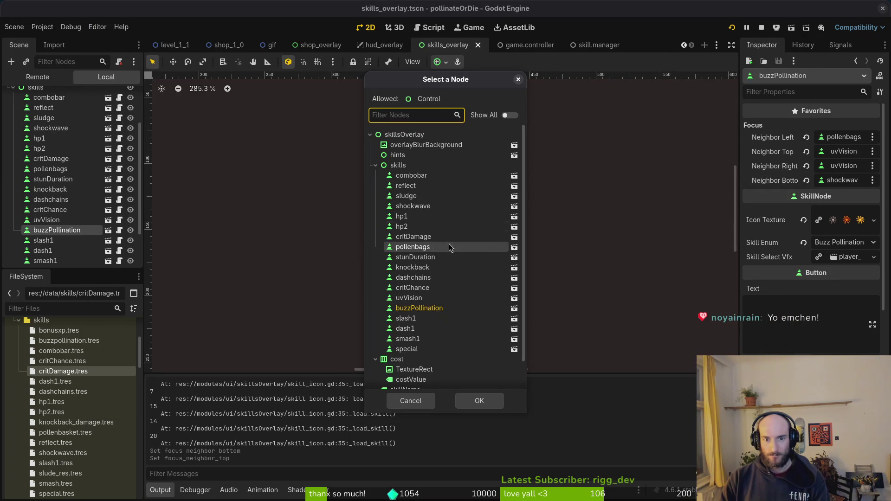
left_click(431, 312)
left_click(480, 401)
key("ctrl+s")
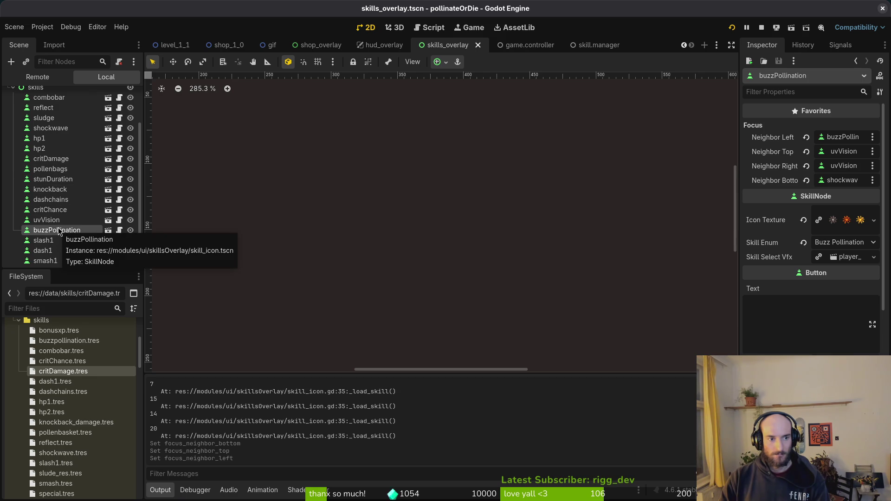
Set pollenbags' right focus neighbor to pollenbags itself and save
left_click(51, 169)
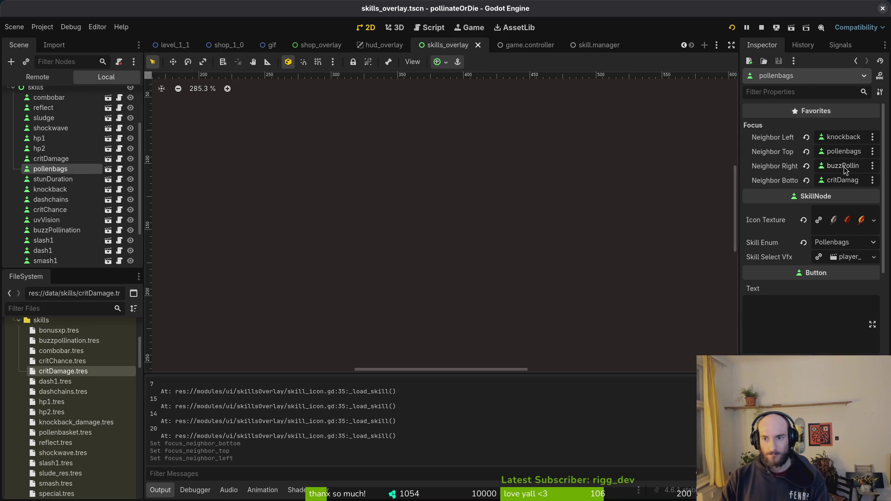
left_click(843, 167)
left_click(412, 247)
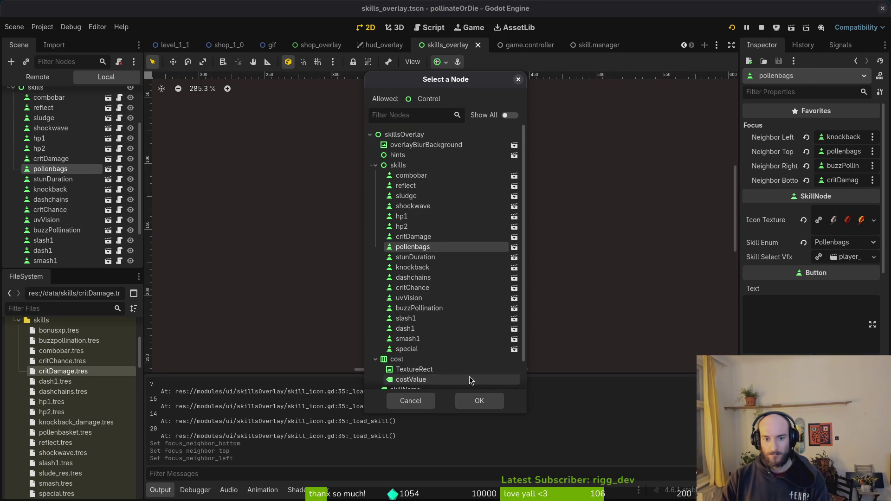
left_click(474, 399)
key("ctrl+s")
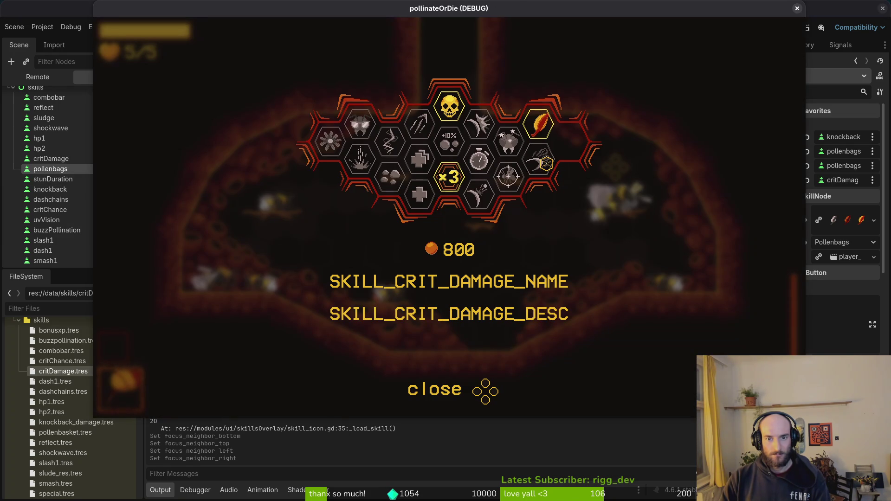
In the running game, select the slasher skill and test rightward hex focus
left_click(449, 144)
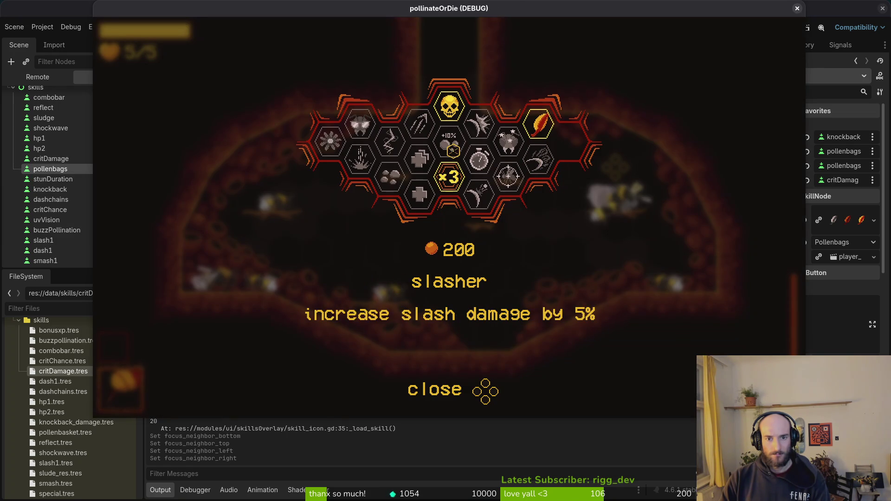
key("Right")
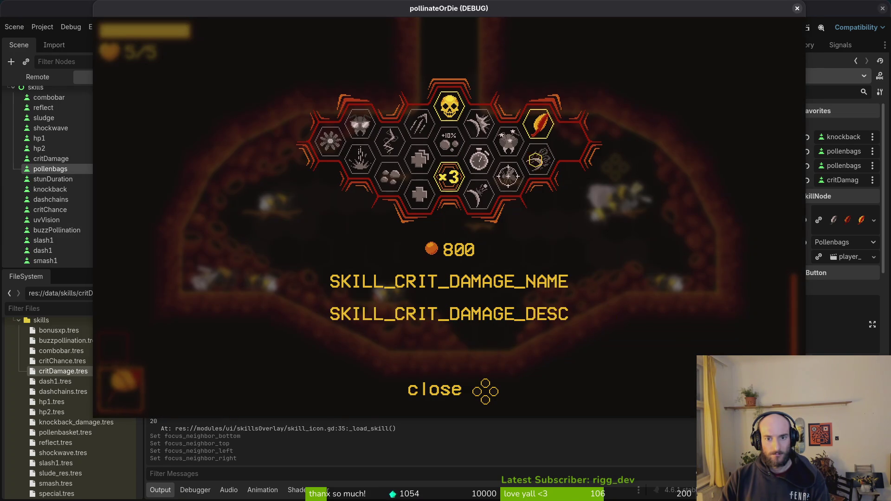
key("F8")
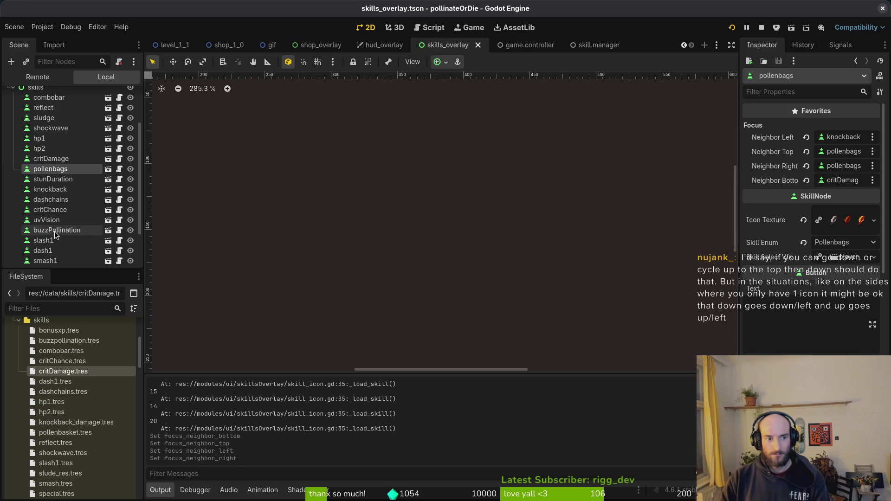
Select the slash1 node, cancelling the accidental rename
scroll(67, 175, "up", 2)
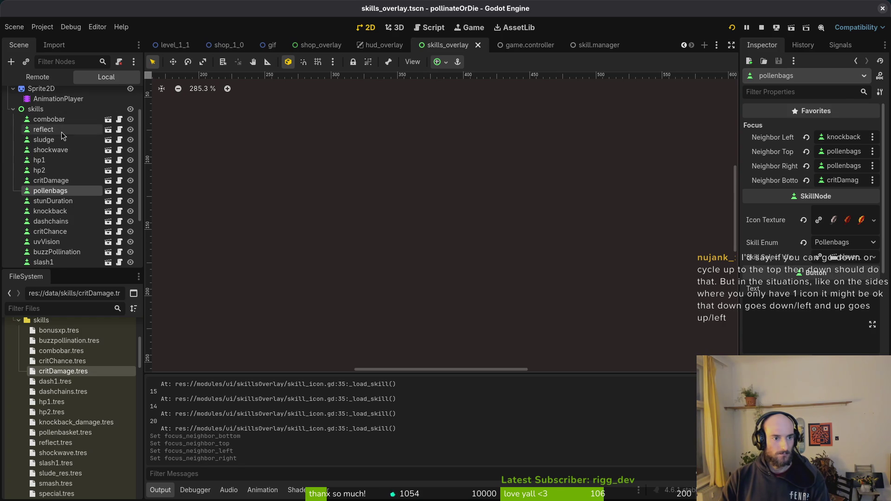
scroll(63, 215, "down", 2)
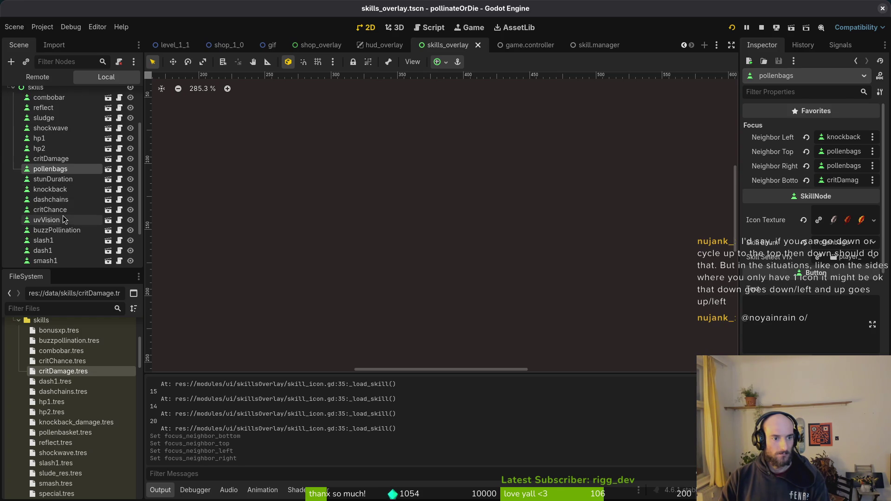
left_click(63, 244)
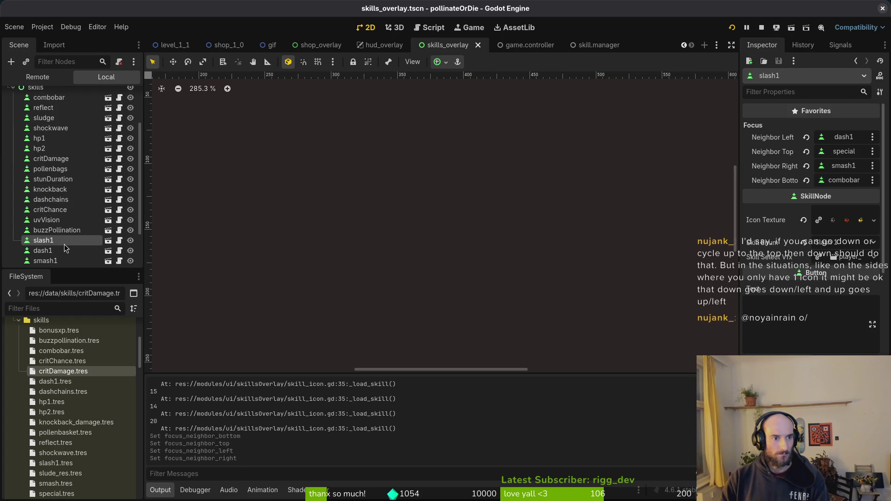
left_click(63, 244)
key("Escape")
scroll(64, 186, "up", 5)
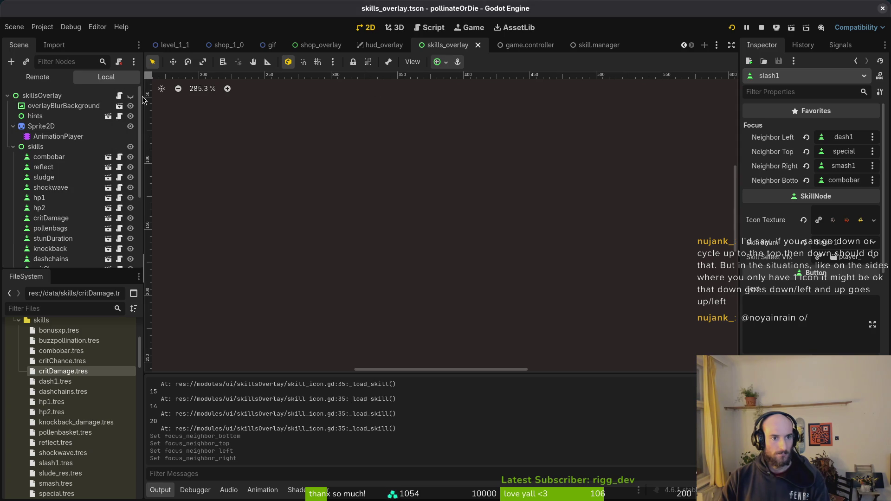
Make skillsOverlay visible, select the critDamage hex, and test hex navigation in-game
left_click(130, 95)
left_click(575, 235)
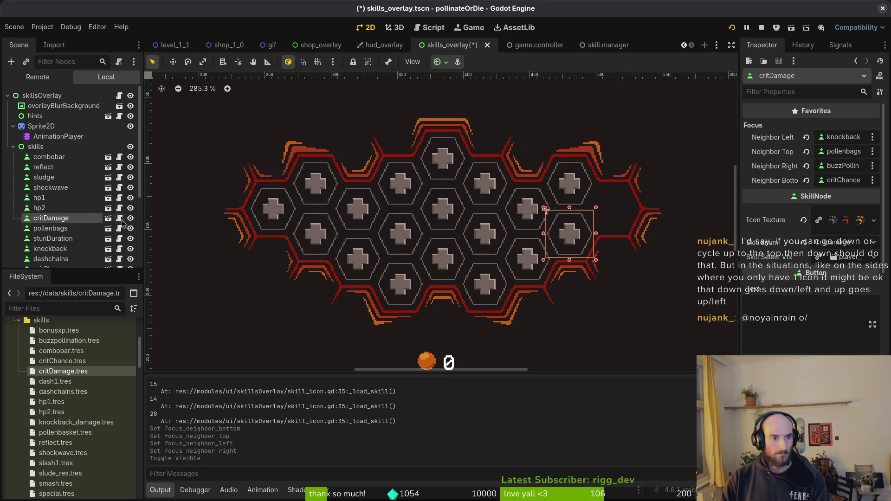
key("F5")
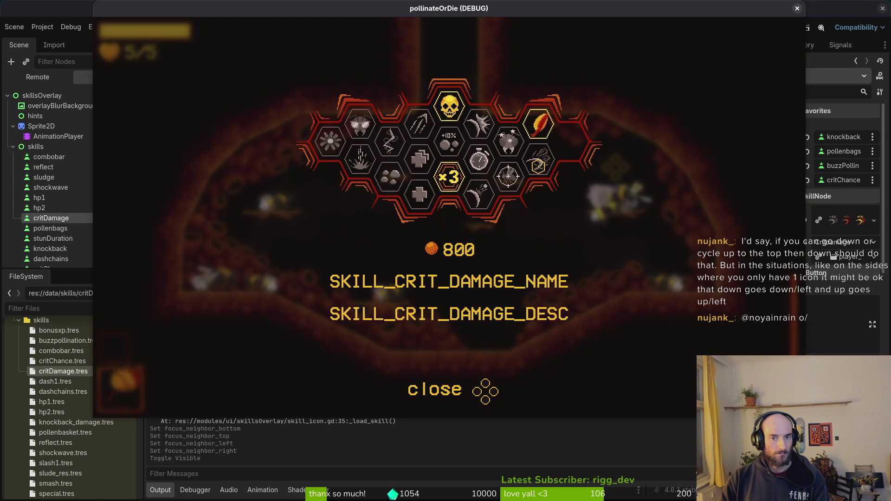
key("Left")
key("Up")
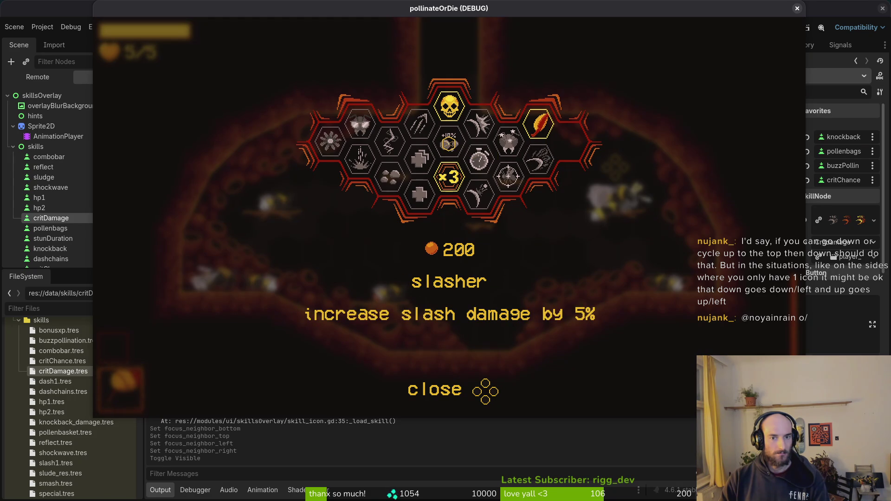
key("Escape")
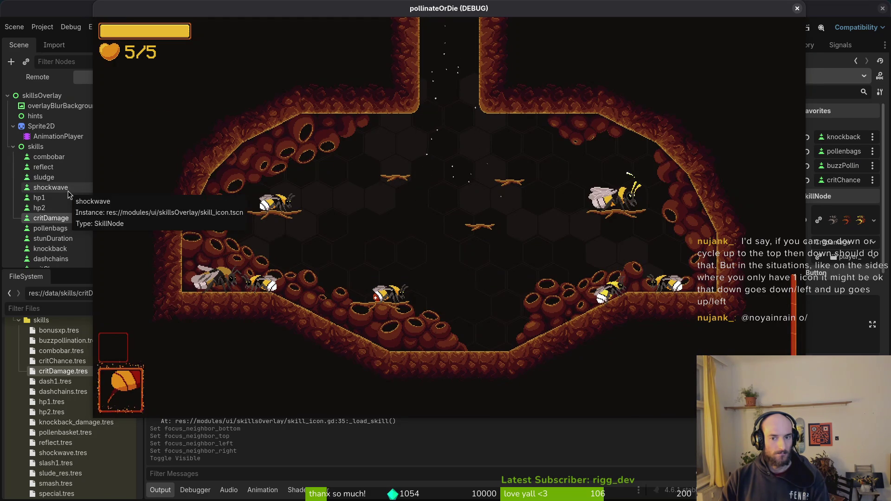
key("F8")
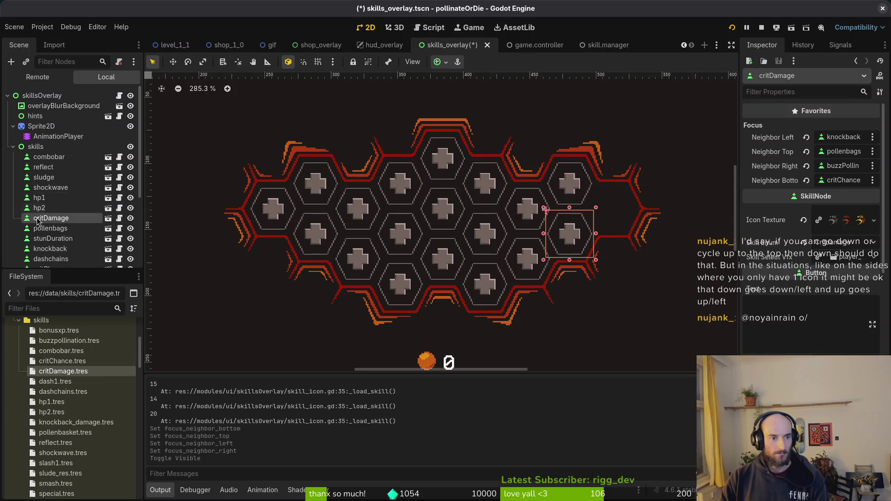
Copy the special skill node and paste it as special2
scroll(46, 223, "down", 5)
left_click(47, 202)
scroll(48, 185, "up", 5)
left_click(47, 149)
key("ctrl+v")
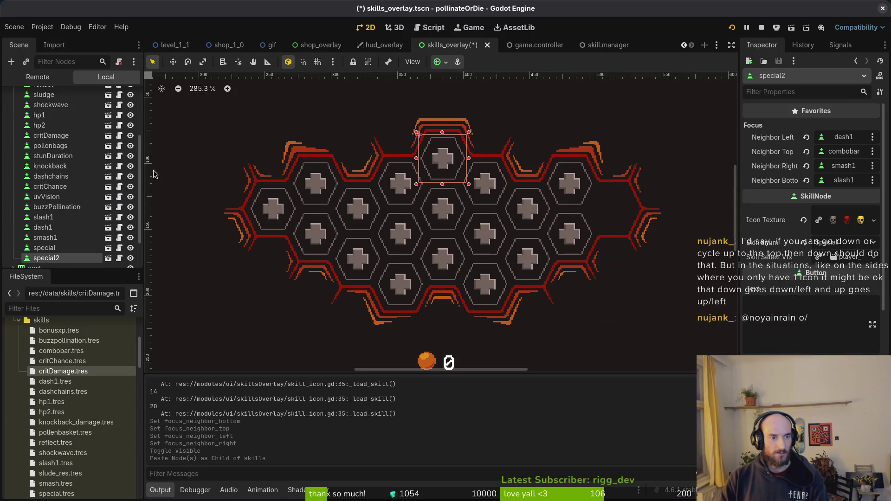
Move special2 to the far-right hex position at (494, 116) and save
mouse_move(449, 162)
left_mouse_down()
mouse_move(619, 209)
mouse_move(619, 225)
left_mouse_up()
scroll(615, 210, "up", 3)
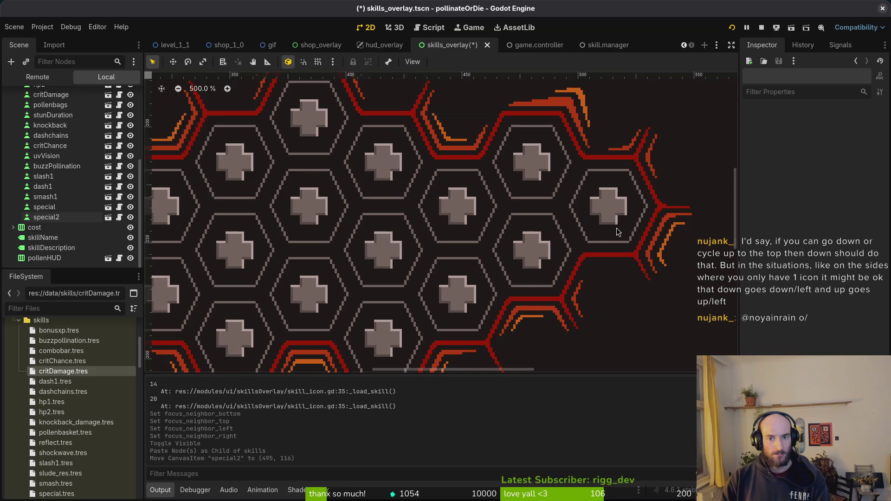
scroll(611, 259, "down", 2)
scroll(610, 263, "down", 2)
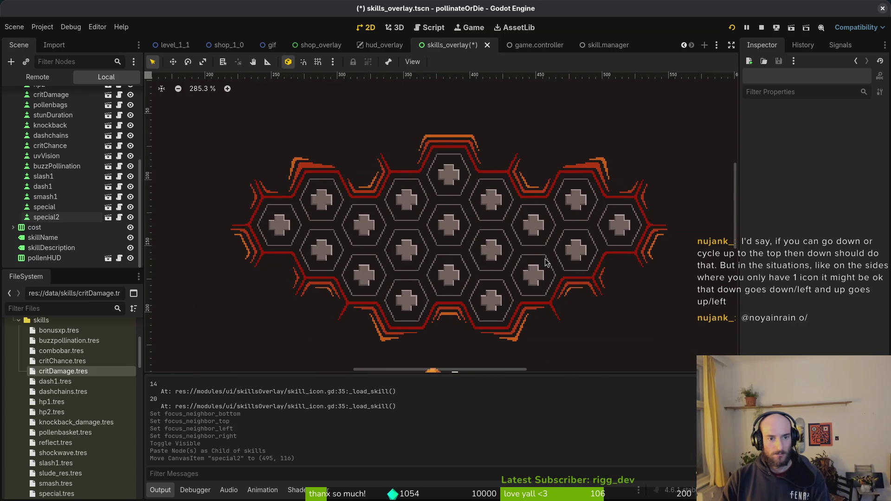
scroll(640, 237, "up", 2)
left_click_drag(638, 229, 636, 228)
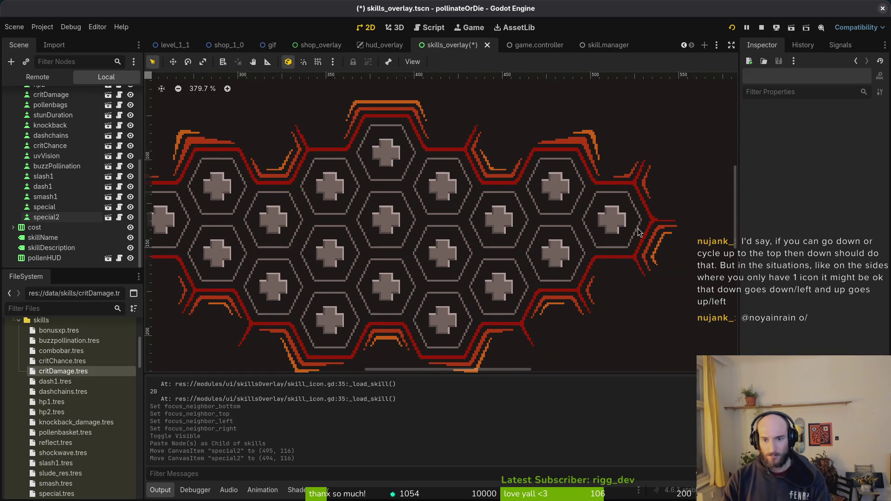
scroll(604, 247, "down", 2)
key("ctrl+s")
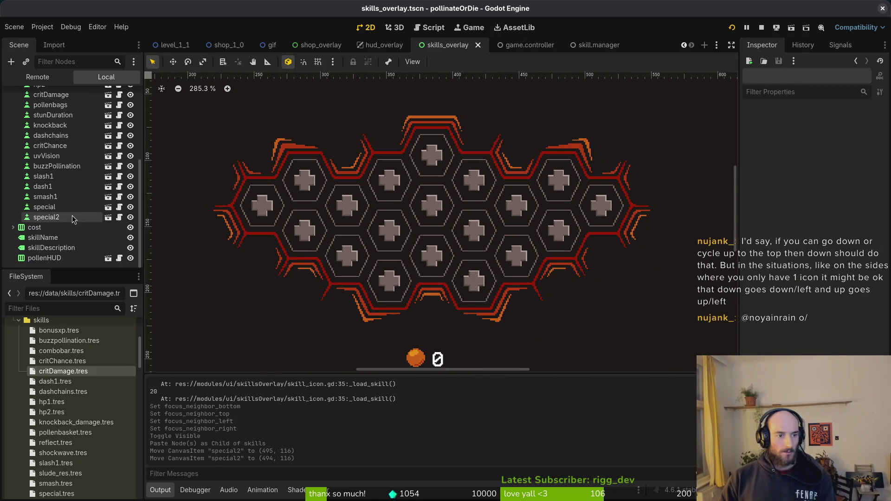
Rename special2 to bonusXp, set its Skill Enum to Bonusxp, and save
left_click(71, 218)
left_click(85, 214)
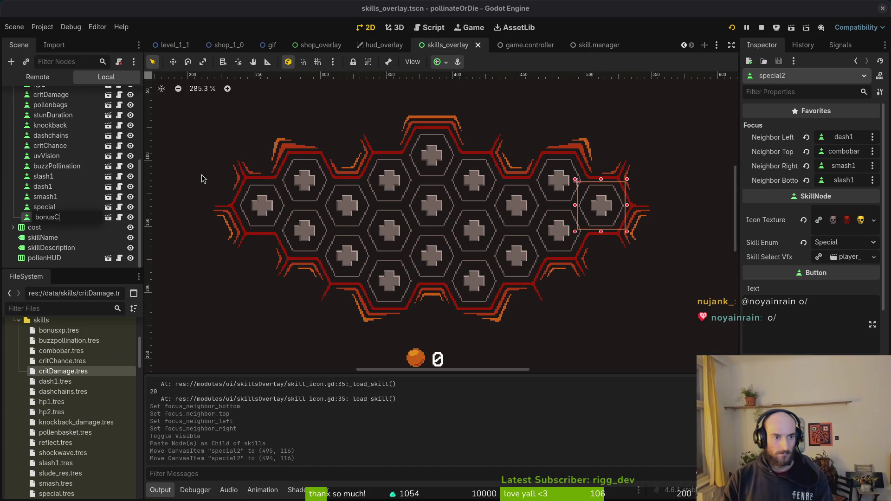
type("p")
key("Return")
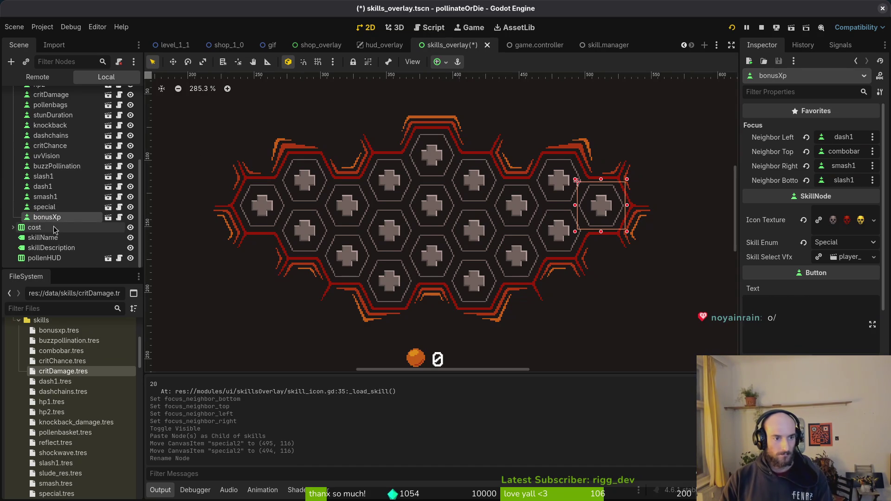
left_click(847, 243)
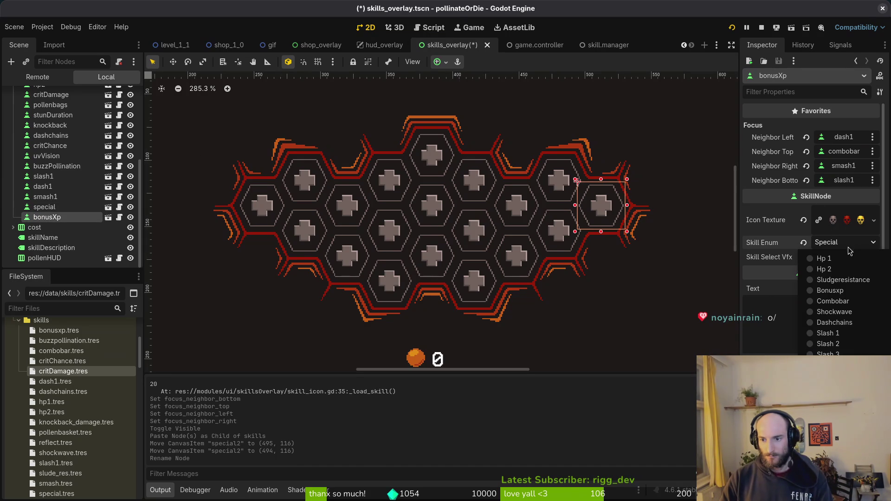
left_click(829, 290)
key("ctrl+s")
Quick Load the bonus texture as bonusXp's Icon Texture and save
left_click(874, 221)
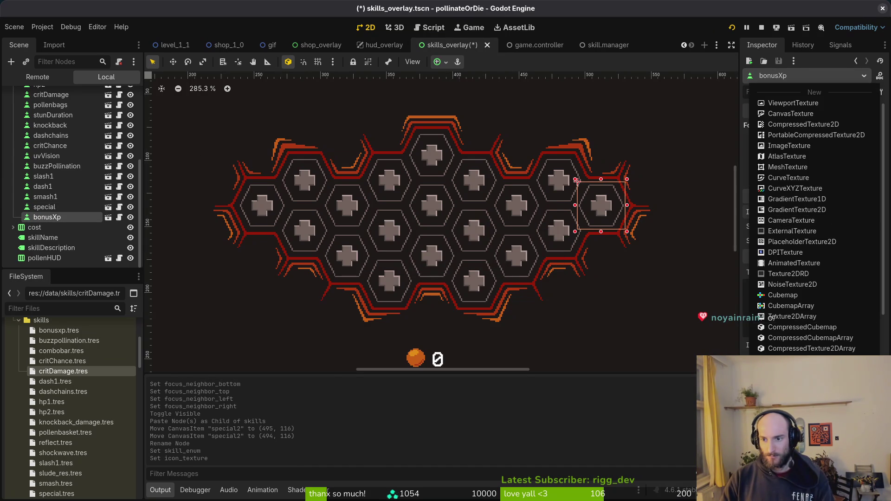
scroll(847, 332, "up", 5)
left_click(784, 97)
type("bonus")
key("Return")
key("ctrl+s")
Replace slash1's Icon Texture with slash1.png via Quick Load and save
left_click(439, 210)
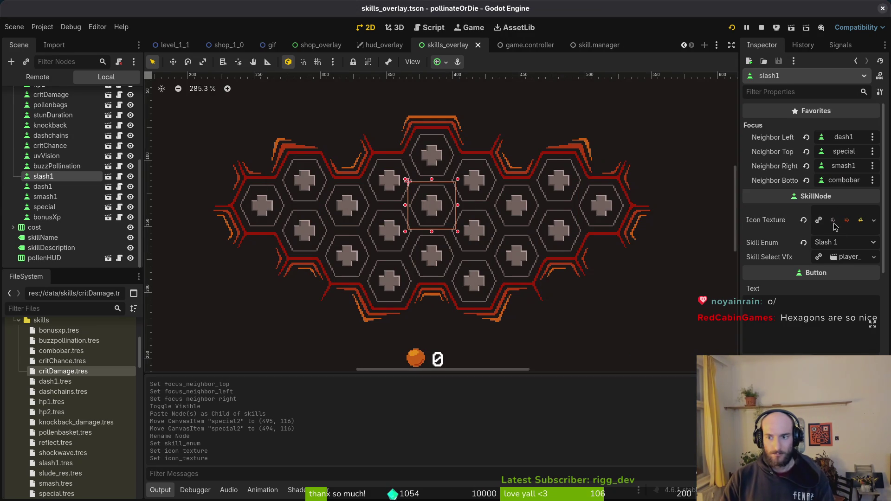
left_click(803, 220)
left_click(874, 212)
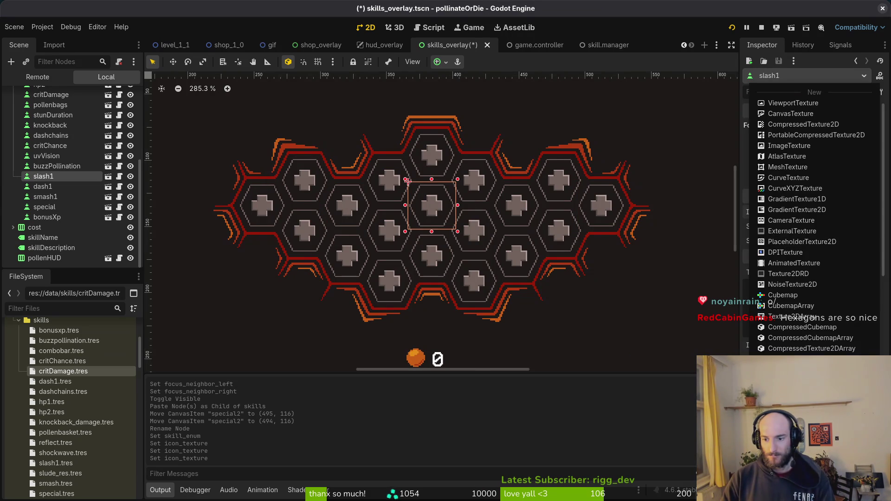
left_click(811, 224)
type("slash")
key("Return")
key("ctrl+s")
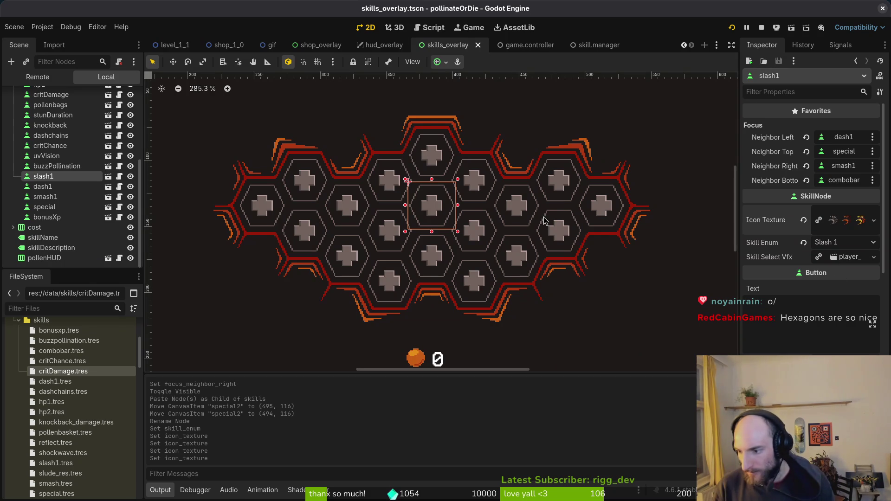
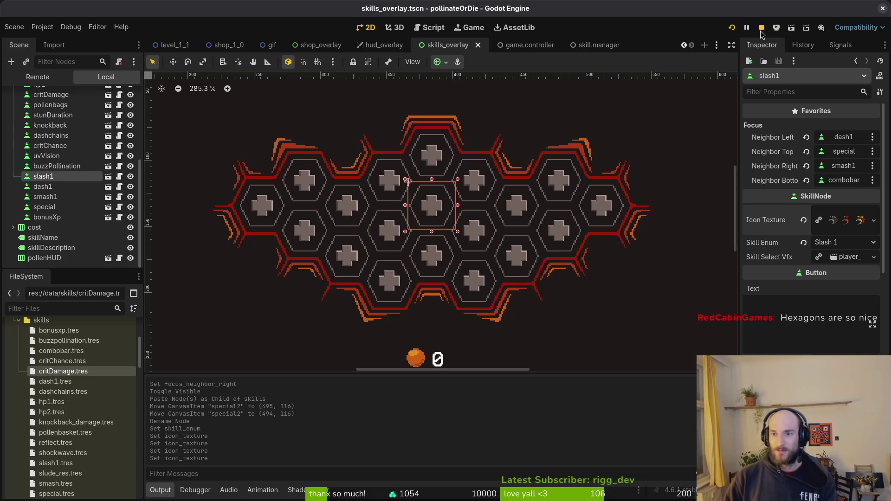
Restart the pollinateOrDie playtest to check the overlay icons, close it, and return to Aseprite
left_click(731, 28)
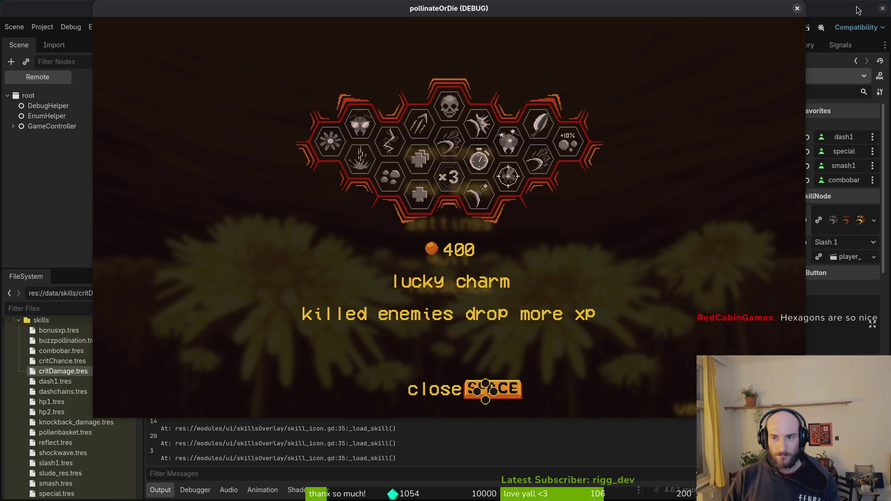
left_click(797, 9)
key("alt+Tab")
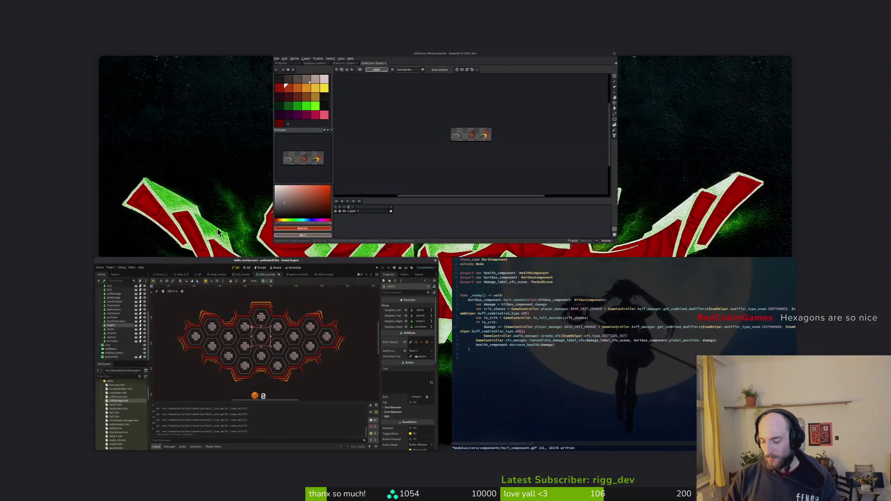
Close skillIcons-Sheet and create a tag named scar spanning frames 61–63
key("ctrl+w")
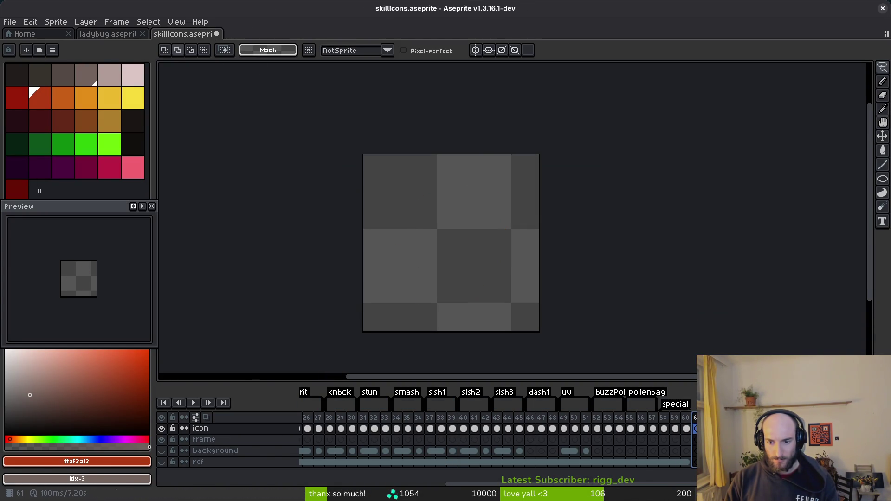
key("F2")
type("scar")
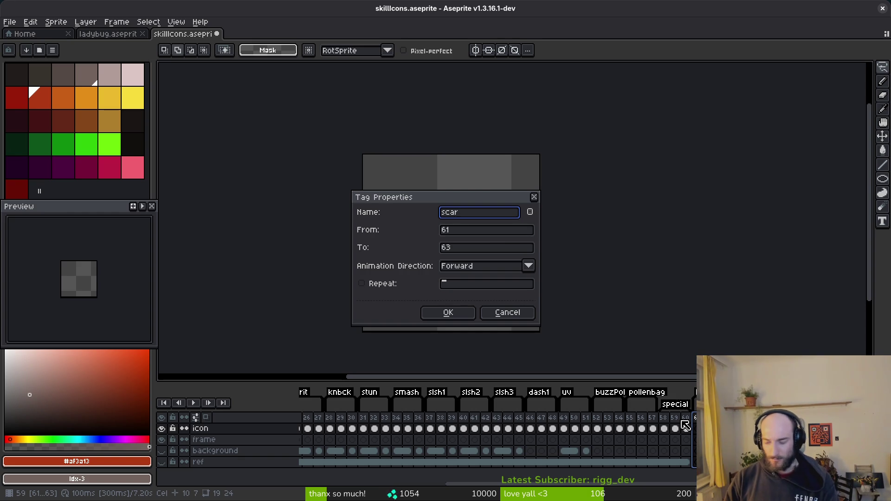
key("Return")
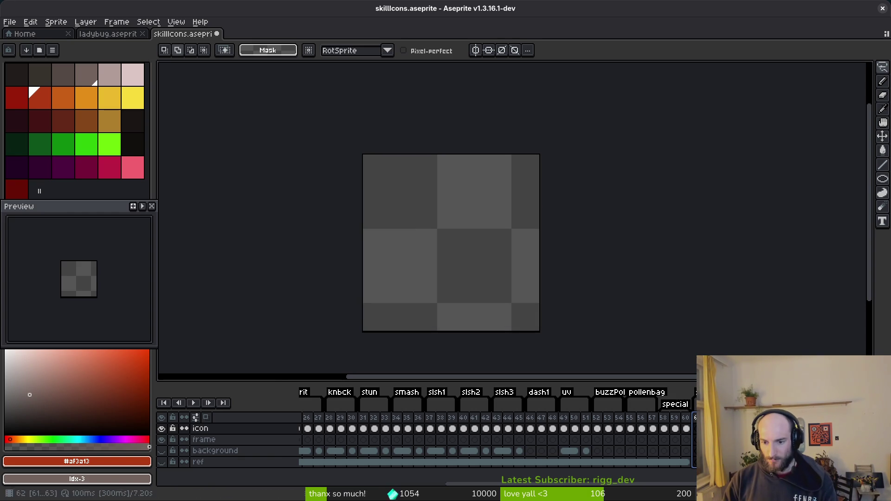
key("F2")
left_click(534, 196)
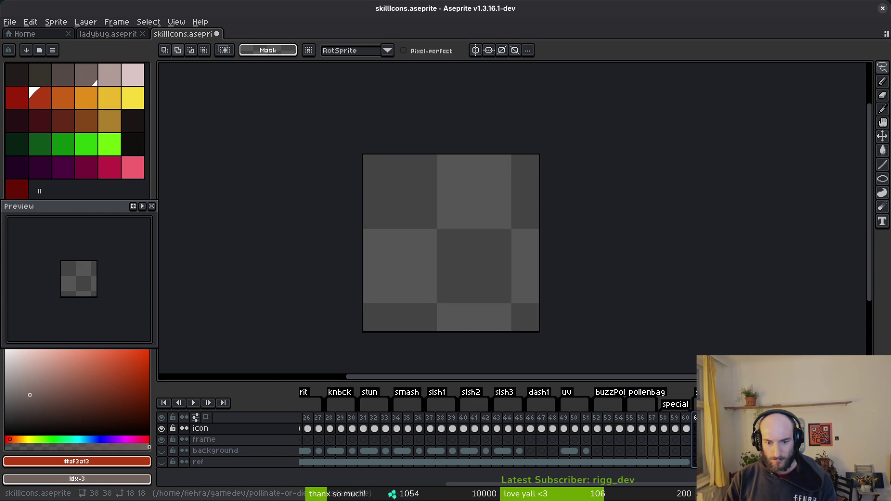
scroll(575, 422, "left", 3)
scroll(574, 422, "right", 4)
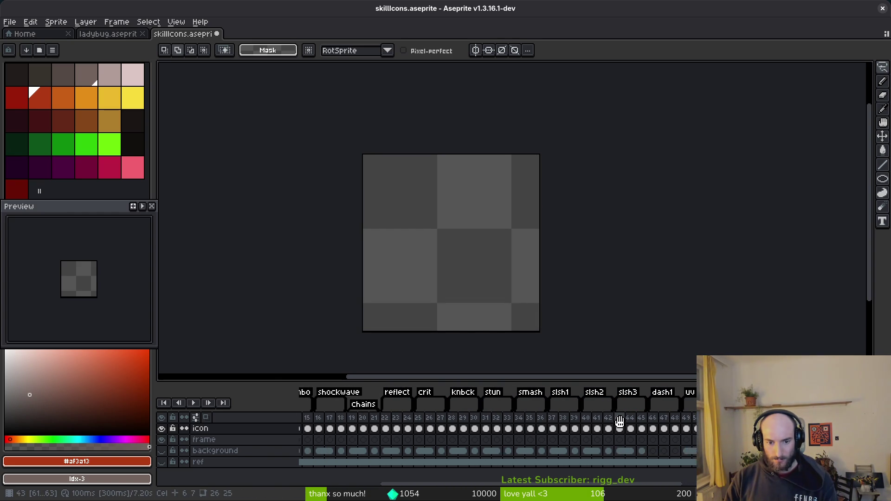
Review the skull icon on frame 60 and the crit icon, then select the empty slash frame's ref layer
left_click(670, 461)
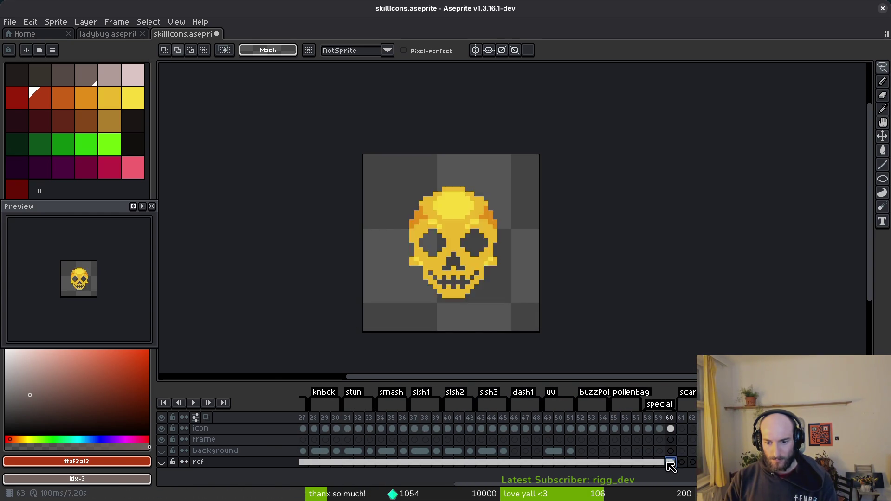
right_click(668, 461)
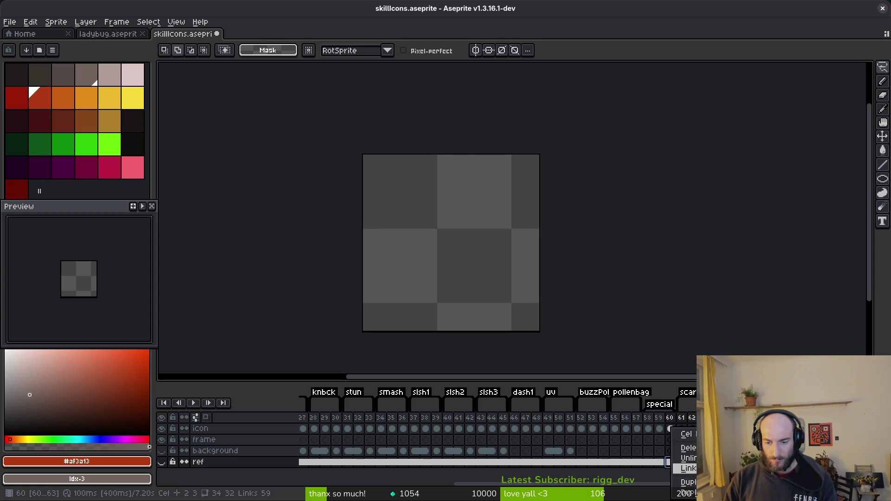
left_click(687, 469)
left_click(671, 450)
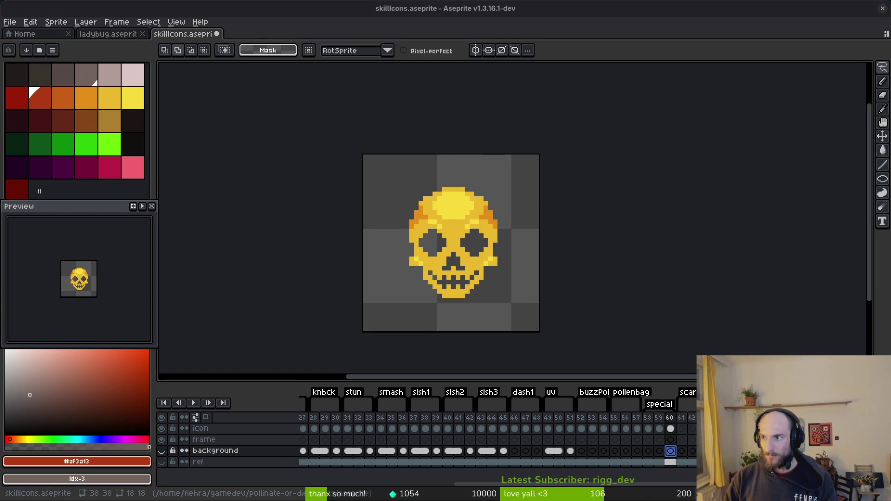
scroll(351, 433, "left", 10)
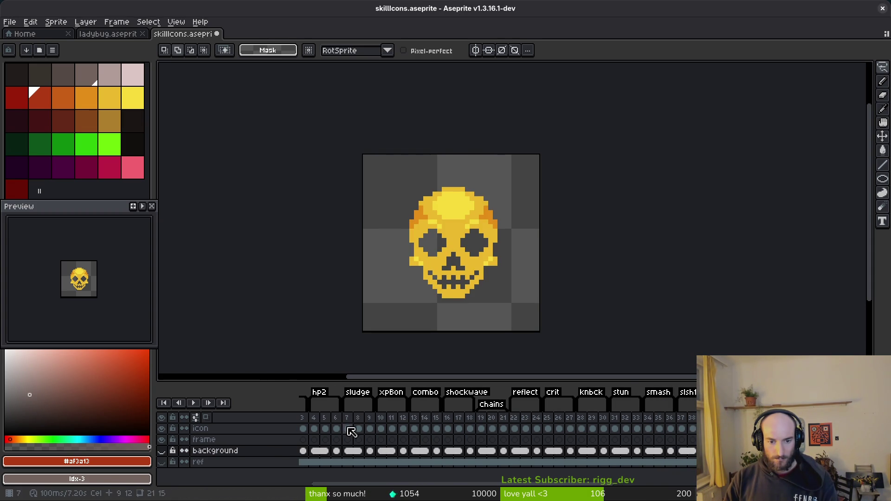
left_click(548, 428)
left_click(569, 428)
scroll(505, 450, "right", 9)
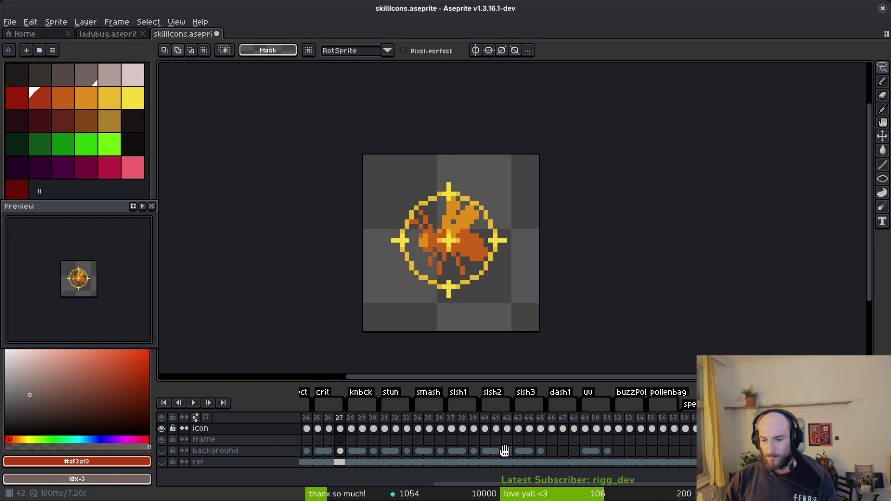
left_click(714, 439)
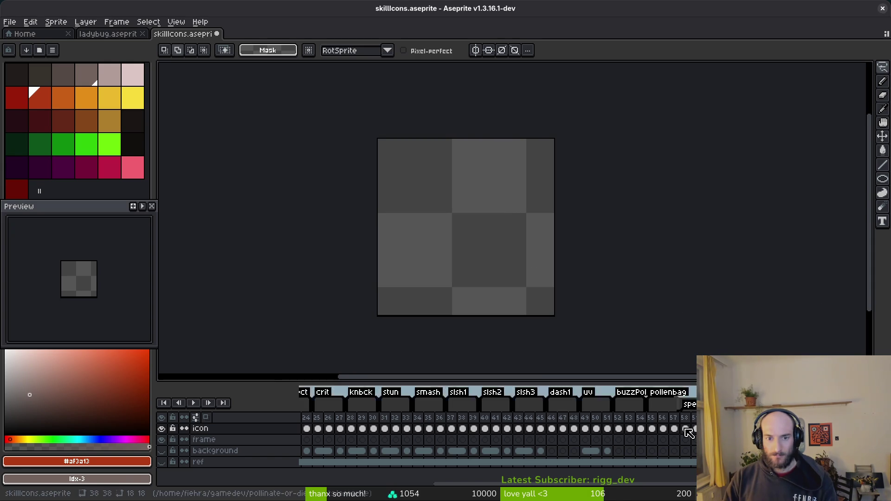
left_click(655, 462)
Show the hexagon reference and draw a thick red diagonal slash across it with the Pencil
left_click(162, 463)
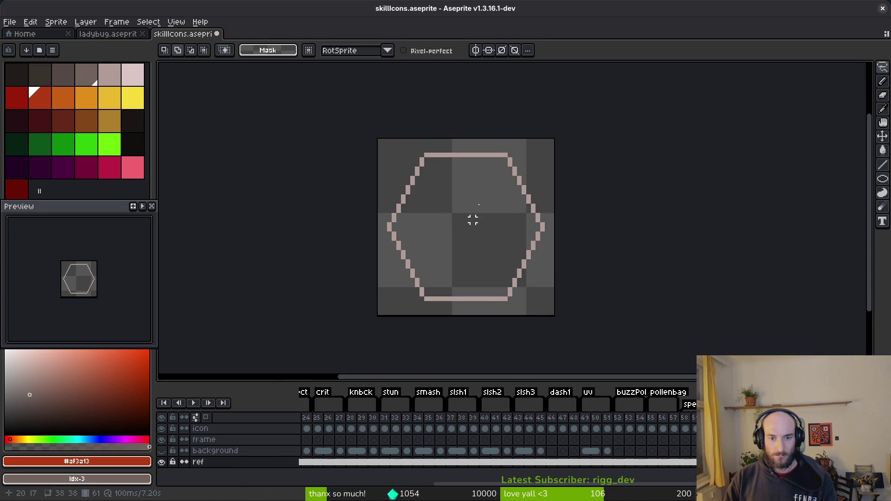
right_click(27, 98)
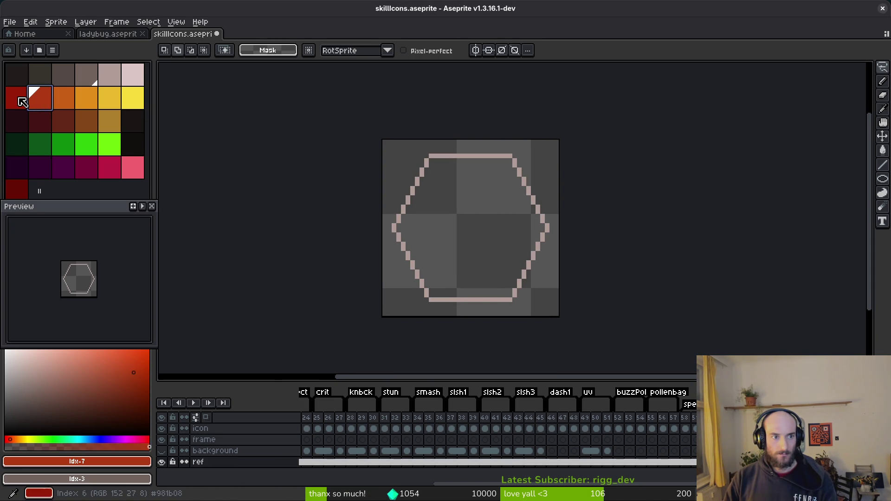
key("b")
scroll(493, 209, "up", 1)
scroll(503, 178, "up", 1)
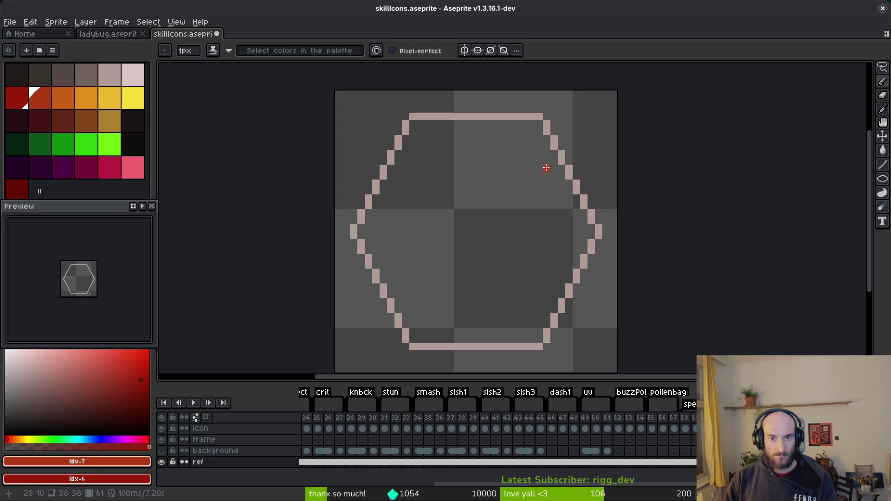
left_click_drag(548, 177, 448, 241)
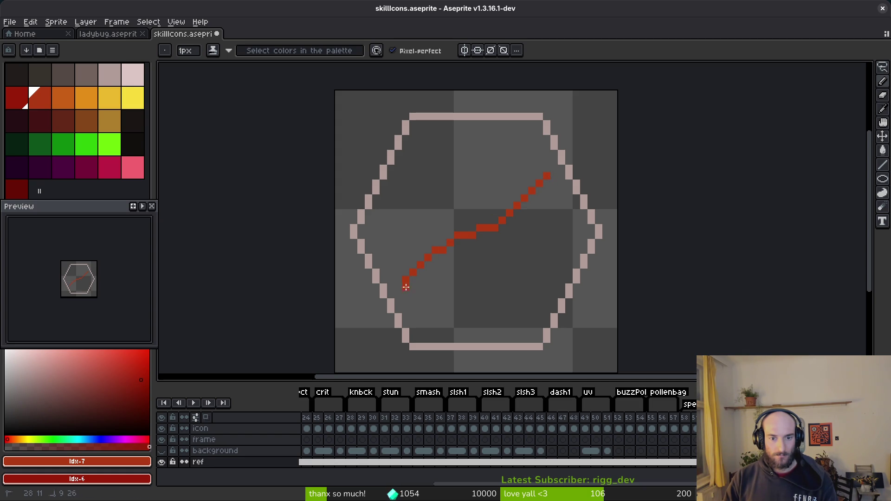
mouse_move(409, 289)
left_mouse_down()
mouse_move(497, 234)
mouse_move(548, 187)
left_mouse_up()
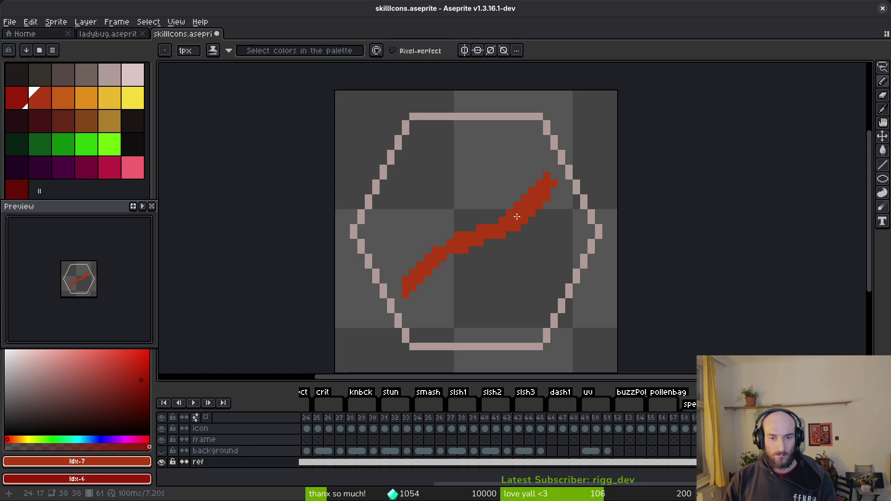
Move the red slash up and to the left, then deselect it
key("w")
left_click(533, 213)
left_click_drag(534, 209, 521, 175)
key("ctrl+d")
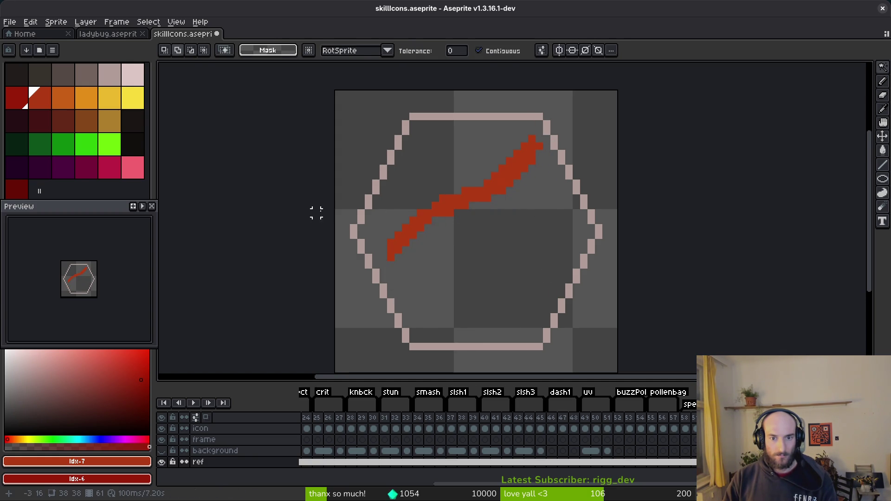
Draw dark-red drips running down from the slash
left_click(21, 103)
key("g")
scroll(464, 209, "up", 2)
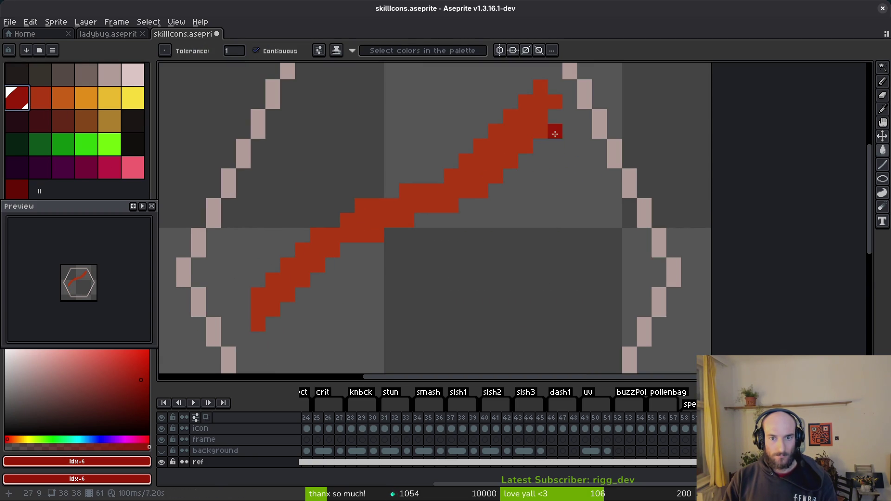
left_click(544, 144)
key("ctrl+z")
key("b")
mouse_move(543, 145)
left_mouse_down()
mouse_move(479, 324)
mouse_move(483, 229)
mouse_move(475, 203)
mouse_move(466, 207)
left_mouse_up()
scroll(525, 205, "left", 5)
scroll(524, 205, "down", 2)
mouse_move(544, 175)
left_mouse_down()
mouse_move(469, 218)
mouse_move(453, 250)
mouse_move(422, 263)
mouse_move(424, 249)
mouse_move(401, 266)
mouse_move(417, 251)
mouse_move(396, 280)
mouse_move(392, 269)
left_mouse_up()
scroll(424, 249, "down", 1)
Fill the remaining grey gaps in the drips with dark red
left_click(446, 238)
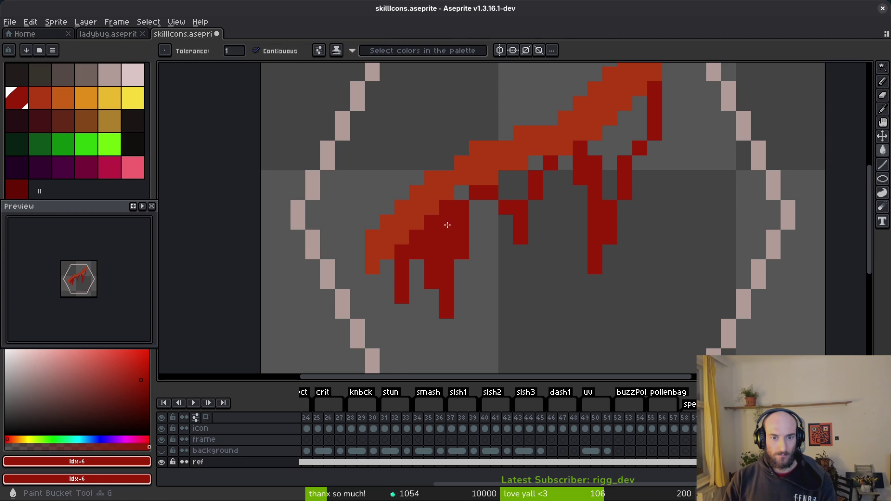
key("g")
left_click(513, 184)
left_click(617, 139)
left_click(536, 162)
left_click(462, 193)
key("b")
left_click(565, 163)
Extend the long drip downward and widen it
scroll(580, 232, "down", 5)
scroll(580, 232, "up", 5)
scroll(583, 213, "down", 3)
scroll(587, 195, "up", 4)
left_click_drag(580, 149, 550, 317)
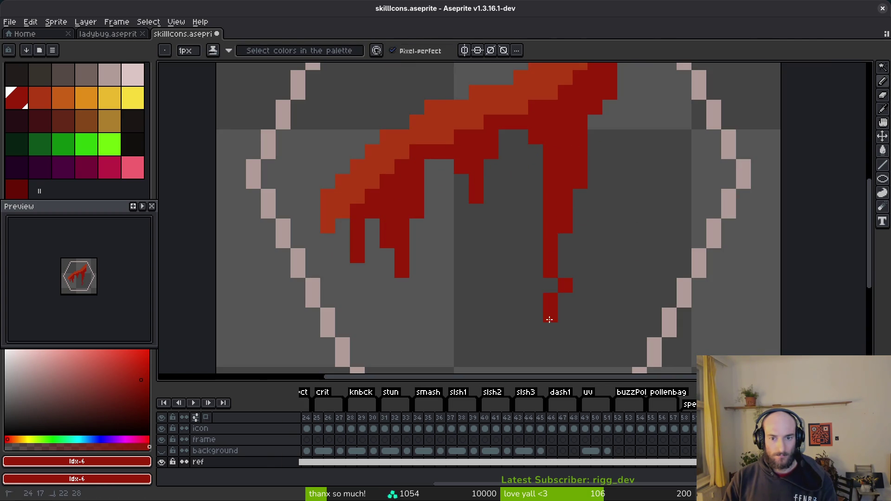
left_click_drag(559, 233, 565, 279)
key("e")
Save the slash icon in skillIcons.aseprite
scroll(598, 265, "down", 3)
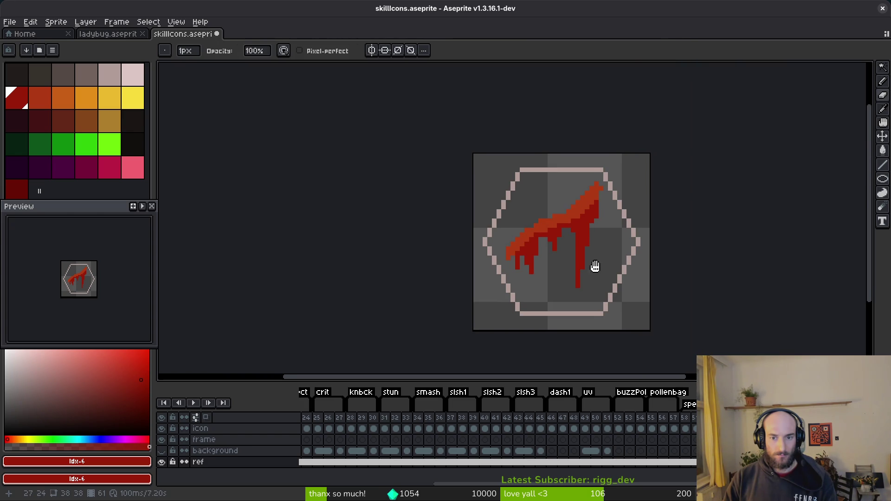
key("m")
scroll(587, 195, "up", 3)
scroll(562, 167, "down", 2)
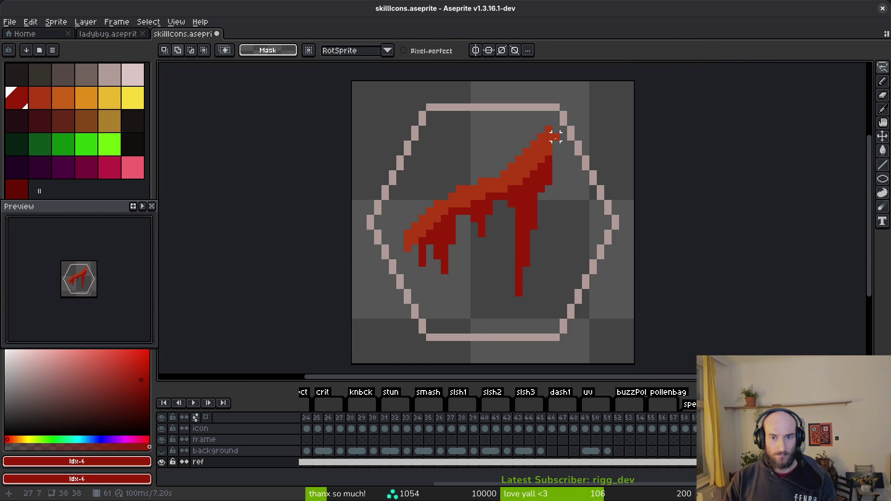
scroll(556, 135, "up", 3)
key("b")
scroll(572, 244, "down", 4)
key("ctrl+s")
scroll(554, 223, "down", 1)
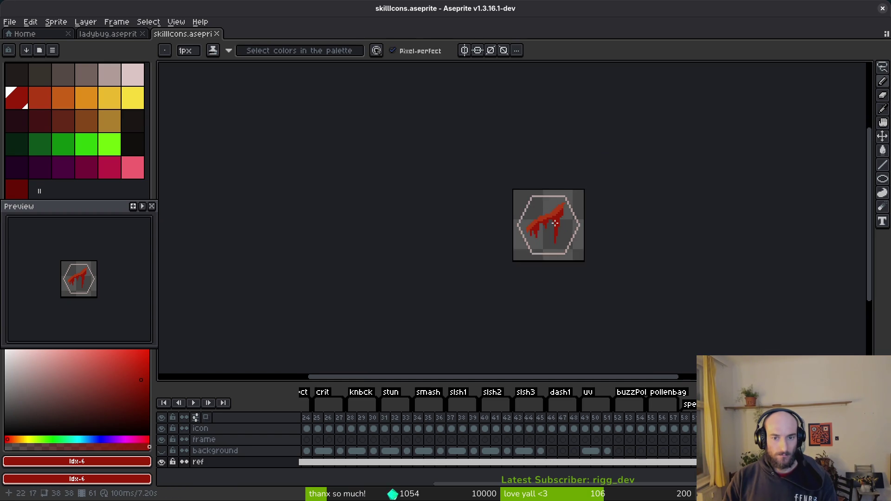
scroll(555, 222, "up", 3)
Replace the slash's red with orange using Replace Color
key("i")
left_click(558, 193)
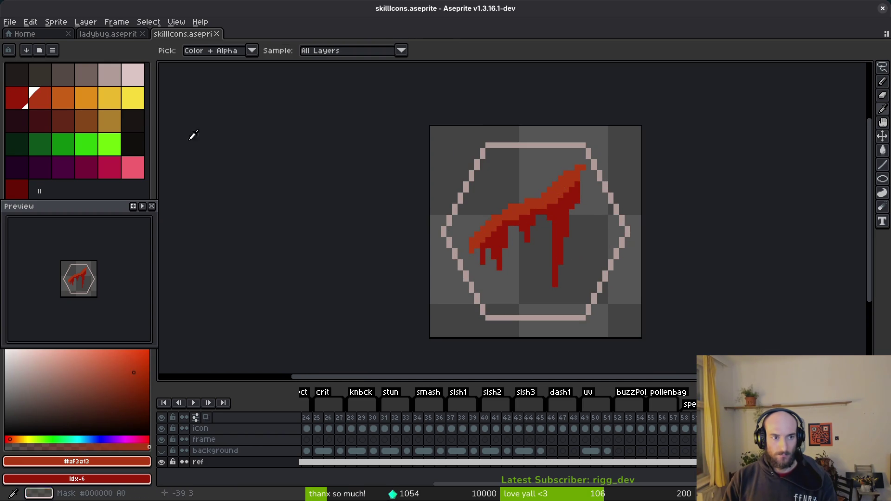
right_click(67, 98)
key("shift+r")
left_click(317, 89)
key("b")
left_click(548, 209, "alt")
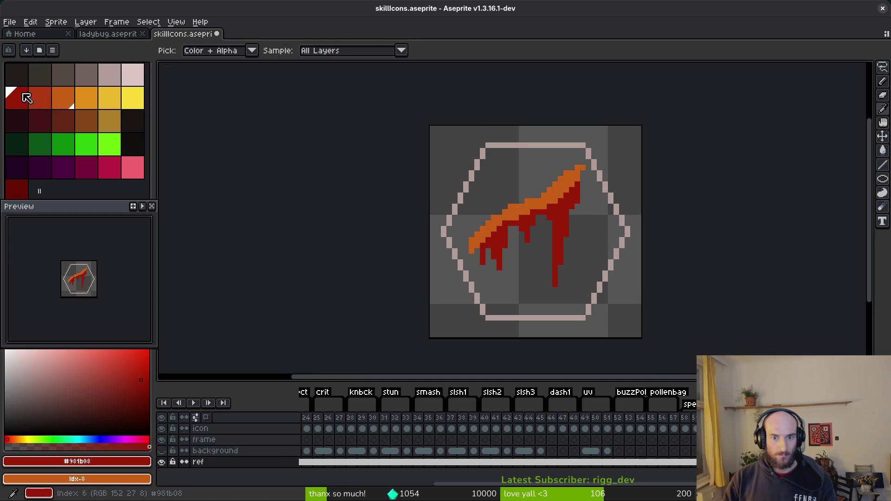
Replace the dark red, then swap the orange back to red and save
right_click(18, 190)
key("shift+r")
left_click(312, 87)
left_click(543, 184, "alt")
right_click(21, 95)
key("shift+r")
key("Return")
key("ctrl+s")
Lasso-select the slash, nudge it one pixel lower, and commit the position
key("minus")
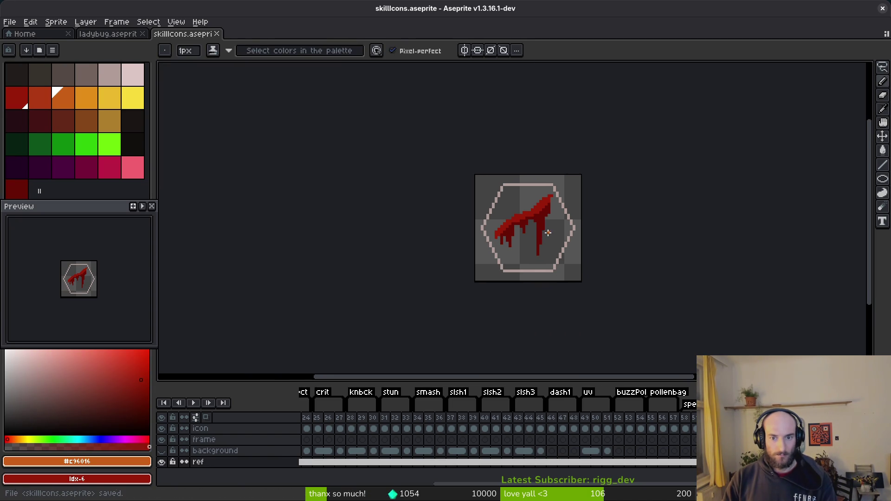
scroll(548, 234, "up", 1)
key("q")
mouse_move(563, 175)
left_mouse_down()
mouse_move(469, 176)
mouse_move(438, 248)
mouse_move(549, 272)
mouse_move(554, 265)
left_mouse_up()
left_click_drag(537, 233, 541, 248)
left_click(633, 159)
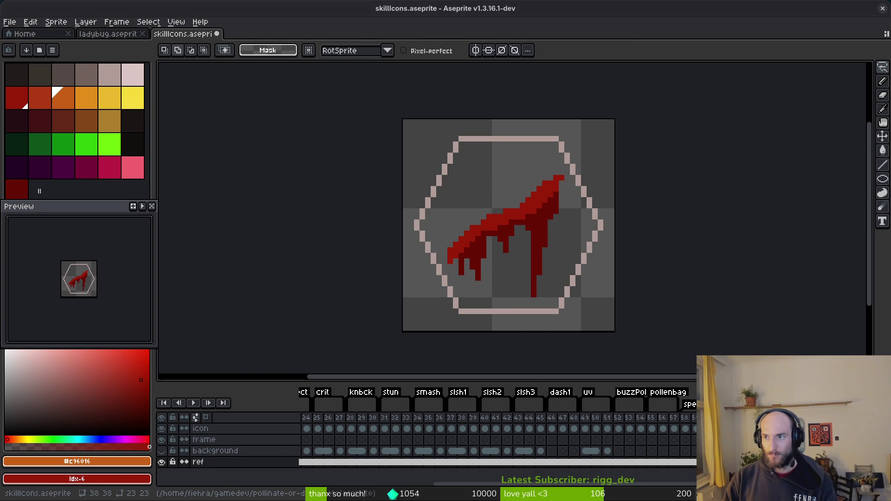
left_click_drag(394, 219, 384, 204)
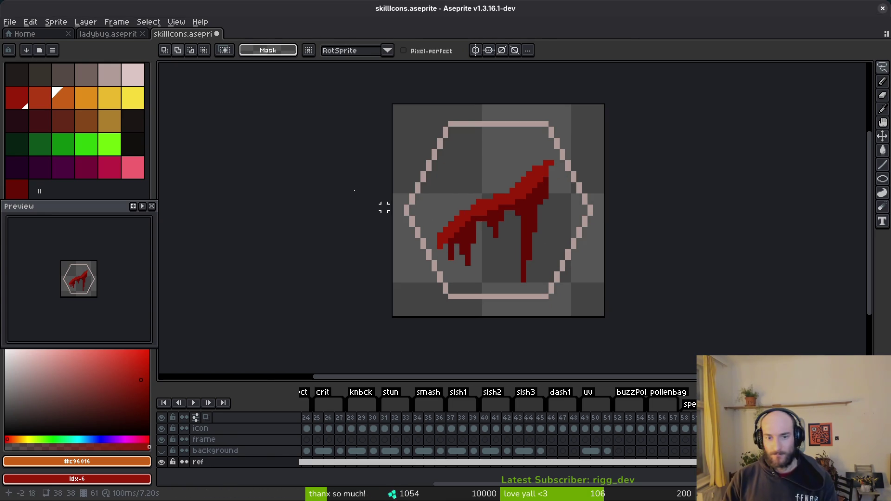
Draw trial orange accent lines across the red slash
left_click(86, 99)
scroll(485, 229, "up", 2)
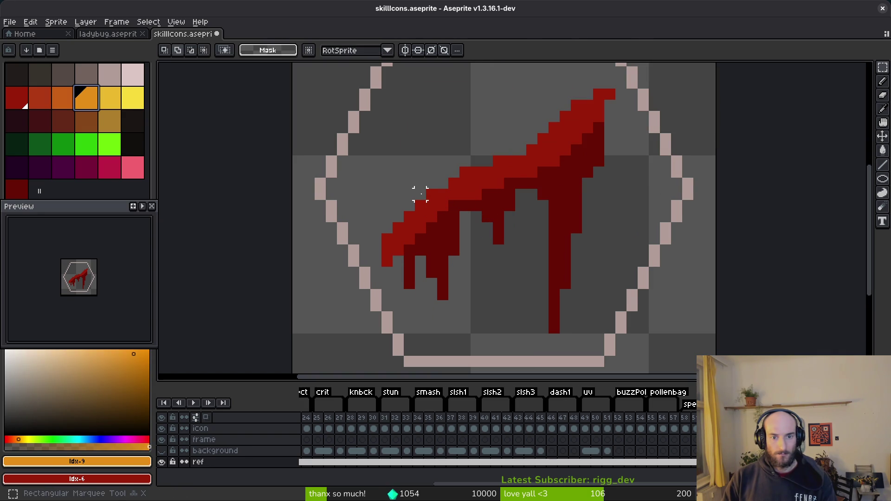
key("b")
left_click(398, 183)
left_click(464, 228, "shift")
left_click(437, 235)
left_click(454, 160)
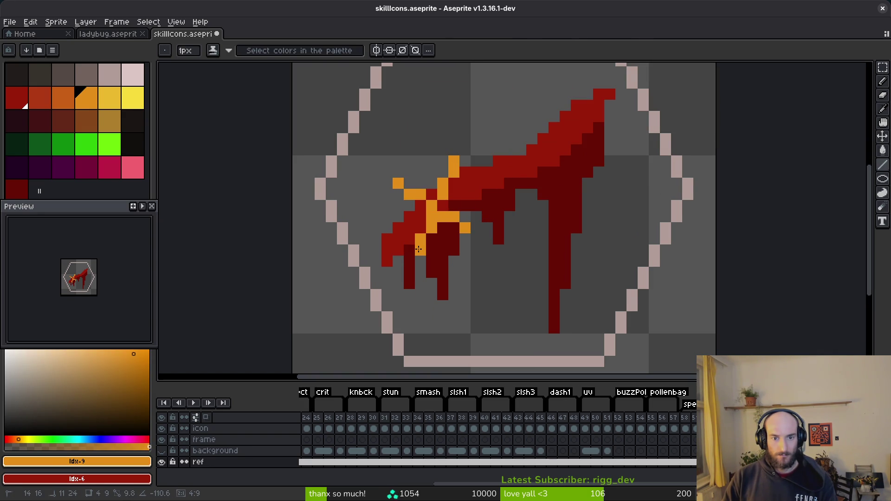
scroll(598, 193, "down", 5)
scroll(590, 196, "up", 3)
left_click(533, 158)
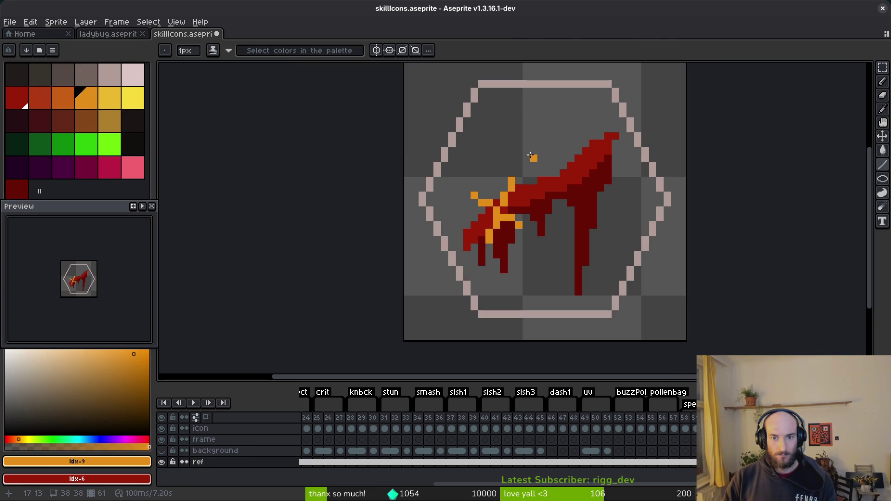
left_click(577, 203, "shift")
left_click(556, 149)
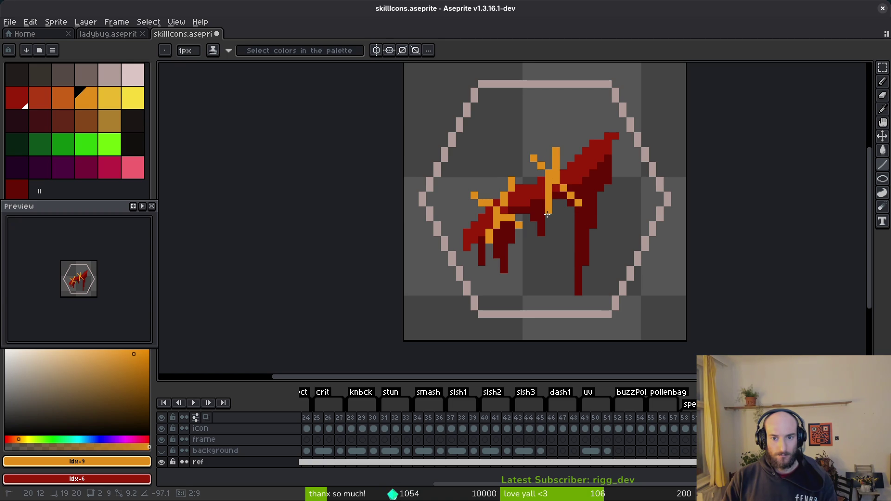
Redo the vertical accent as a diagonal and add orange accents near the slash's upper tip
key("ctrl+z")
left_click(570, 150)
left_click(548, 208, "shift")
left_click(578, 135)
left_click(622, 172, "shift")
left_click(600, 127)
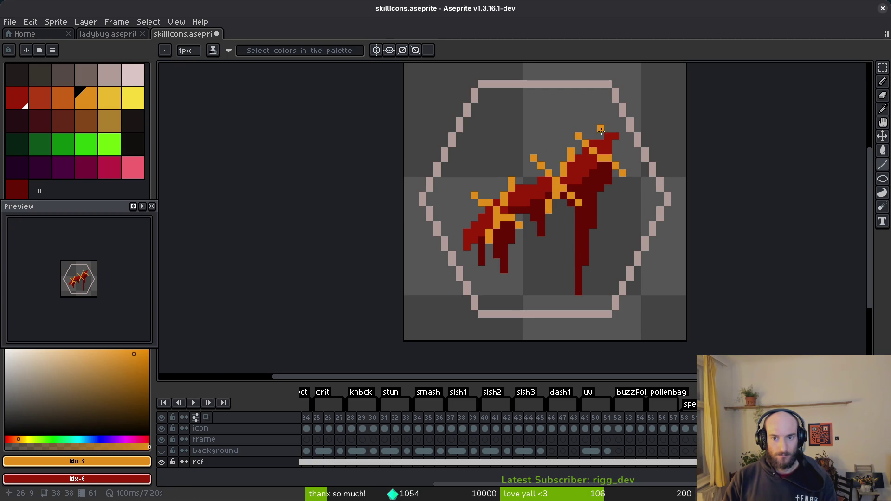
left_click(594, 188, "shift")
Undo the orange accents and recentre the sprite in view
scroll(598, 191, "down", 7)
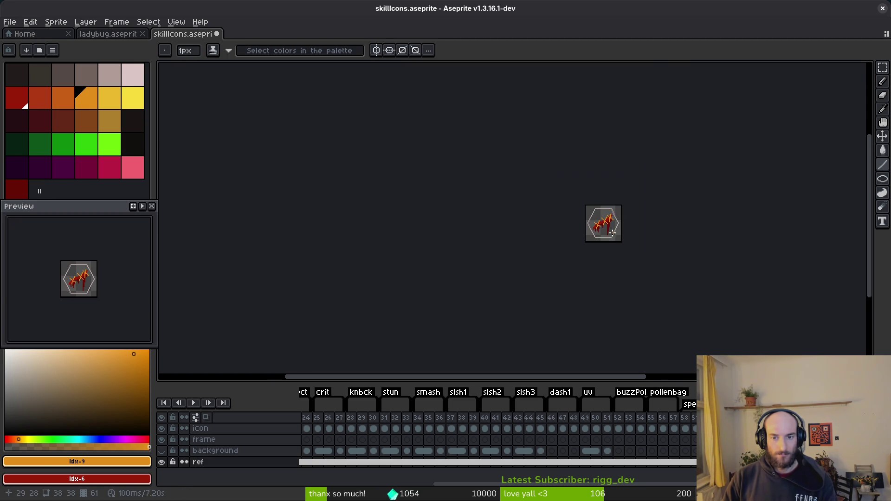
scroll(612, 233, "up", 5)
key("ctrl+z")
key("ctrl+z")
key("ctrl+z")
key("v")
key("b")
left_click_drag(631, 225, 549, 245)
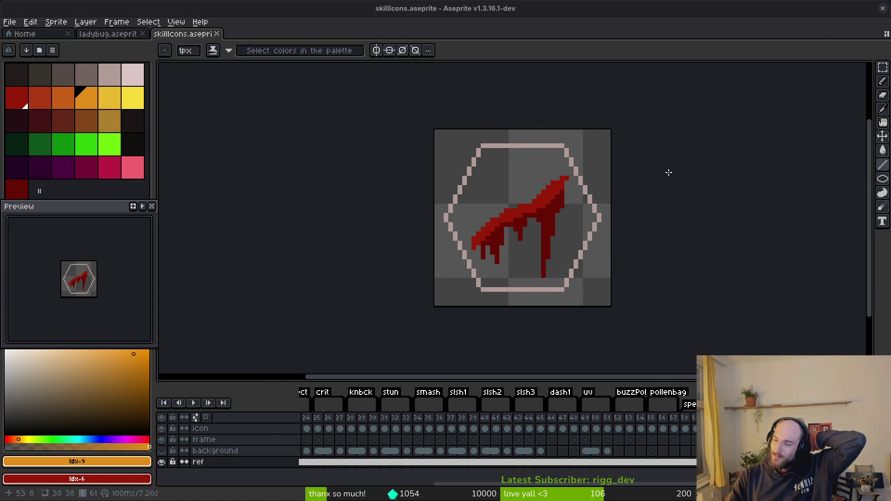
Hide the ref layer so only the empty background remains
scroll(609, 195, "right", 1)
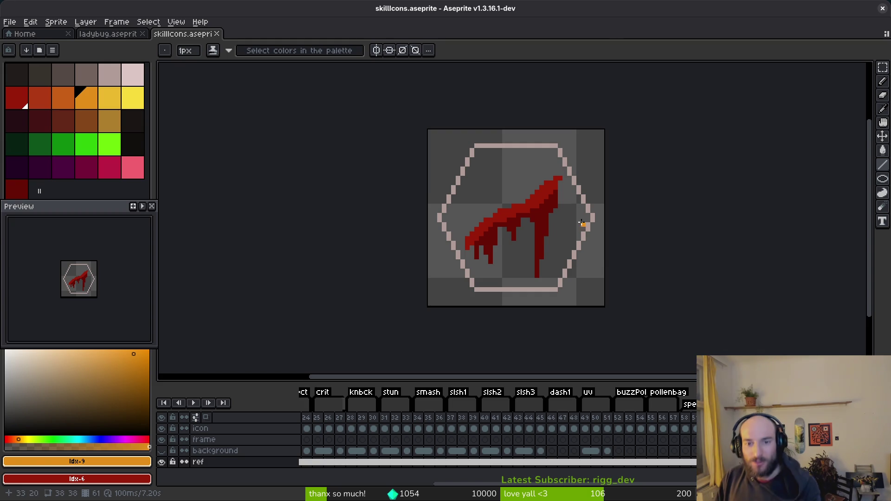
scroll(580, 227, "up", 1)
scroll(538, 223, "up", 4)
scroll(551, 178, "down", 3)
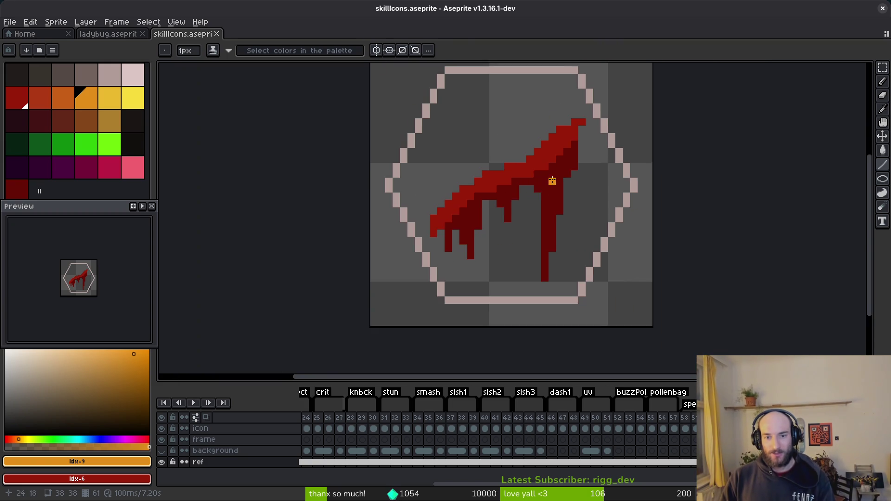
scroll(552, 178, "down", 2)
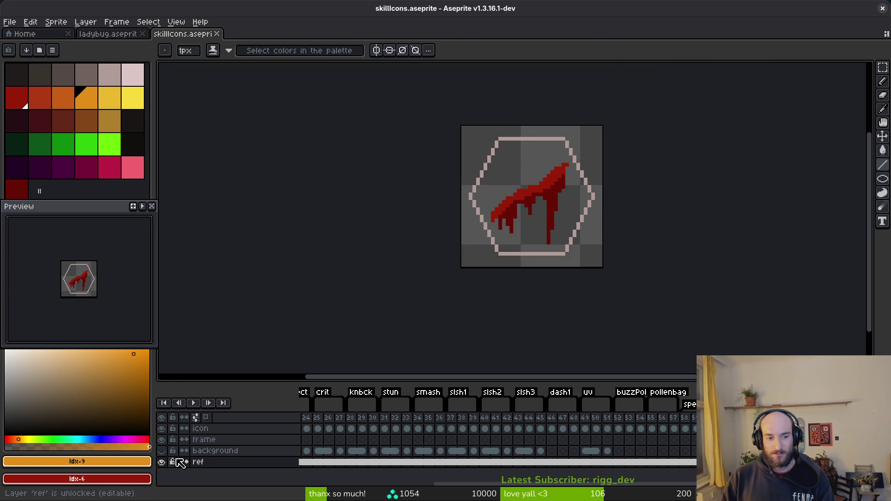
left_click(161, 461)
key("i")
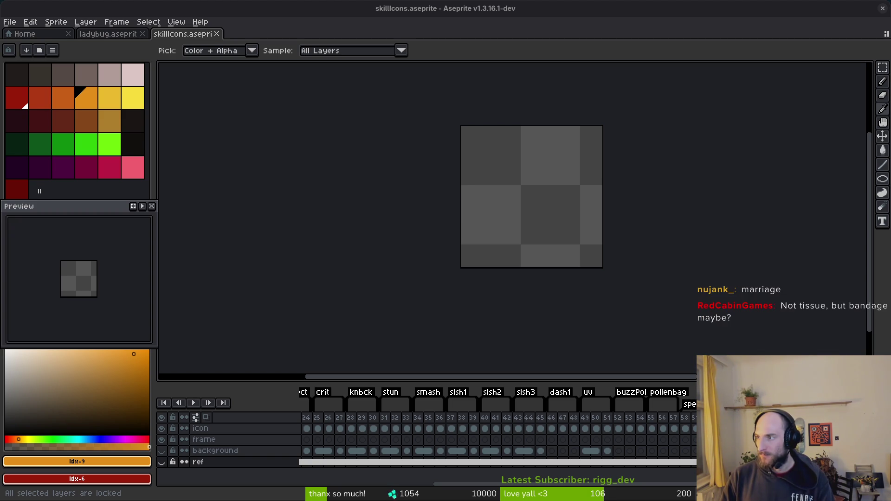
scroll(190, 312, "down", 10)
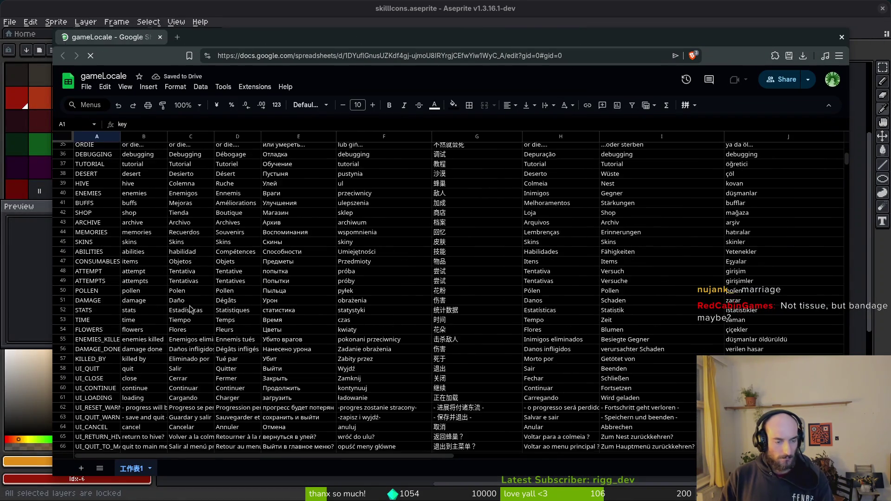
Copy 'deep wound' and 'herida profunda' from B171 and C171 into B173 and C173
scroll(190, 311, "down", 20)
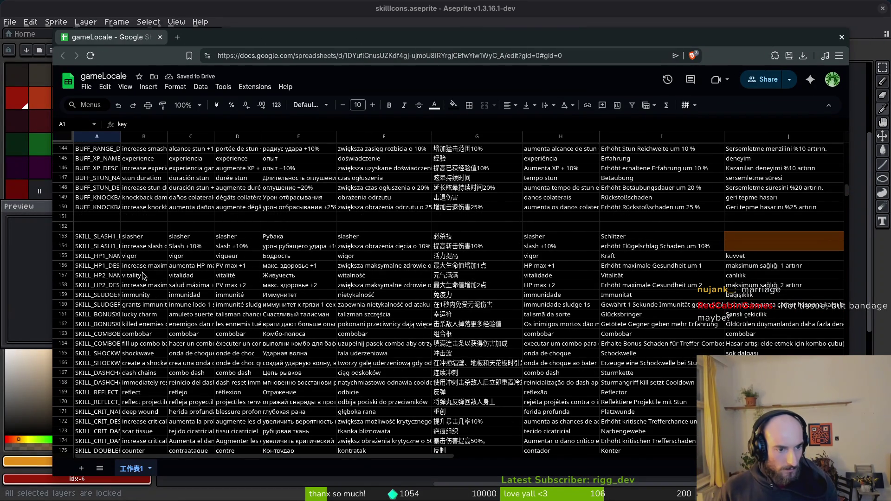
scroll(145, 346, "down", 3)
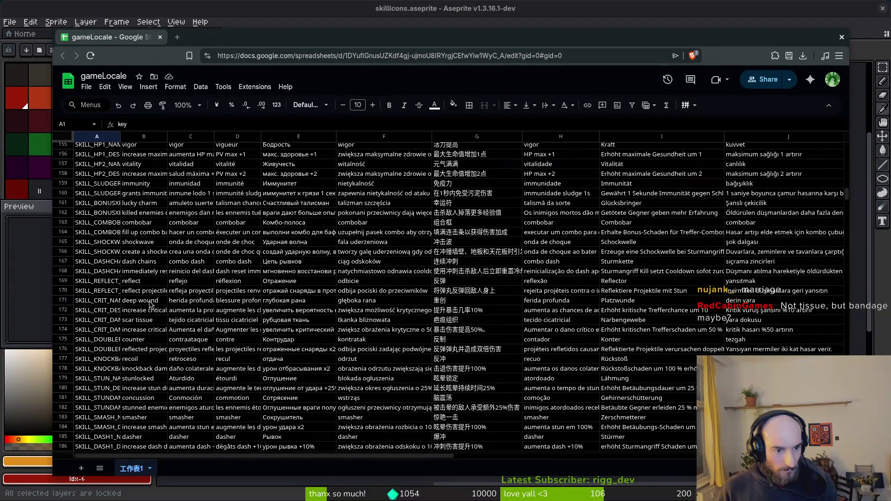
left_click(150, 303)
key("ctrl+c")
left_click(151, 320)
key("ctrl+v")
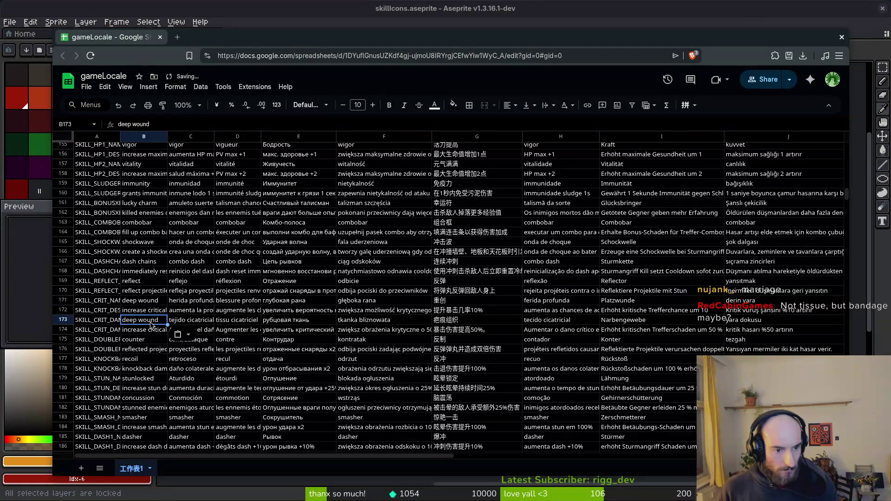
left_click(189, 302)
key("ctrl+c")
left_click(188, 320)
key("ctrl+v")
Paste 'blessure profonde' into D173, then copy the whole B171:J171 range into row 173
left_click(237, 301)
left_click(245, 322)
key("ctrl+v")
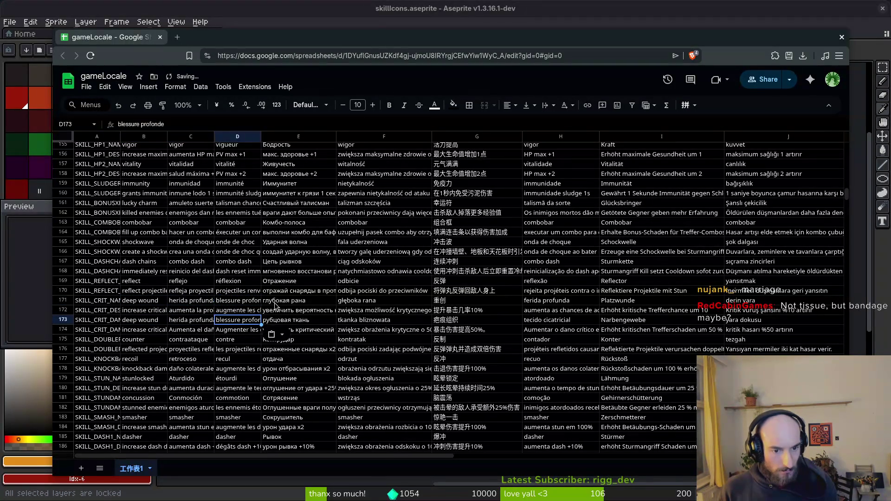
left_click_drag(137, 304, 764, 304)
key("ctrl+c")
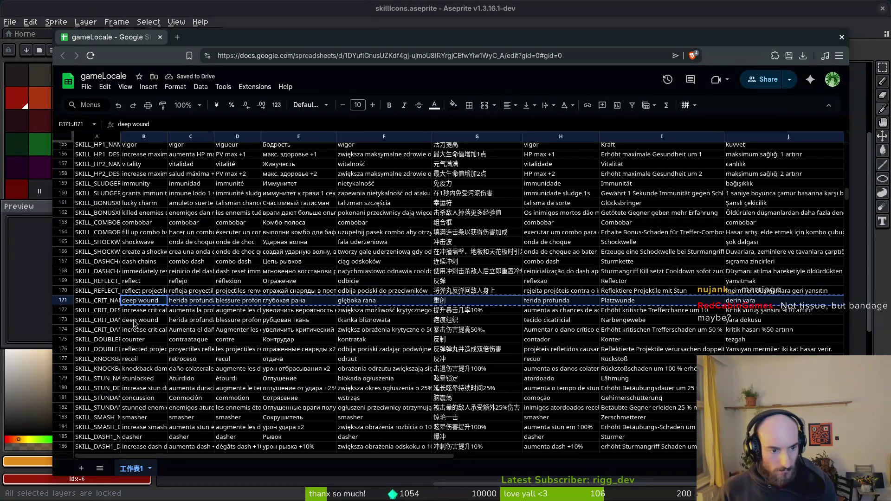
left_click(134, 320)
key("ctrl+v")
Clear row 171's translations B171:J171 and bring Aseprite back to the front
left_click_drag(132, 301, 752, 301)
key("Delete")
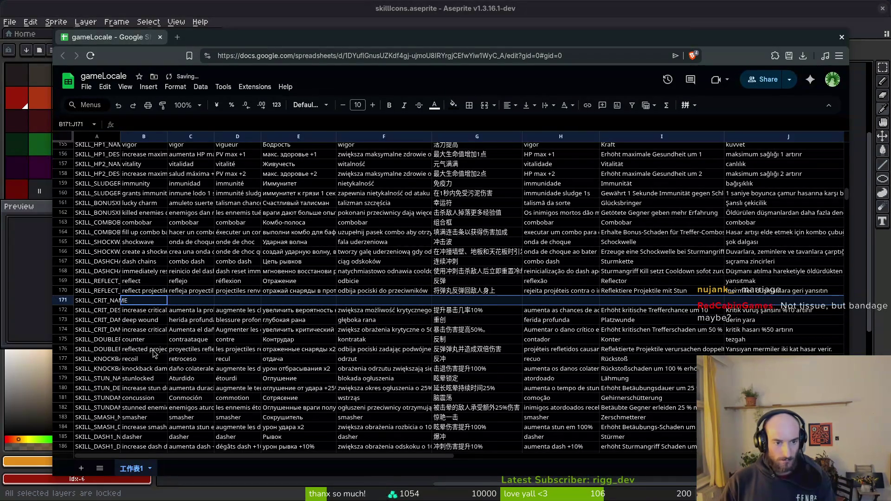
left_click(145, 301)
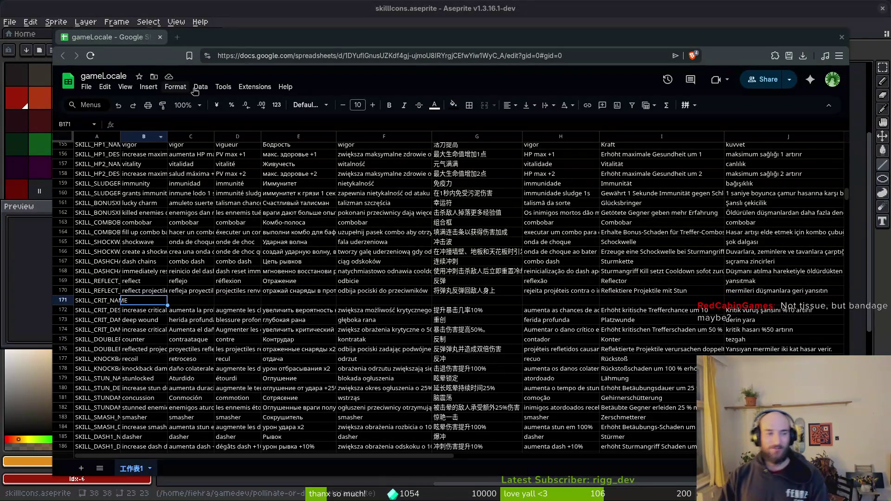
left_click(245, 10)
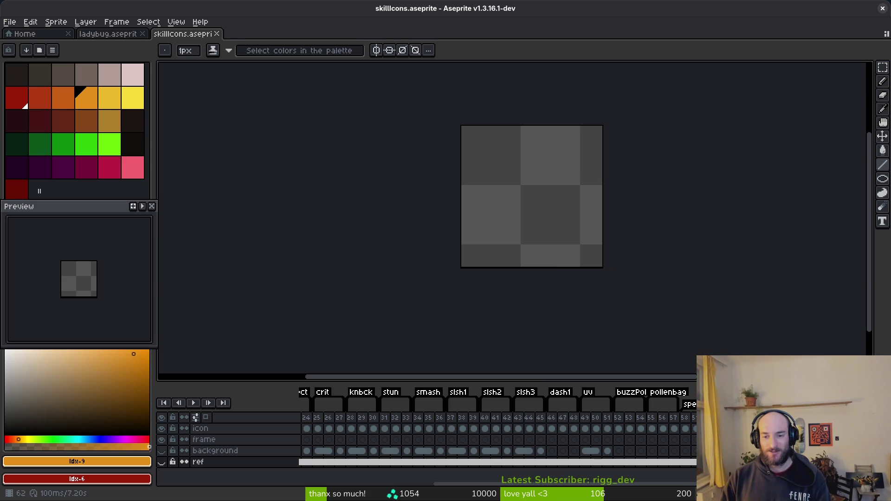
mouse_move(582, 239)
left_mouse_down()
mouse_move(516, 278)
mouse_move(566, 264)
left_mouse_up()
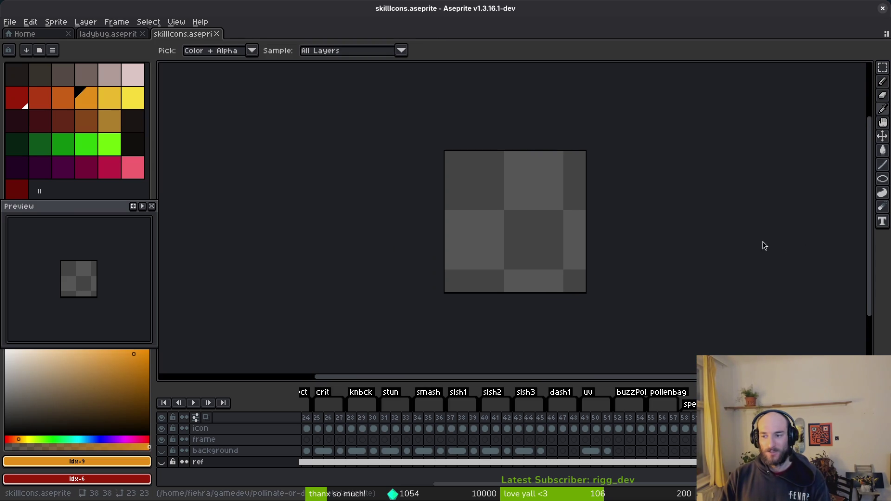
key("alt+Tab")
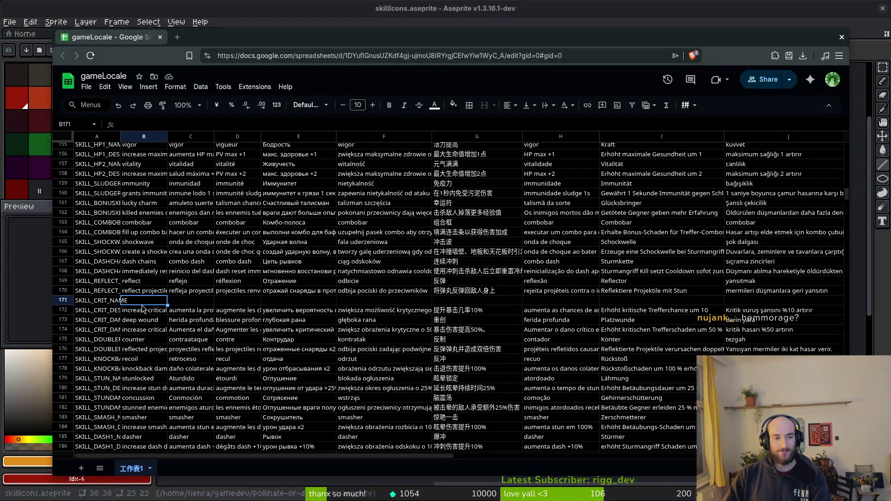
key("Down")
key("Down")
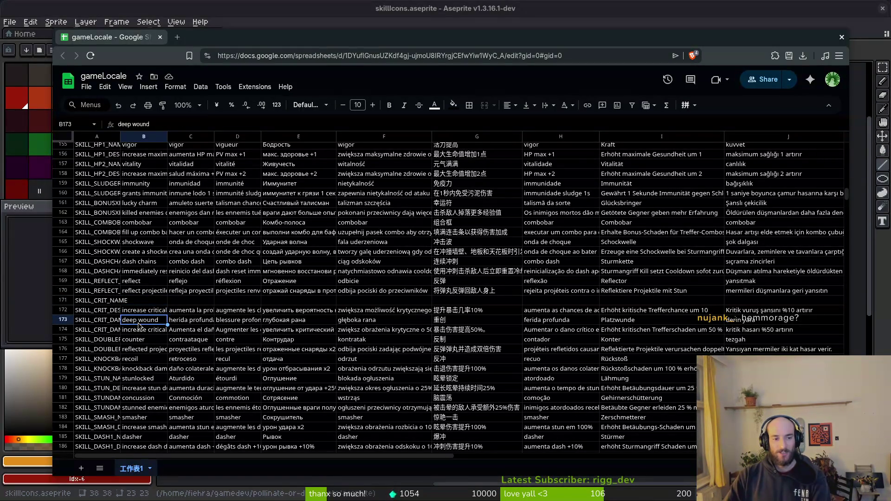
left_click(330, 17)
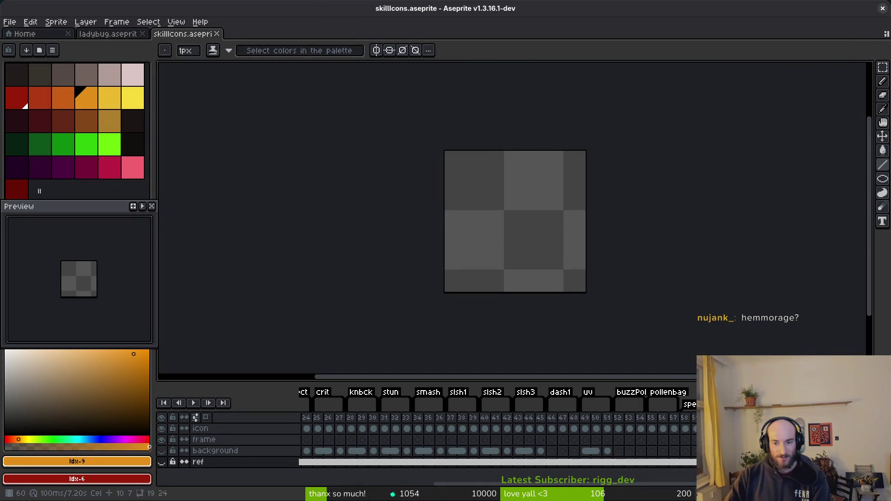
key("Right")
key("Right")
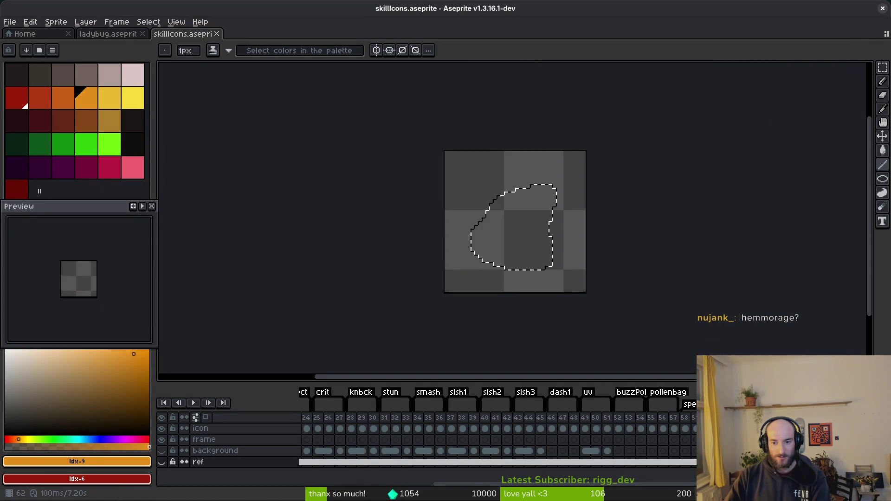
key("ctrl+d")
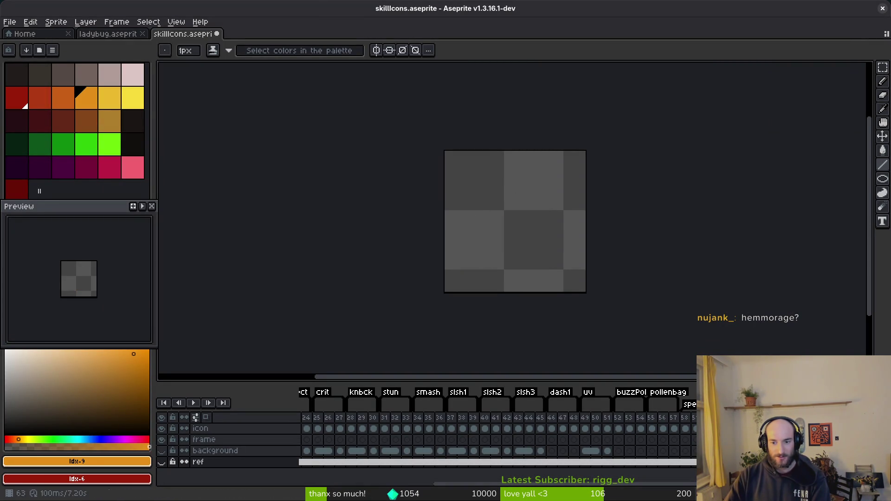
left_click(512, 451)
View frames 26 and 38 and play the icon frames back as an animation
scroll(515, 452, "left", 5)
left_click(580, 429)
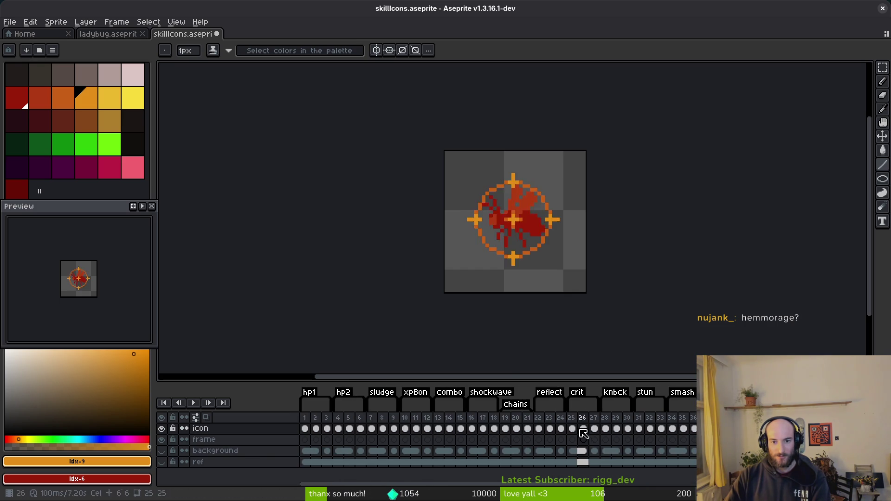
scroll(584, 435, "right", 5)
left_click(469, 430)
key("Return")
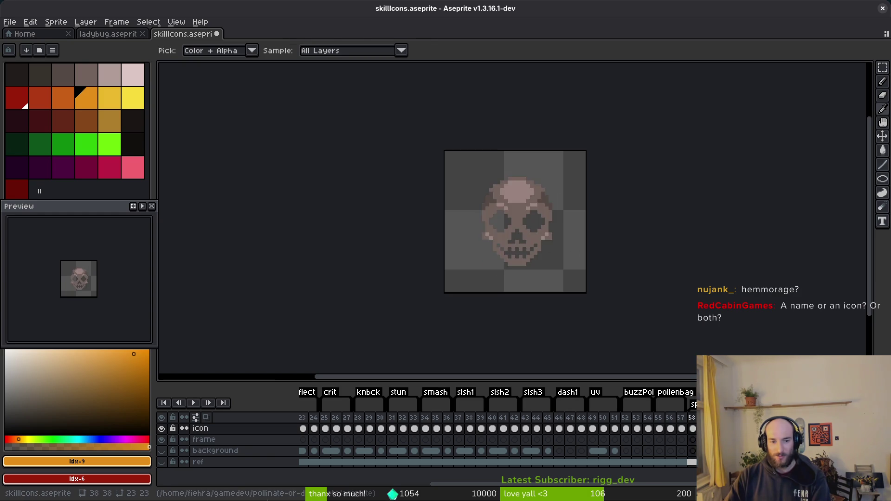
Undo the orange crossguard line strokes on the red slash
key("Return")
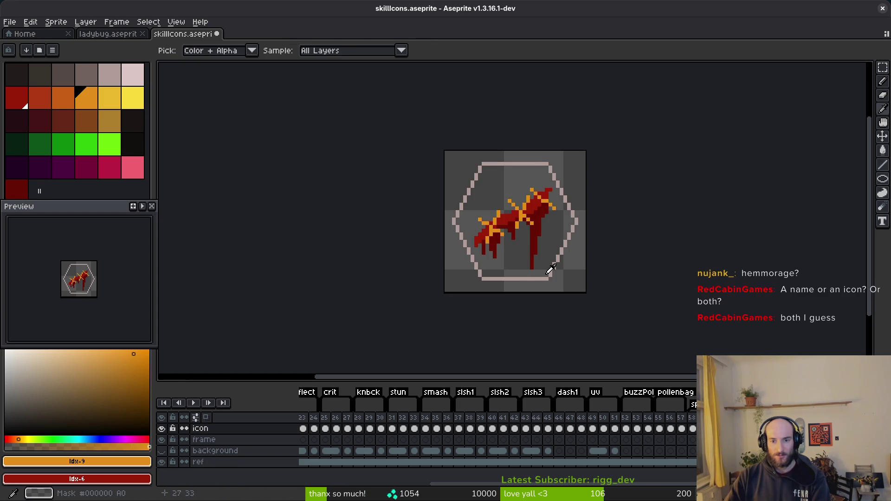
scroll(524, 239, "up", 3)
key("ctrl+z")
key("ctrl+z")
key("ctrl+z")
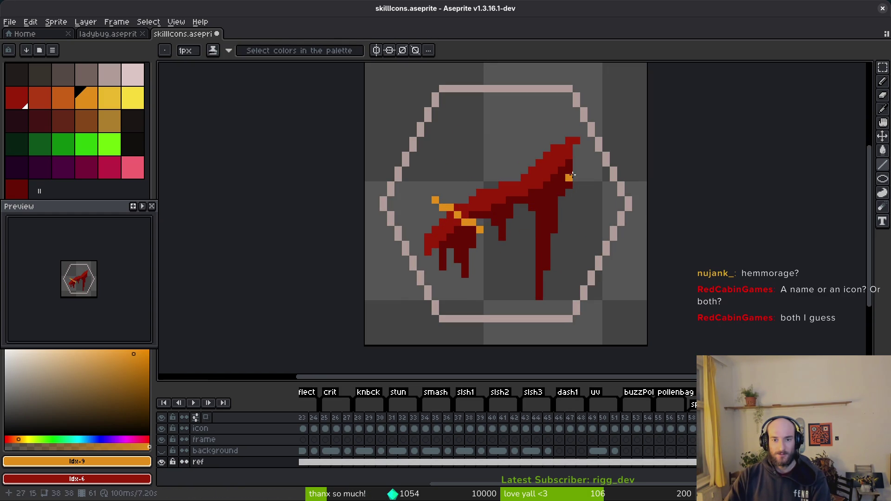
Lasso the red slash, cut it from the ref layer, paste it into the icon layer, and save
key("q")
mouse_move(580, 190)
left_mouse_down()
mouse_move(567, 133)
mouse_move(417, 252)
mouse_move(551, 305)
mouse_move(581, 184)
left_mouse_up()
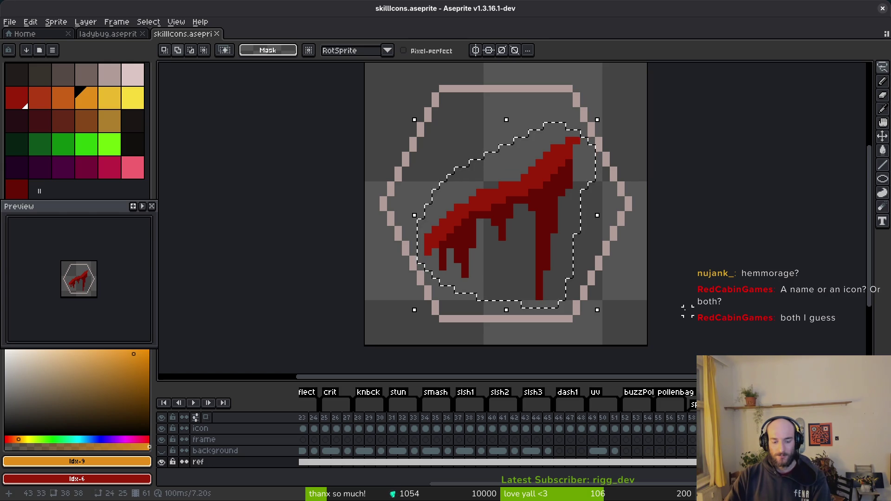
key("ctrl+x")
key("Up")
key("Up")
key("Up")
key("ctrl+v")
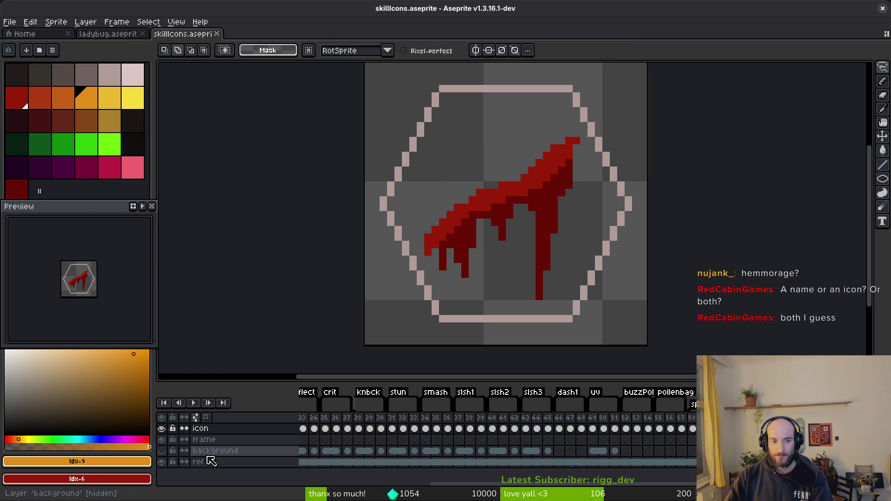
key("ctrl+s")
key("alt+Tab")
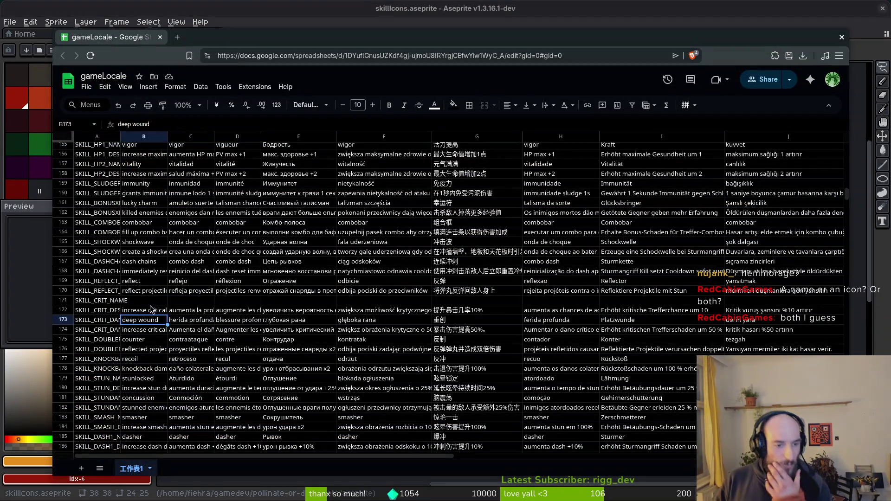
Inspect the empty English crit name in B171 and the description in B172, then return to Aseprite
left_click(147, 303)
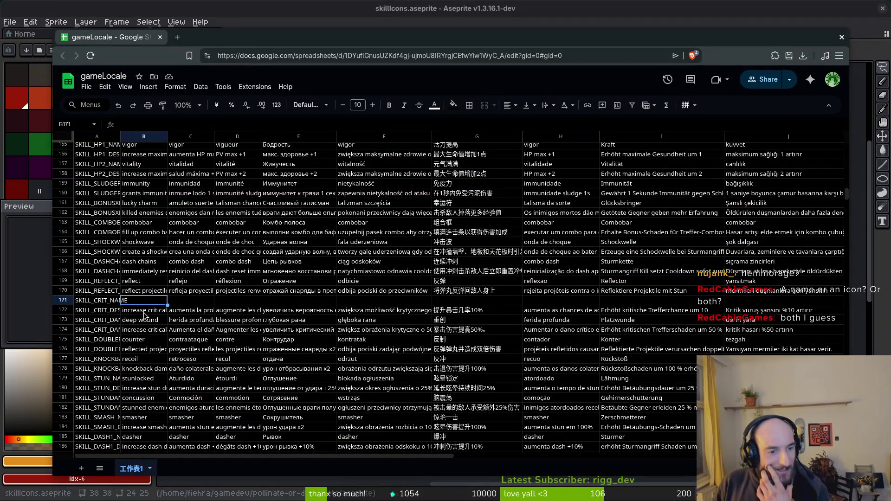
left_click(145, 314)
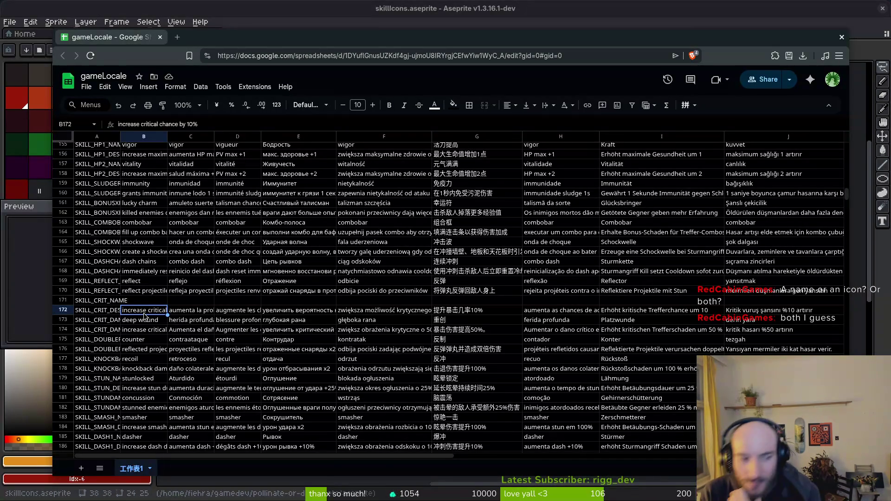
key("Up")
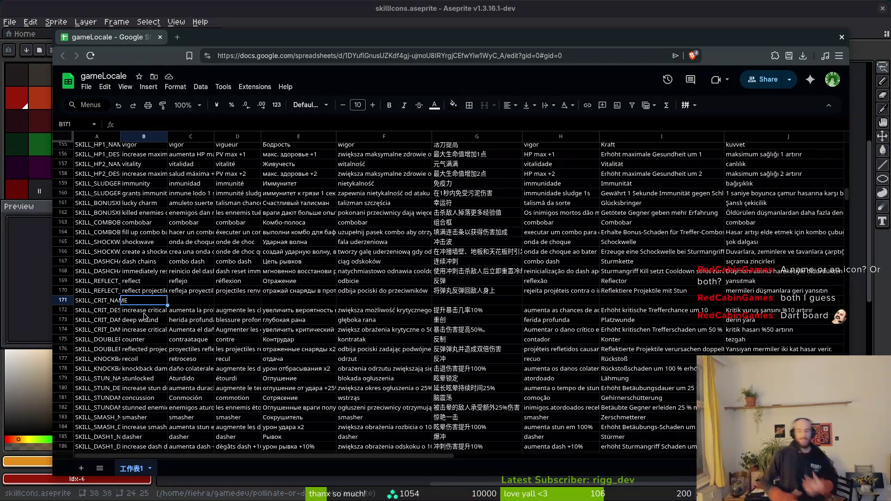
key("alt+Tab")
scroll(408, 427, "left", 5)
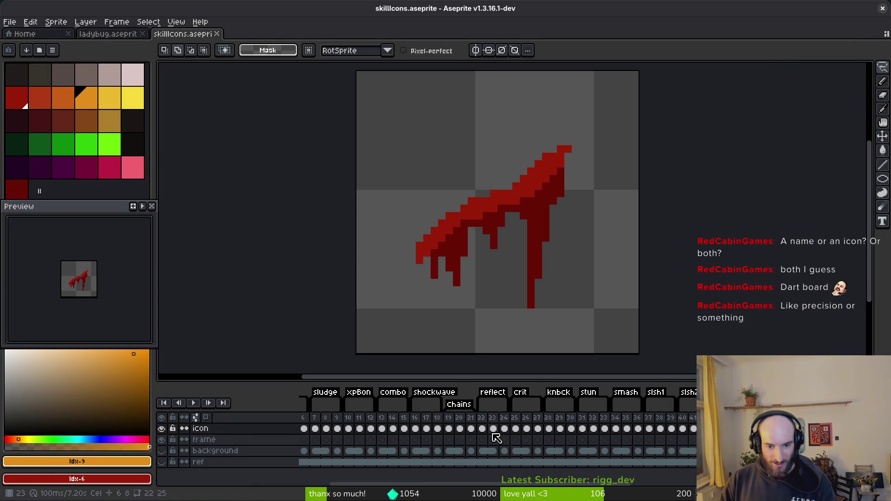
Display frame 27's crosshair crit icon, trying the eyedropper and rectangular marquee tools
left_click(537, 427)
scroll(503, 236, "down", 3)
key("i")
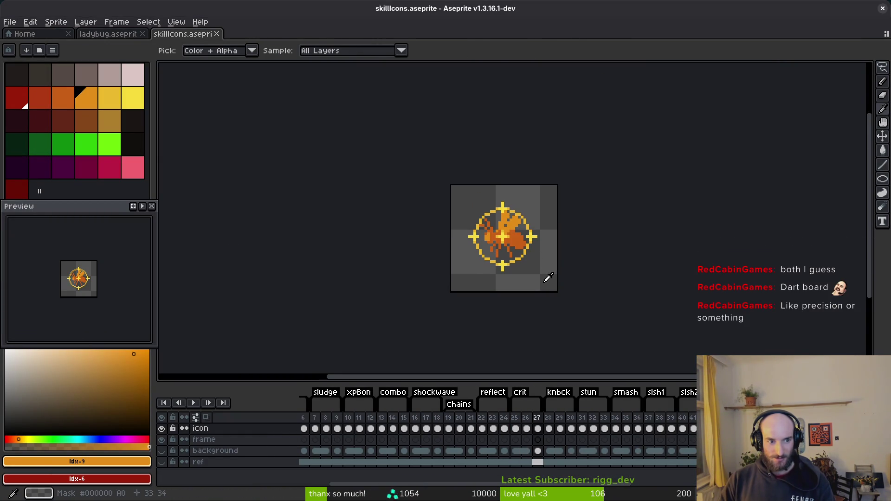
key("m")
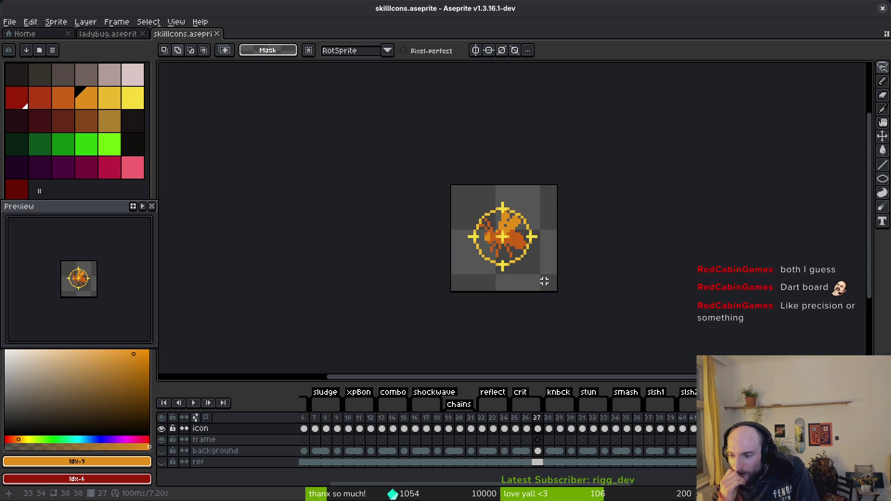
key("alt")
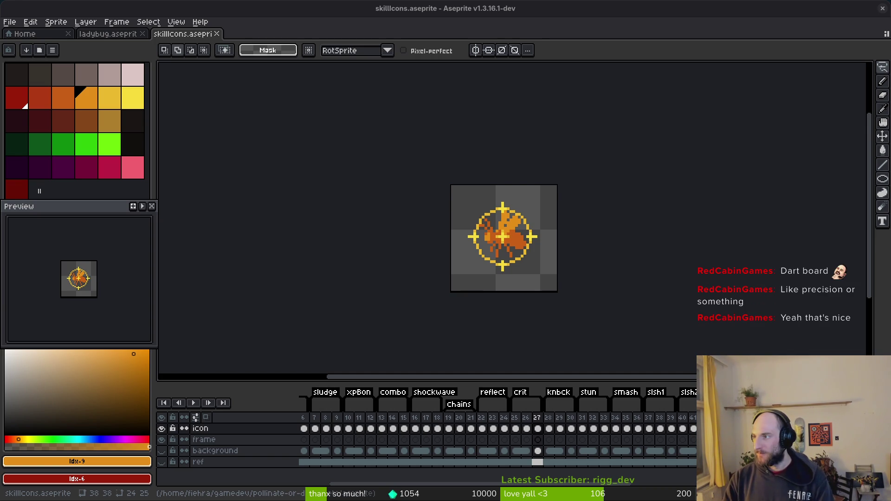
key("alt+Tab")
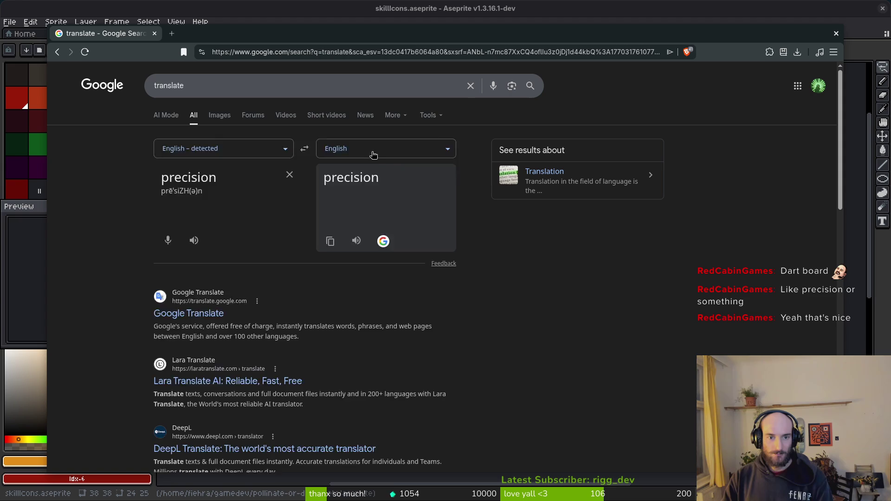
Paste the Spanish 'precisión' into C171 and enter precision as the English name in B171
left_click(373, 155)
type("span")
key("Return")
left_click(330, 241)
left_click_drag(245, 32, 235, 33)
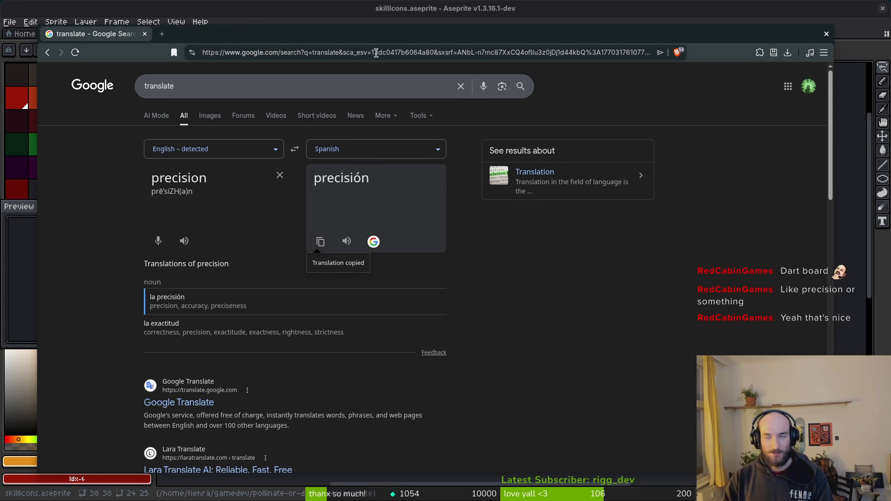
key("alt+Tab")
key("ctrl+v")
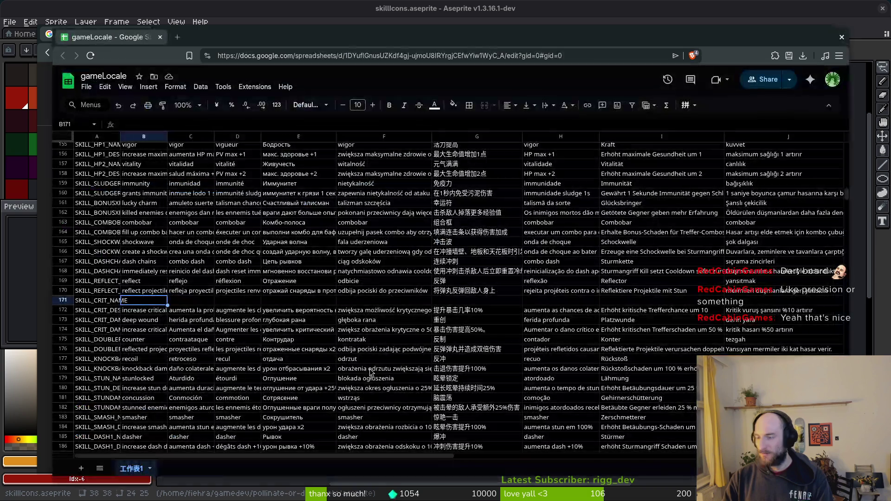
left_click(153, 302)
type("pression")
type("precisión")
key("Return")
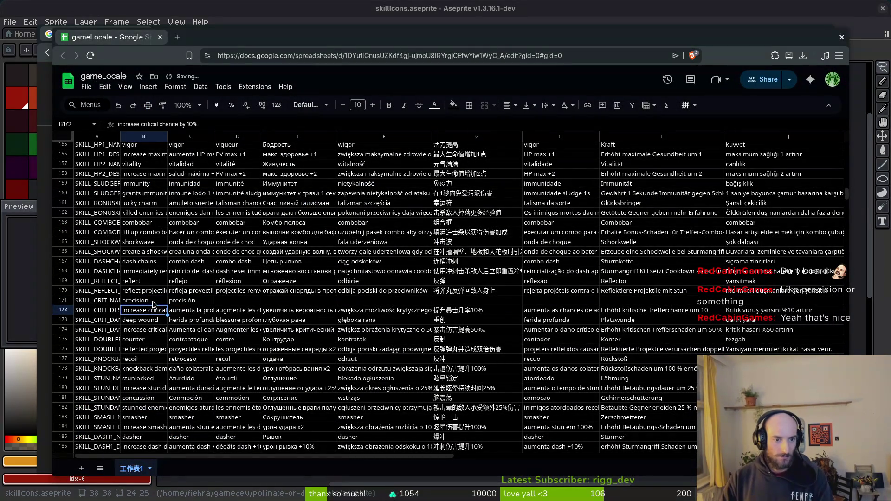
Translate precision to French and paste 'précision' into D171
key("alt+Tab")
left_click(348, 152)
type("fre")
key("Return")
left_click(320, 241)
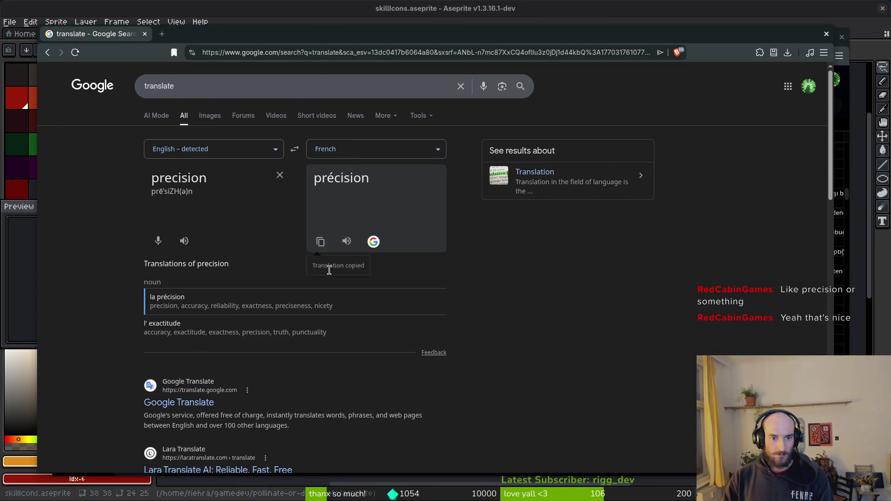
key("alt+Tab")
key("ctrl+v")
Translate precision to Russian and paste 'точность' into E171
key("alt+Tab")
left_click(343, 148)
type("rus")
key("Return")
left_click(320, 242)
key("alt+Tab")
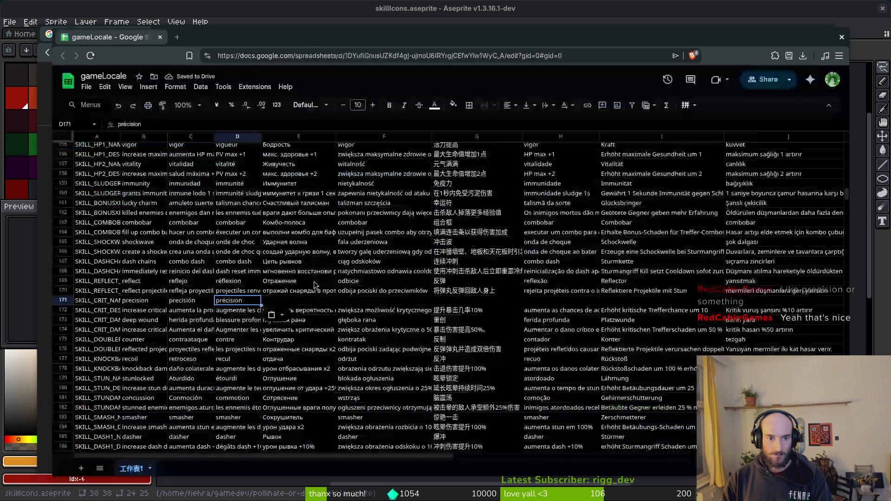
key("Right")
key("ctrl+v")
Translate precision to Polish and paste 'precyzja' into F171
key("alt+Tab")
left_click(348, 148)
type("pol")
key("Return")
left_click(320, 242)
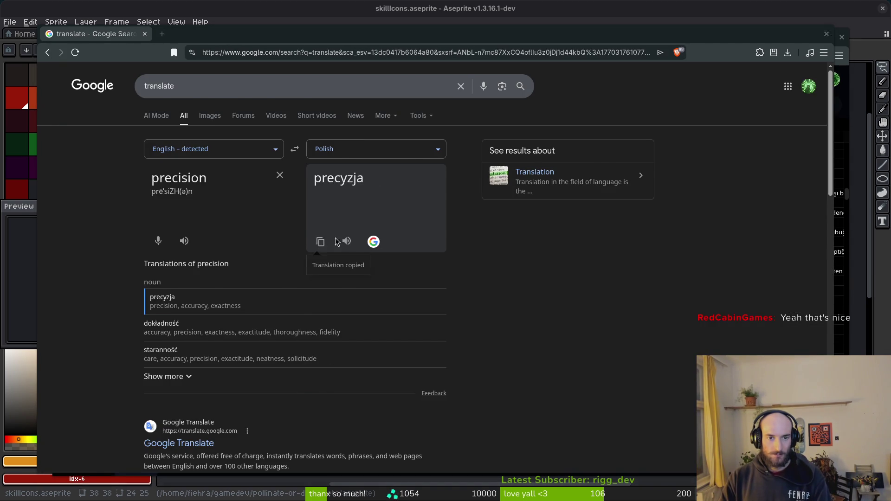
key("alt+Tab")
left_click(377, 293)
left_click(360, 302)
key("ctrl+v")
Translate precision to Chinese (Simplified) and paste '精确' into G171, fixing a wrong-row paste
key("alt+Tab")
left_click(348, 145)
type("chin")
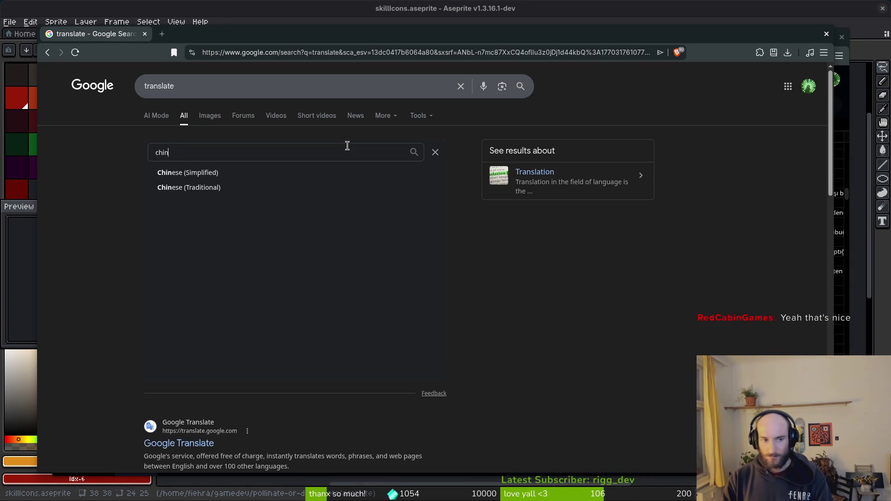
key("Return")
left_click(320, 242)
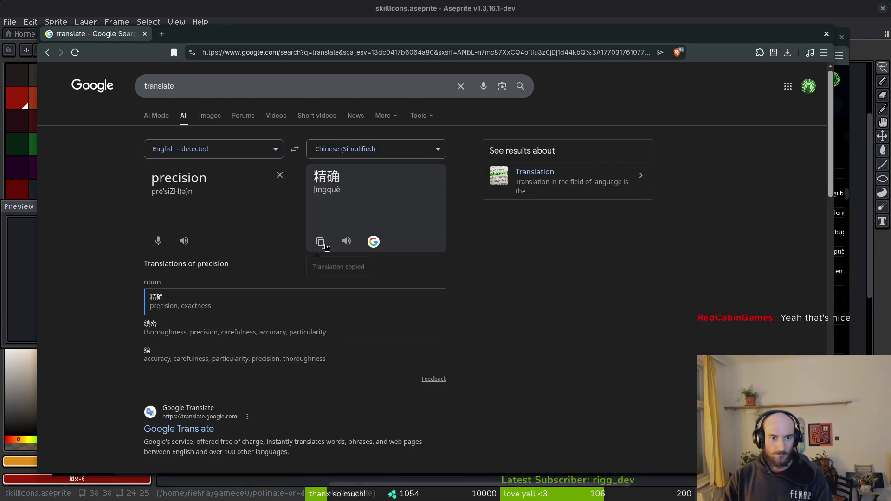
key("alt+Tab")
left_click(472, 291)
key("ctrl+v")
key("ctrl+z")
left_click(472, 301)
key("ctrl+v")
Translate precision to Portuguese and paste 'precisão' into H171
key("alt+Tab")
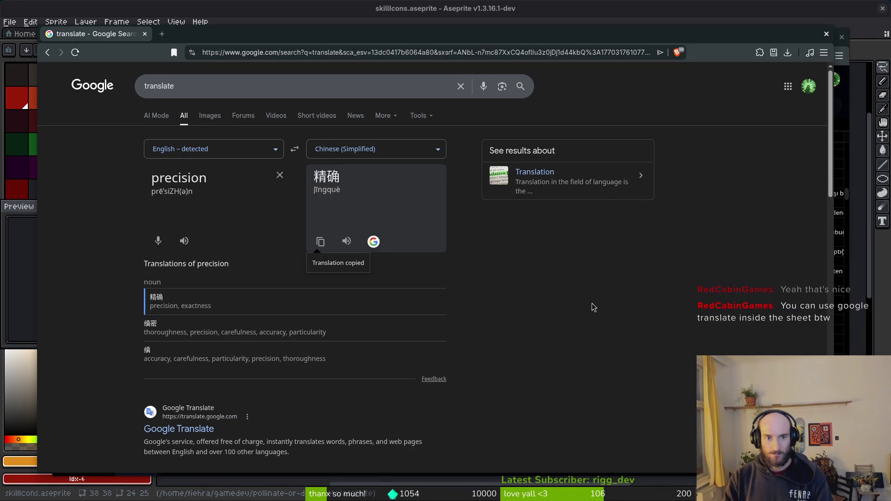
left_click(384, 147)
type("por")
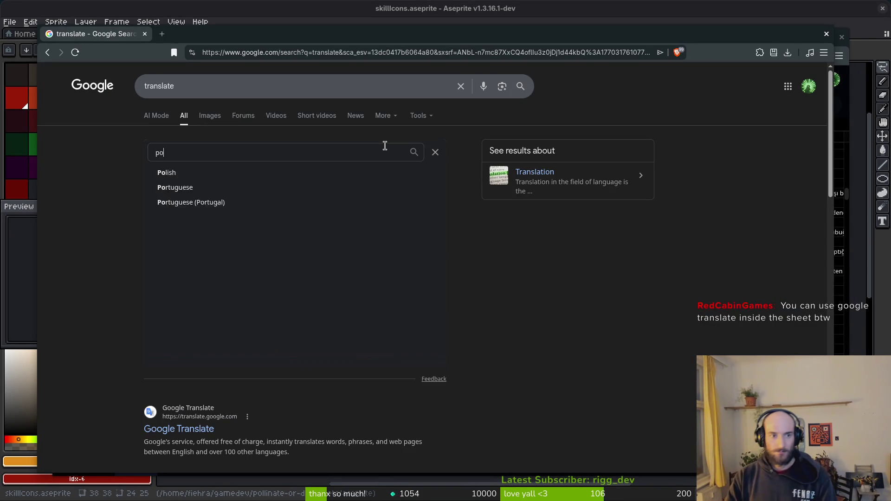
key("Return")
left_click(320, 241)
key("alt+Tab")
left_click(570, 301)
key("ctrl+v")
Translate precision to German and paste 'Präzision' into I171
left_click(620, 302)
key("alt+Tab")
key("alt+Tab")
key("alt+Tab")
left_click(373, 153)
type("ger")
key("Return")
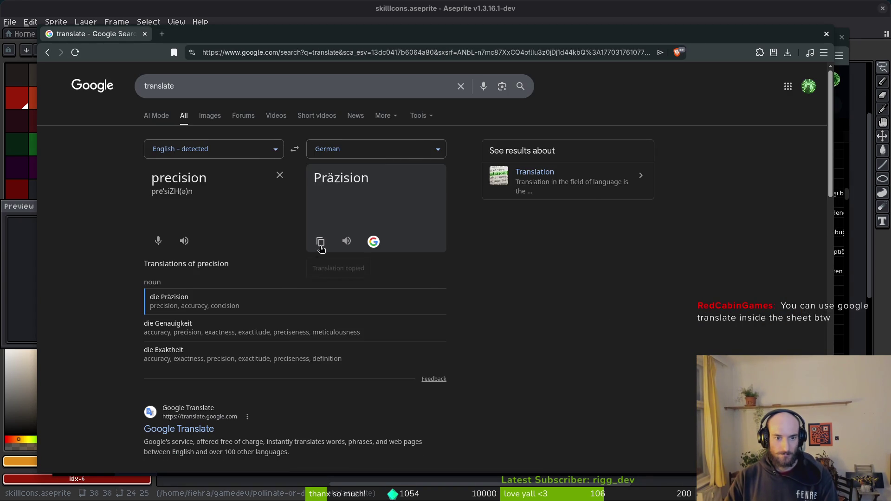
left_click(320, 241)
key("alt+Tab")
key("ctrl+v")
Translate precision to Turkish and paste 'kesinlik' into J171
key("alt+Tab")
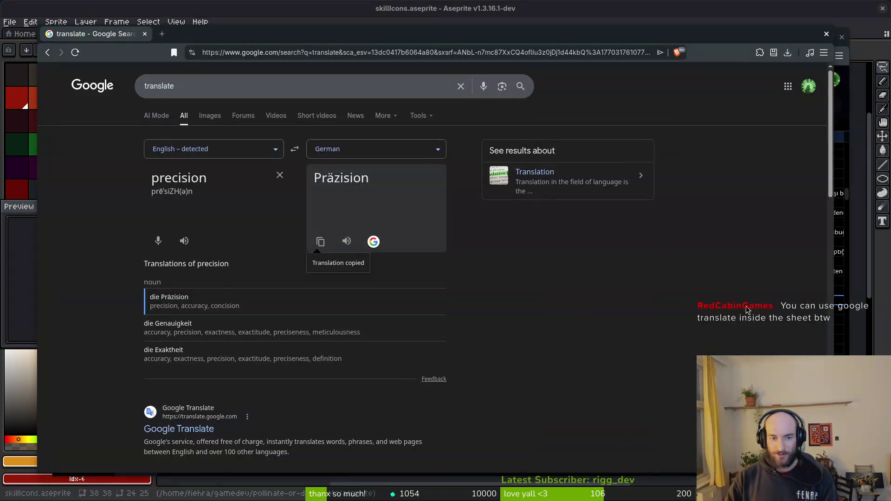
left_click(394, 153)
type("tur")
key("Return")
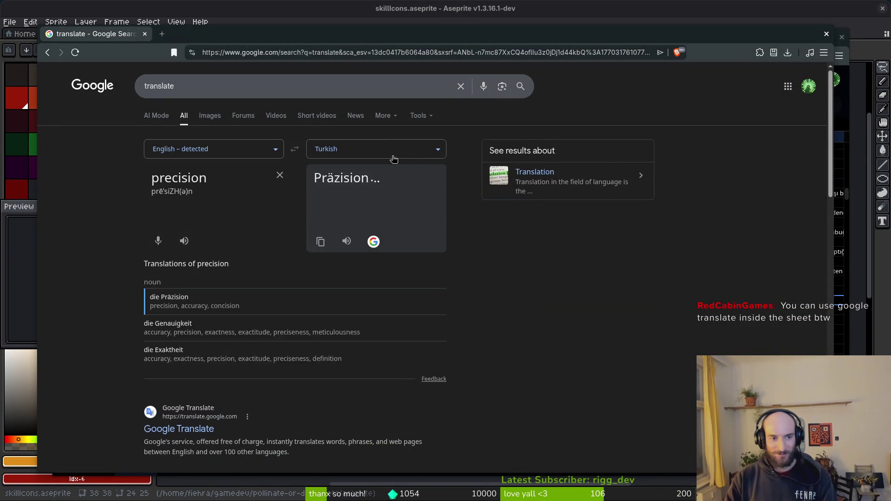
left_click(321, 242)
key("alt+Tab")
key("ctrl+v")
left_click(371, 291)
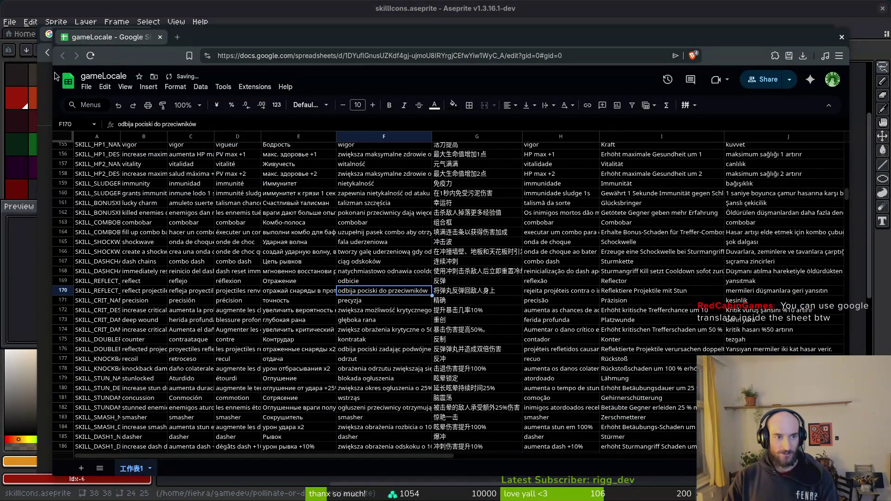
Download the sheet as CSV to Downloads/translations.csv, overwrite the old file, and close the window
left_click(108, 301)
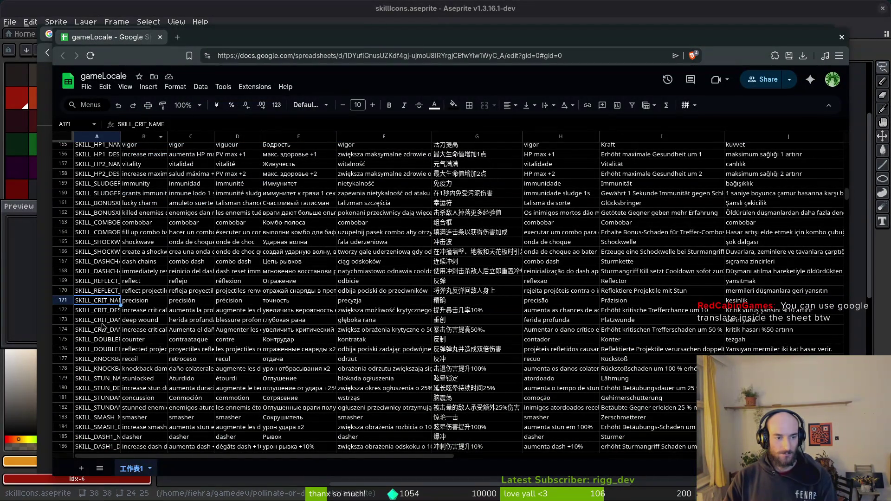
left_click(114, 310)
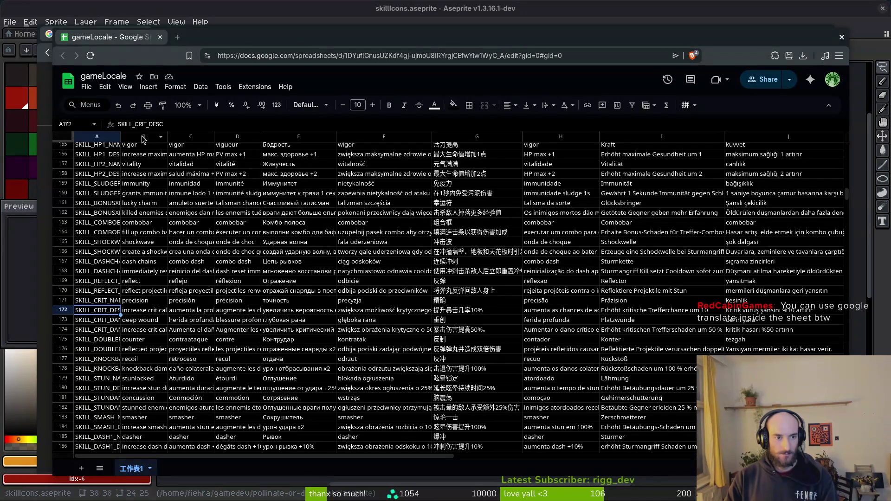
left_click(87, 91)
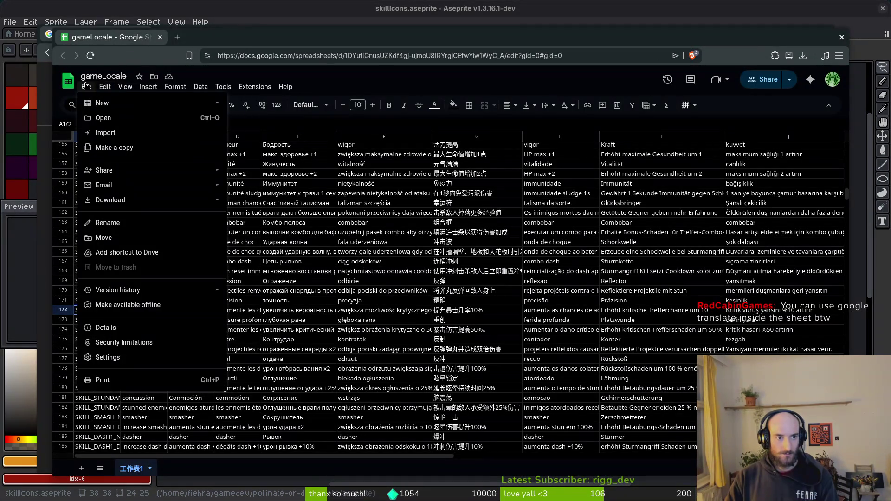
mouse_move(122, 205)
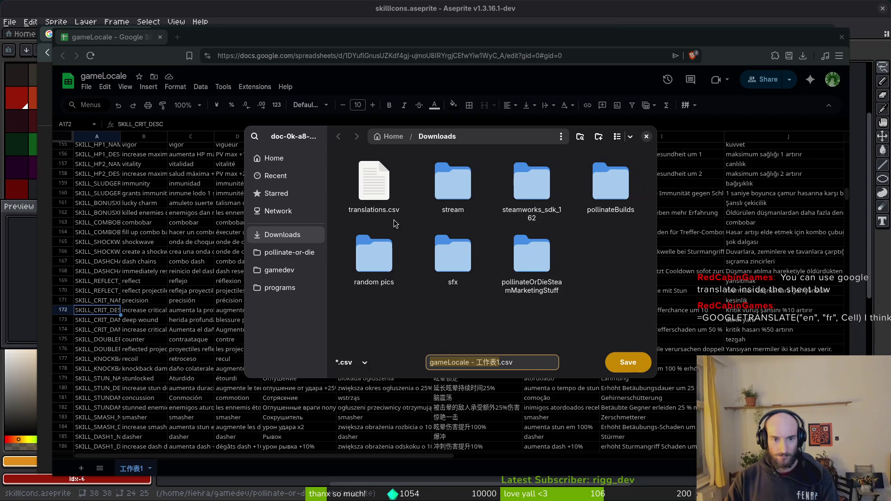
left_click(374, 184)
left_click(628, 362)
left_click(489, 284)
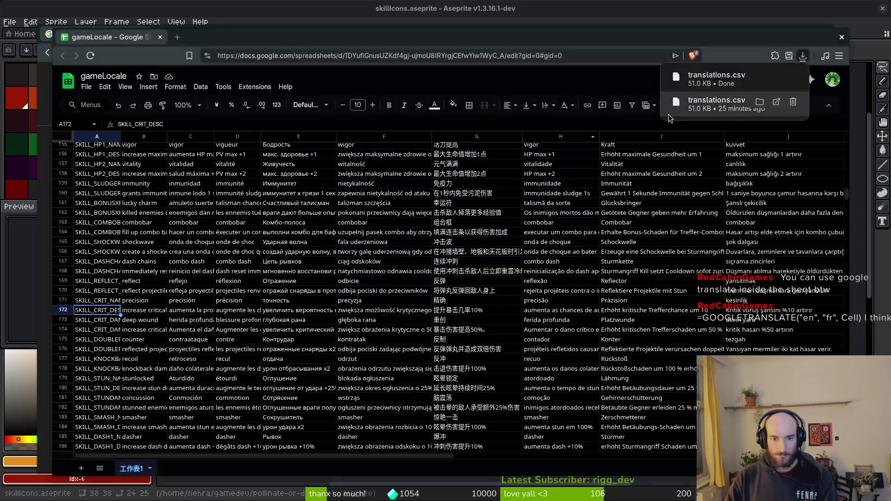
left_click(841, 38)
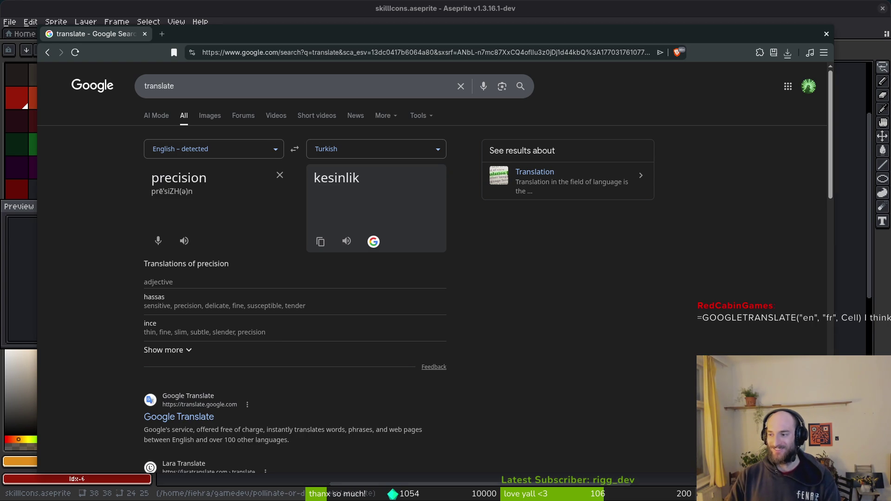
Back in Aseprite, compare icon frames 58–62 with the hexagon reference shown, settling on frame 61
key("ctrl+w")
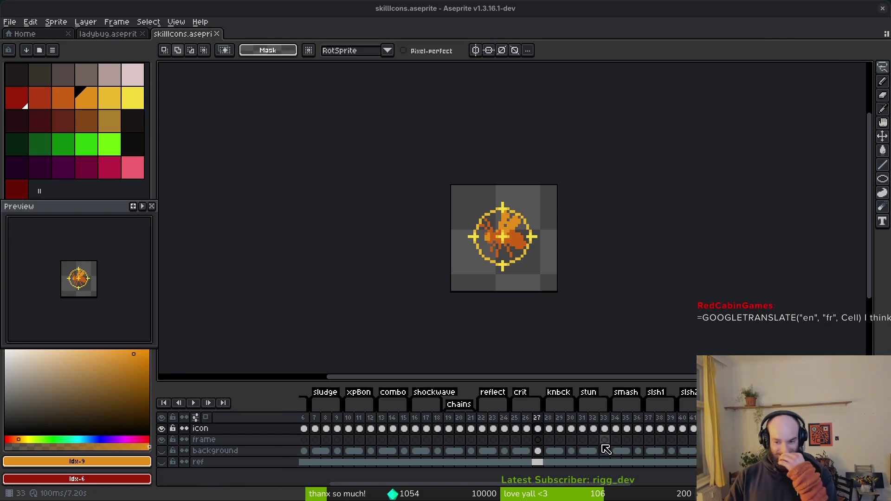
scroll(596, 441, "right", 5)
left_click(679, 428)
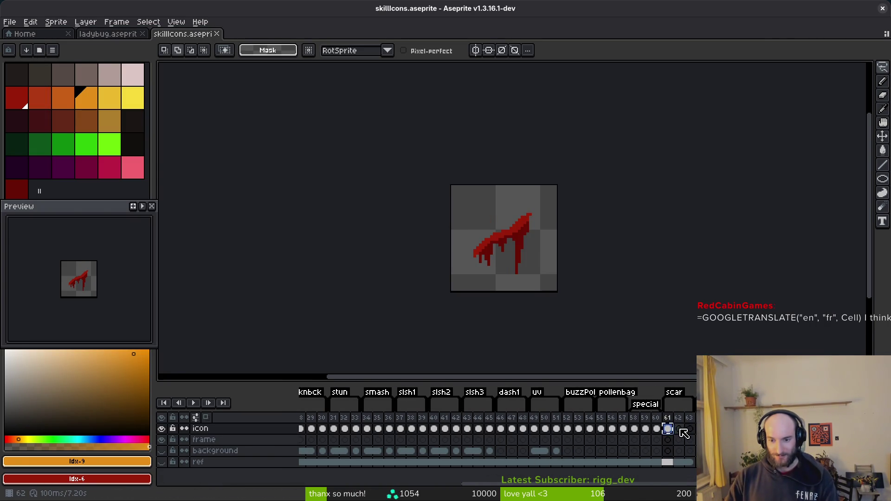
left_click(162, 462)
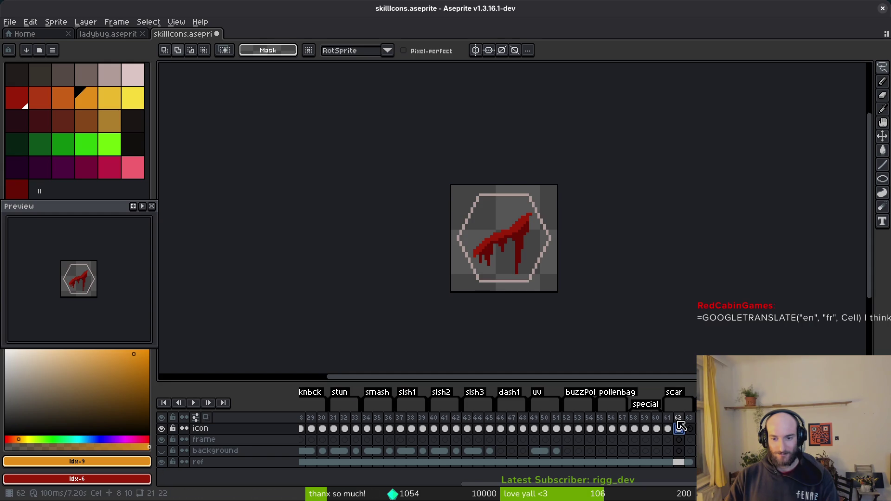
scroll(530, 258, "up", 2)
left_click(633, 428)
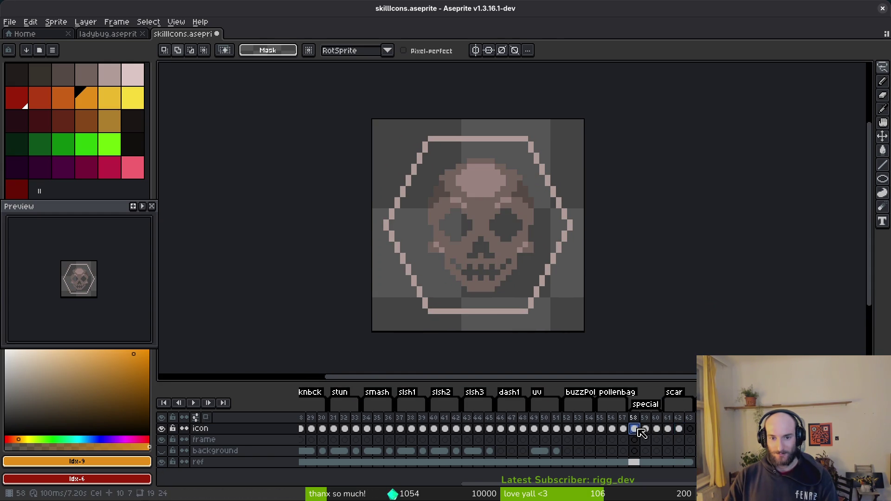
left_click(678, 428)
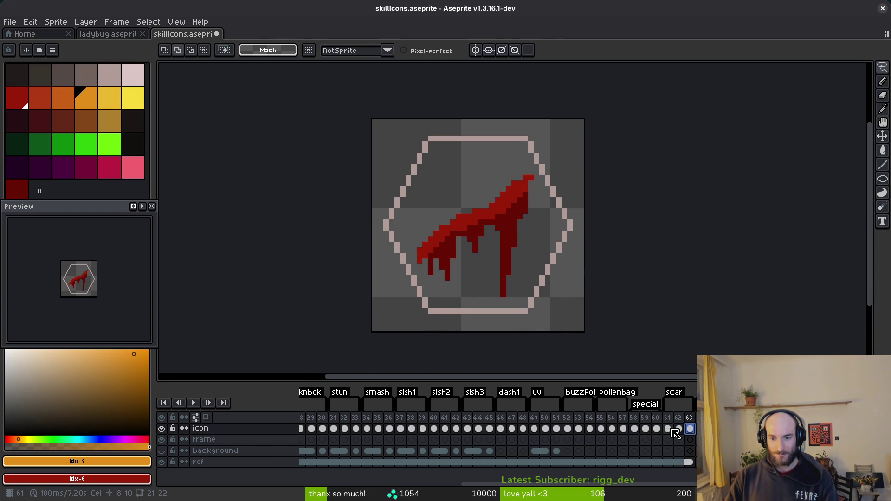
left_click(645, 428)
left_click(668, 428)
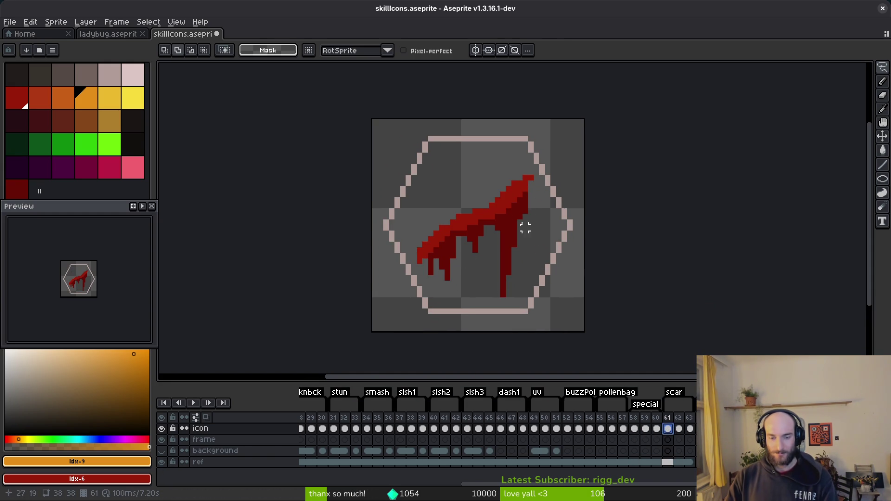
Recolour frame 61's slash: bright red to light pink, dark red to grayish brown
scroll(503, 217, "down", 3)
scroll(501, 223, "up", 3)
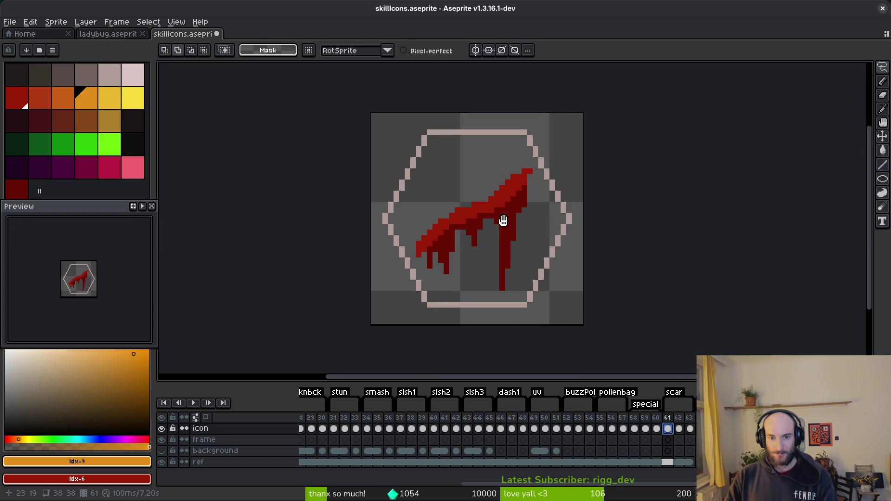
scroll(509, 198, "up", 3)
key("i")
left_click(514, 180)
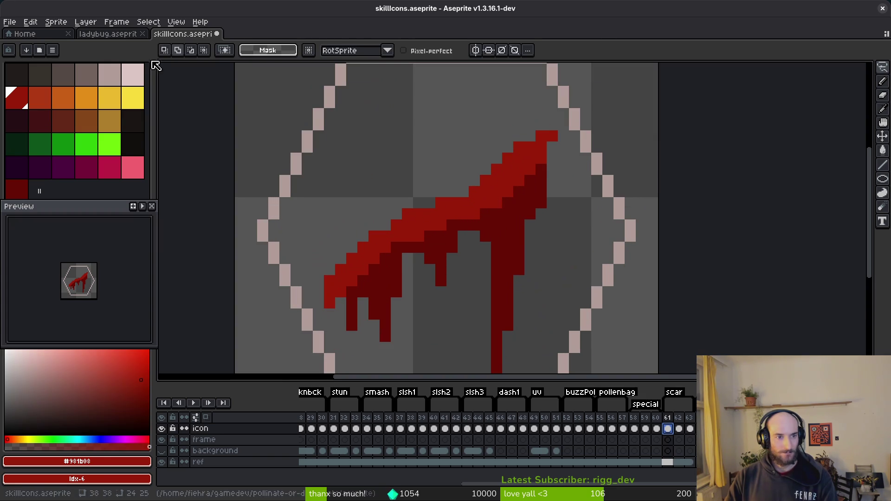
right_click(109, 74)
key("shift+r")
left_click(309, 91)
left_click(509, 238)
right_click(86, 75)
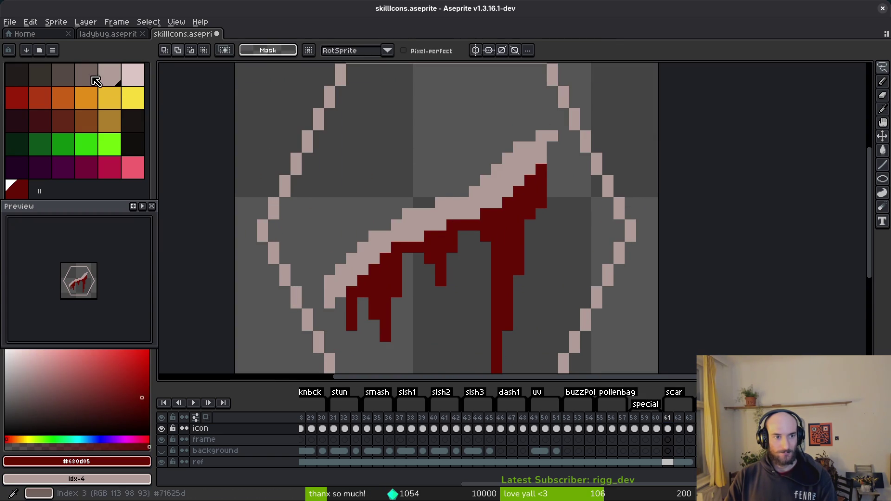
key("shift+r")
scroll(497, 198, "down", 3)
key("Return")
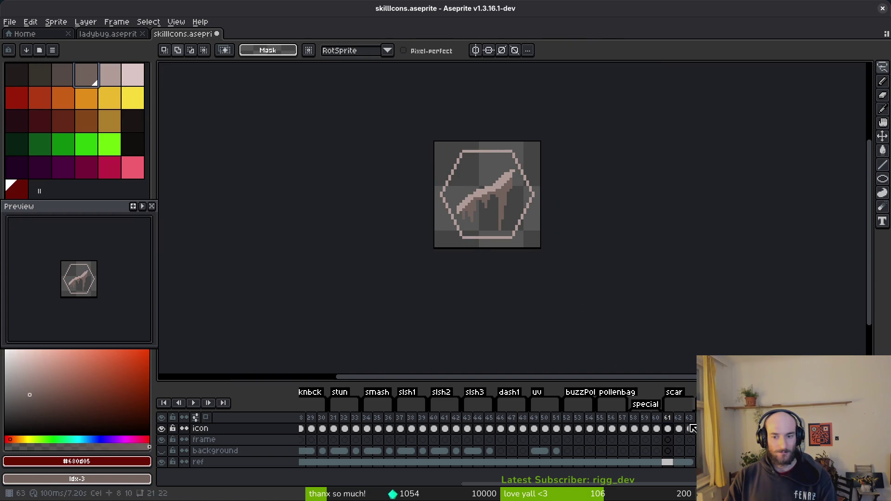
Recolour frame 63's slash bright red to yellow and dark red to orange, then save
key("Right")
key("Right")
scroll(514, 184, "up", 3)
left_click(515, 183)
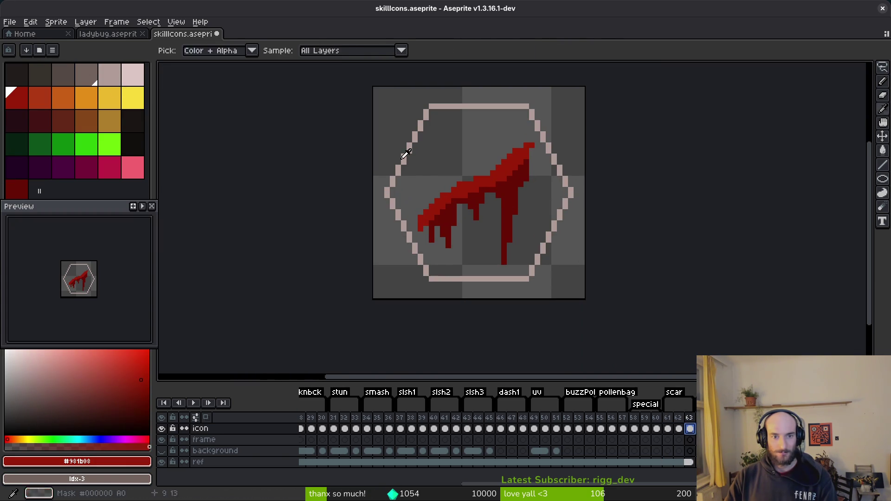
right_click(111, 98)
key("shift+r")
left_click(309, 89)
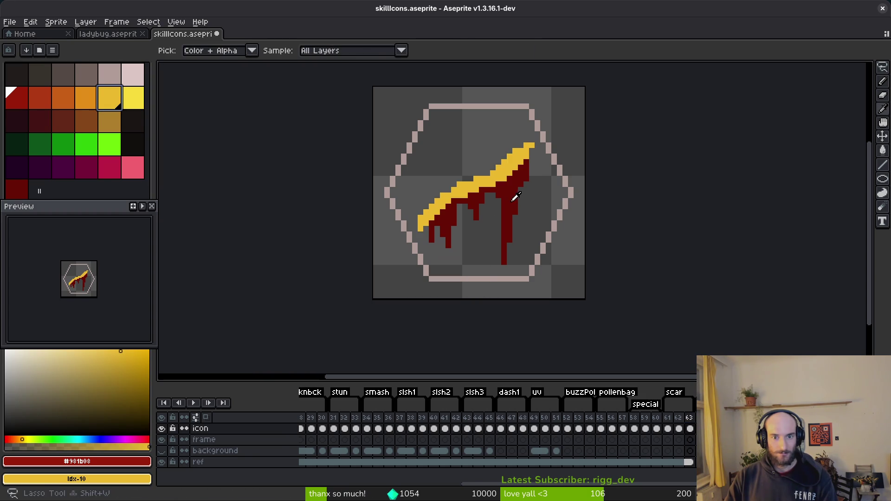
left_click(508, 238, "alt")
right_click(86, 99)
key("shift+r")
left_click(312, 88)
scroll(537, 227, "down", 3)
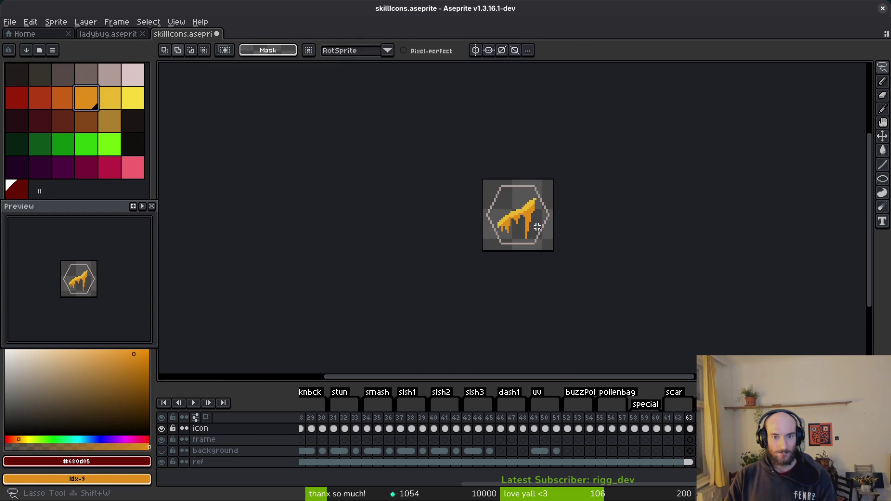
scroll(533, 230, "up", 4)
key("ctrl+s")
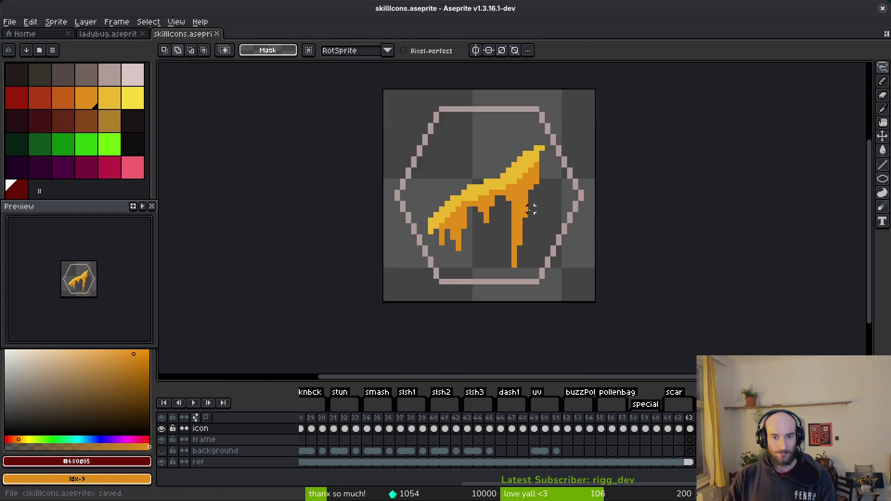
Paint bright yellow highlight pixels at the blade tip and along its top edge
key("alt")
left_click(132, 98)
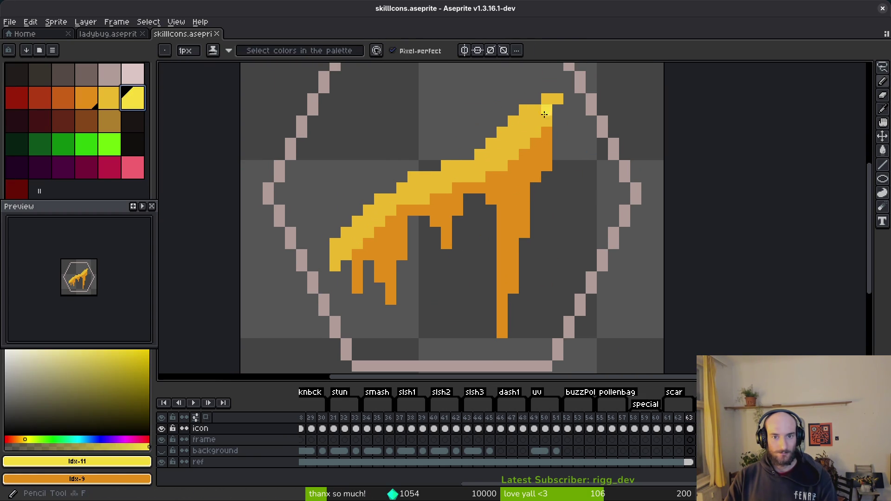
left_click(537, 107)
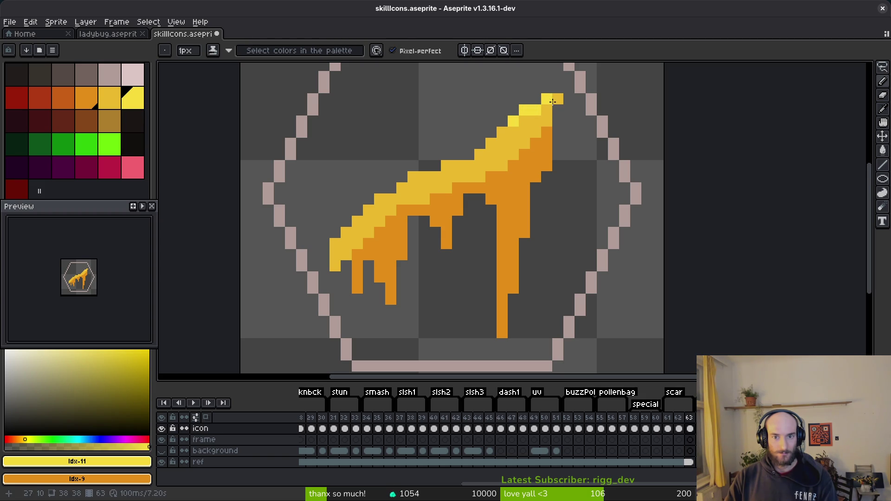
left_click(457, 165)
left_click(446, 166)
left_click(424, 177)
left_click(413, 177)
left_click(402, 188)
left_click(380, 199)
Extend the highlight down the lower-left edge, undo the last stroke, and save the sprite
left_click(368, 210)
left_click(357, 222)
left_click(346, 232)
left_click(335, 255)
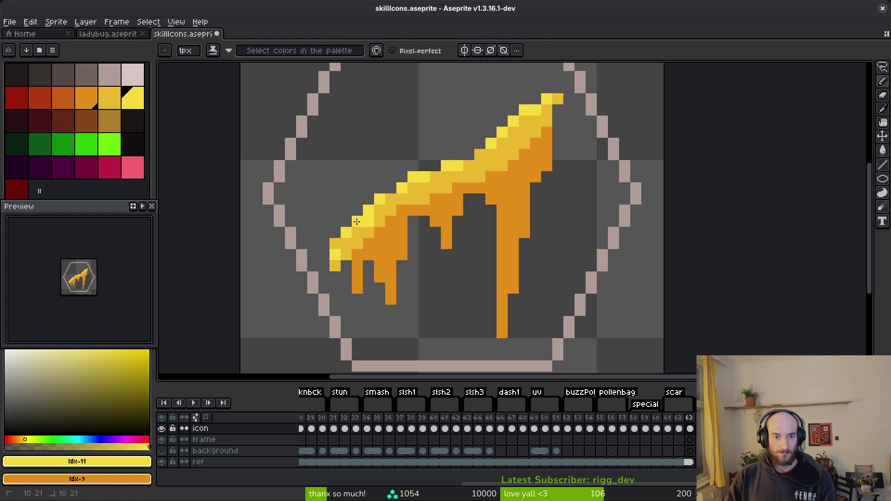
left_click(384, 205, "alt")
left_click(401, 221, "alt")
scroll(427, 254, "down", 3)
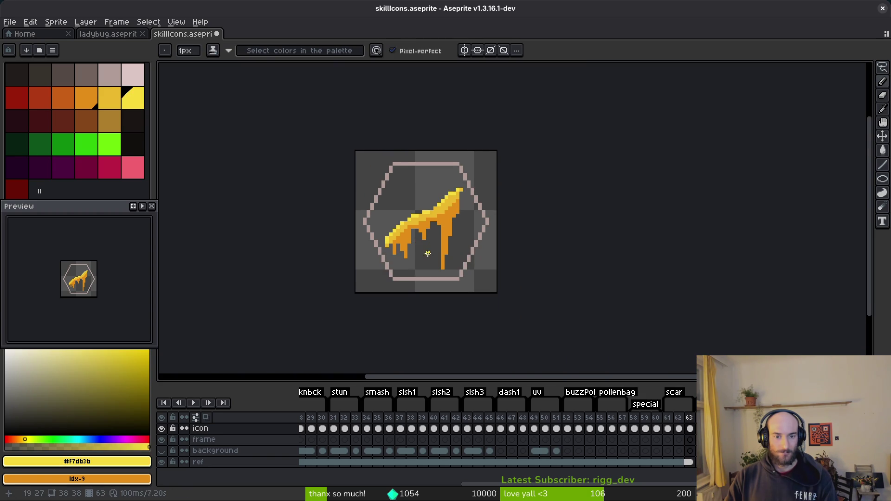
scroll(458, 226, "down", 3)
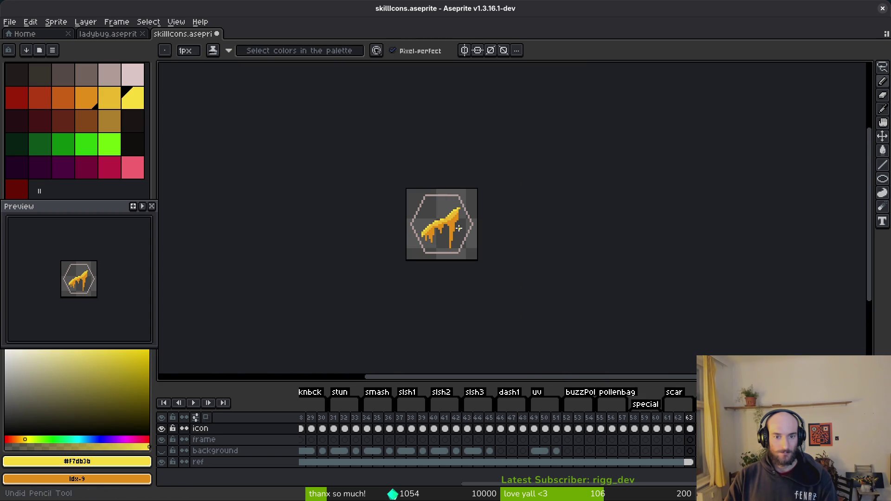
key("ctrl+z")
key("ctrl+s")
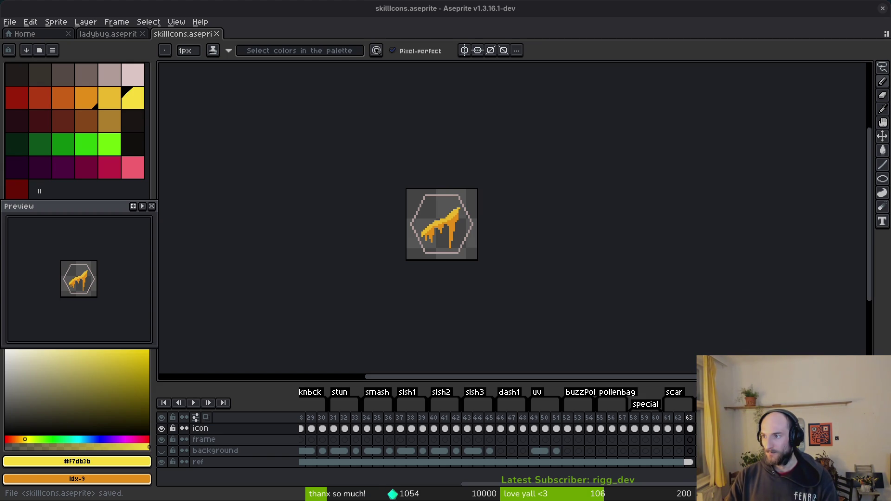
key("alt+Tab")
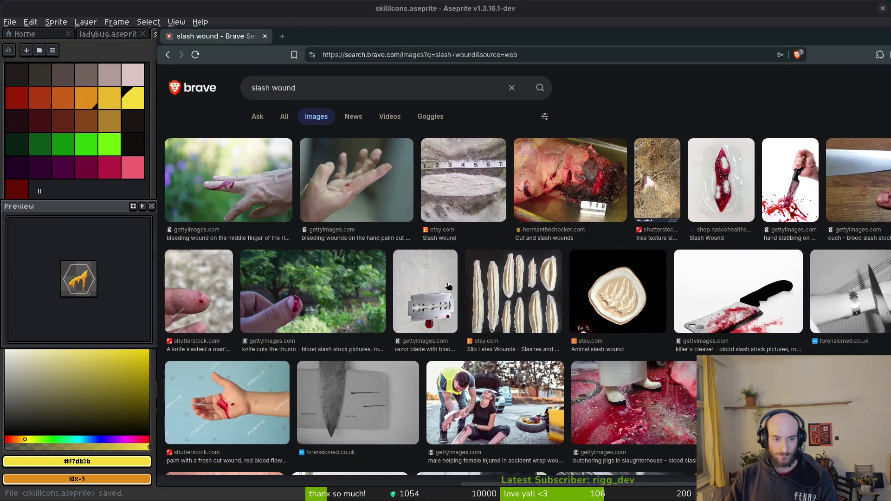
Browse the 'slash wound' image results for reference, then return to the gold slash icon
scroll(558, 278, "down", 3)
scroll(558, 278, "down", 5)
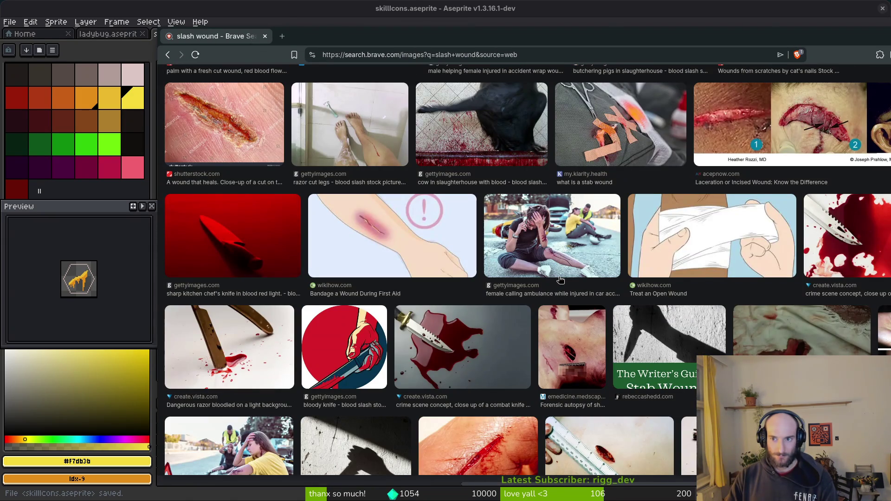
scroll(610, 255, "down", 4)
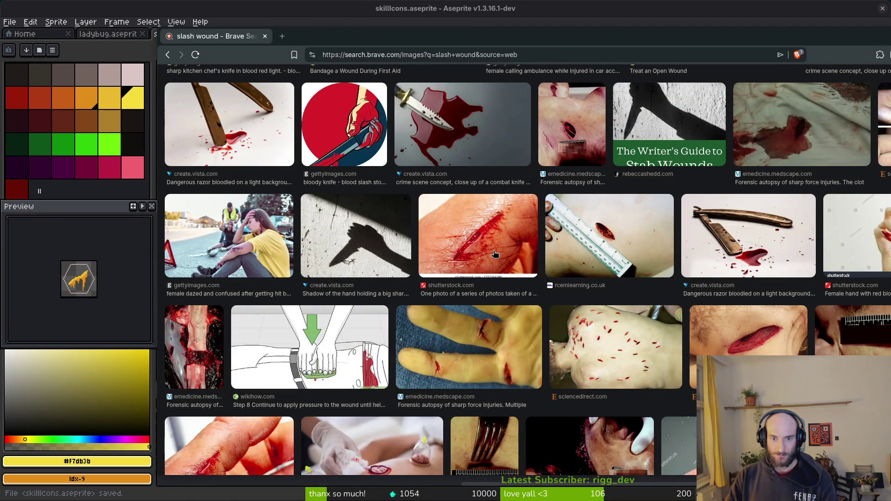
scroll(480, 243, "down", 3)
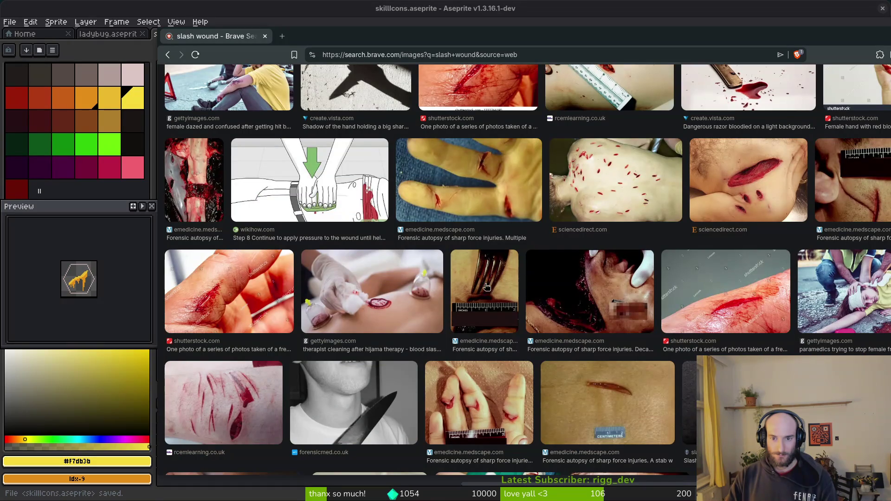
scroll(509, 270, "down", 4)
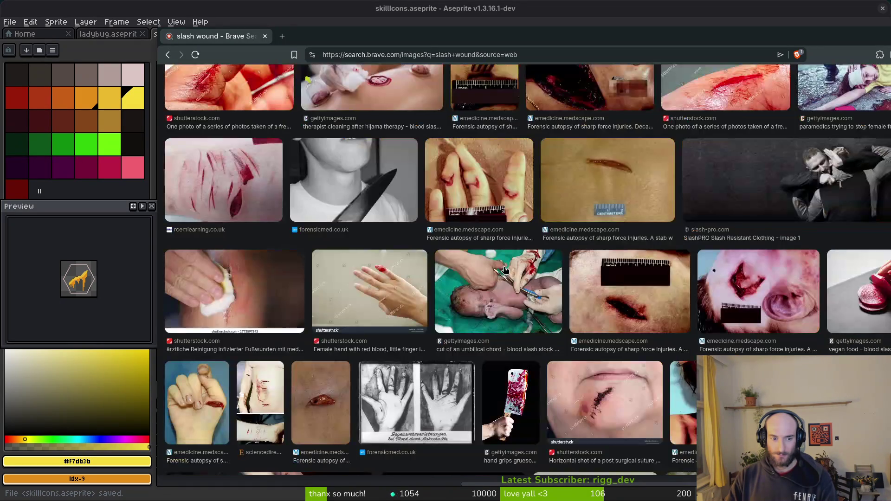
scroll(505, 270, "down", 5)
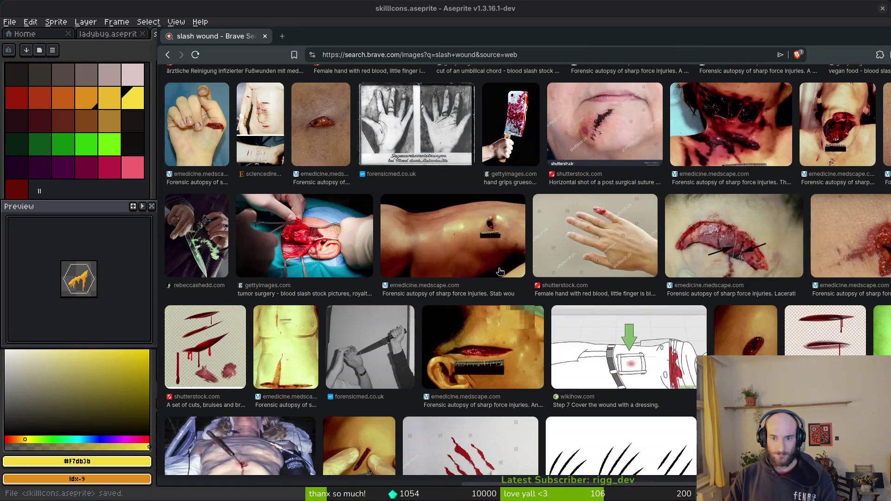
scroll(499, 272, "down", 5)
scroll(479, 263, "down", 4)
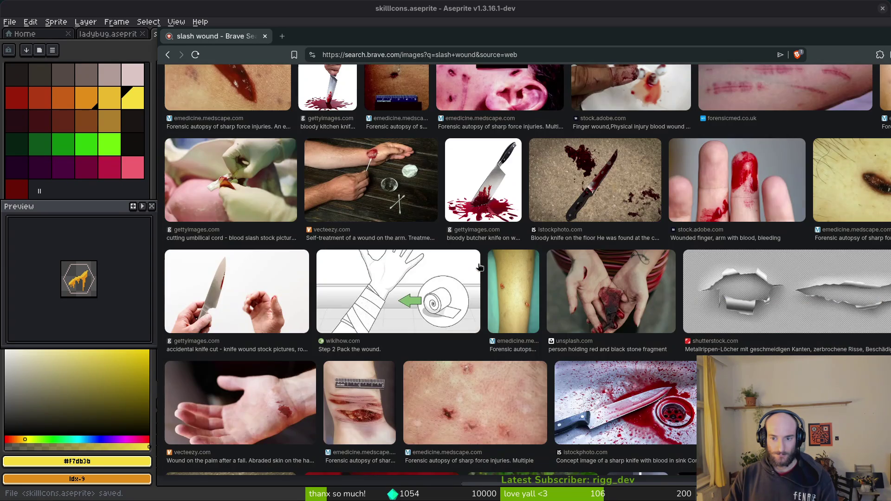
key("alt+Tab")
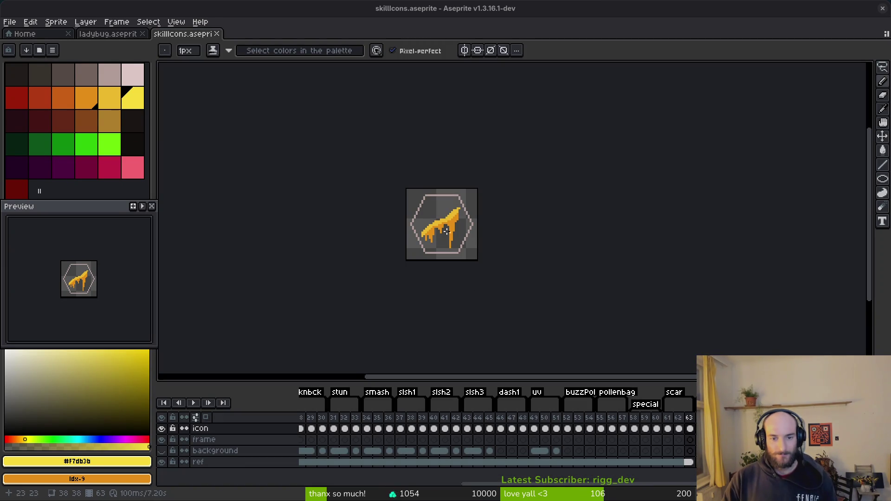
scroll(435, 223, "up", 1)
scroll(436, 222, "up", 1)
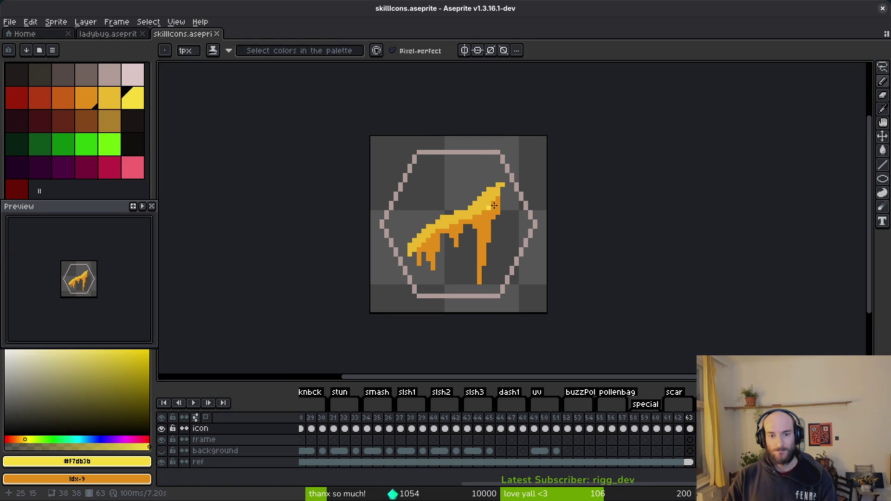
Paste the icon onto frame 62, turning the gold stroke red and the orange drips dark red
scroll(524, 222, "up", 1)
scroll(525, 222, "up", 2)
left_click(384, 189, "alt")
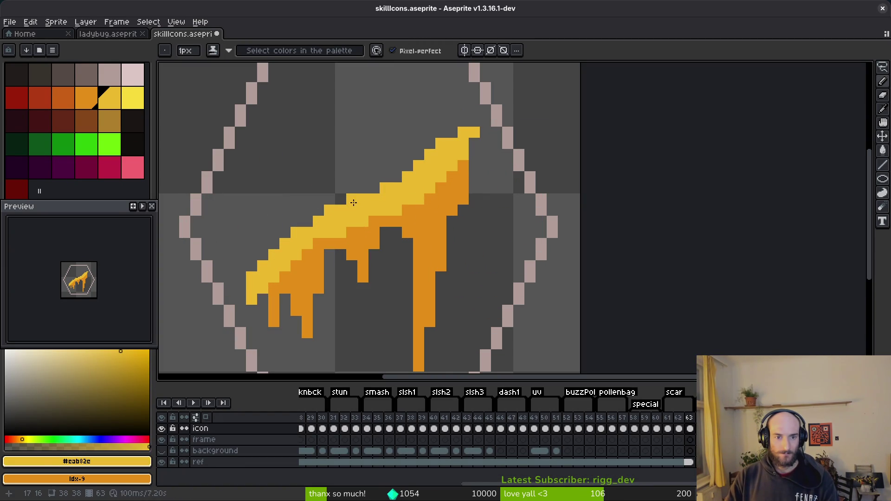
scroll(425, 189, "down", 4)
scroll(445, 195, "up", 3)
left_click(678, 428)
key("ctrl+v")
right_click(17, 97)
key("shift+r")
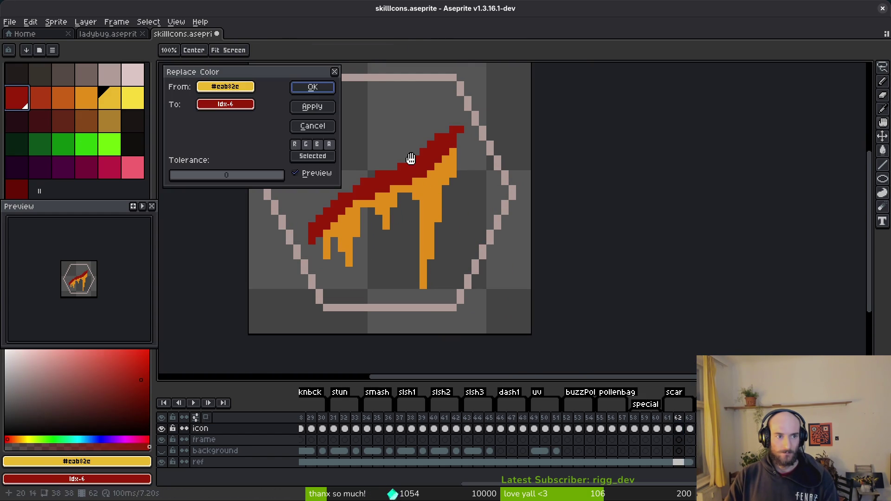
left_click(317, 89)
left_click(433, 199)
right_click(17, 188)
key("shift+r")
left_click(313, 89)
key("b")
Paste onto frame 61, recolour red to pale pink and drips to gray-brown, and hide the hexagon reference
left_click(668, 428)
key("ctrl+v")
left_click(441, 143, "alt")
right_click(113, 77)
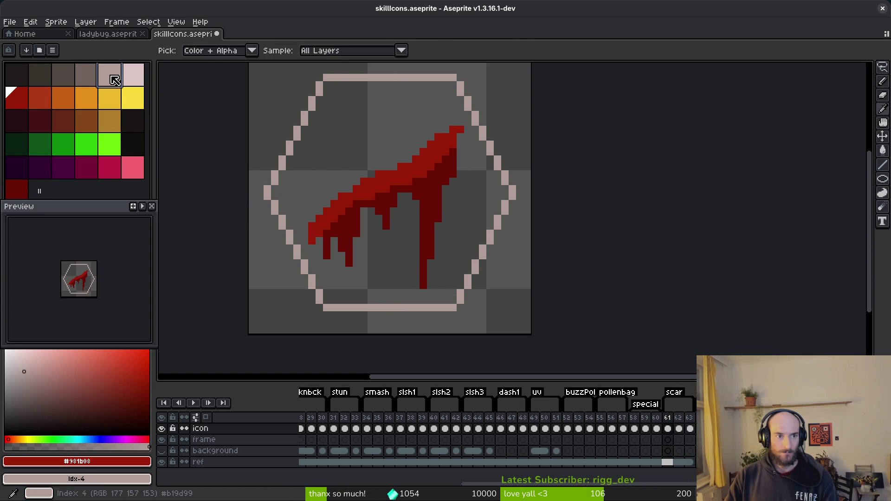
key("shift+r")
left_click(310, 89)
right_click(86, 74)
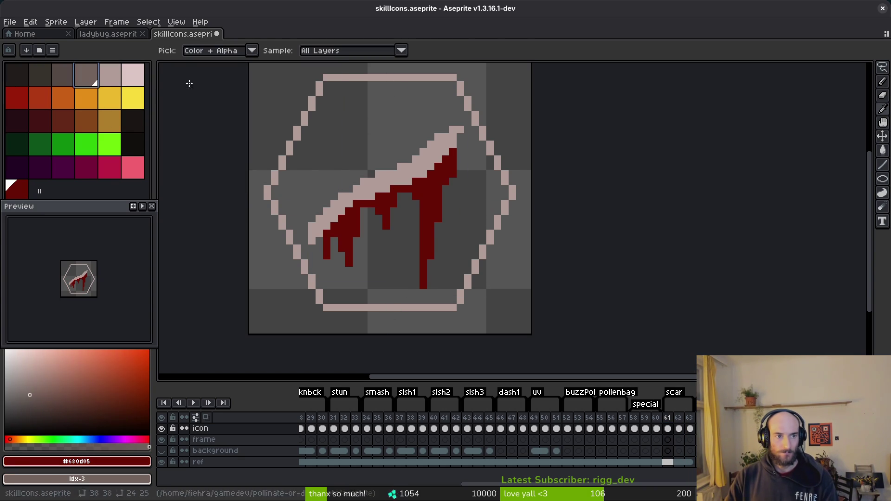
key("shift+r")
left_click(310, 88)
key("b")
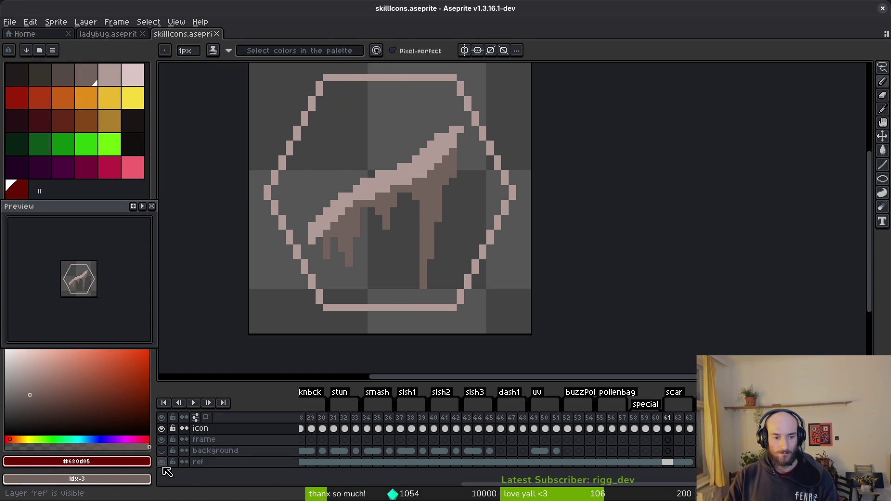
left_click(161, 462)
Start a sprite sheet export and browse the output location to assets/art/skills
left_click(689, 428)
key("ctrl+e")
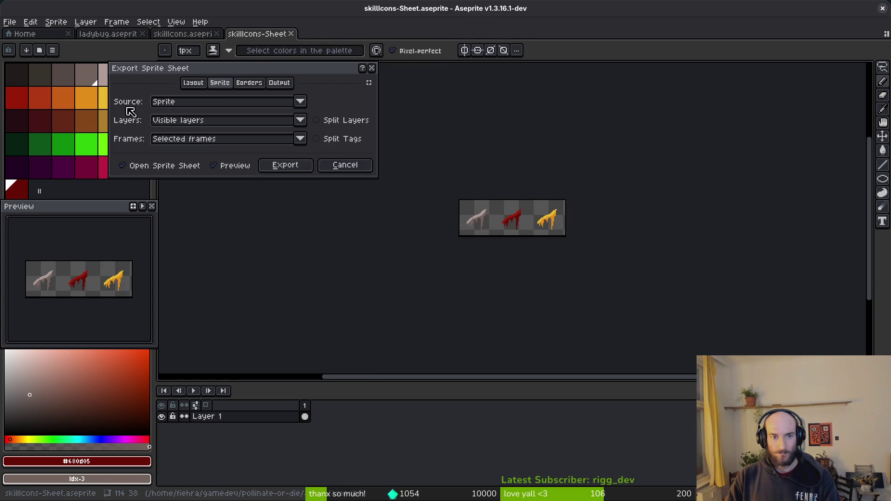
left_click(290, 166)
key("ctrl+alt+shift+s")
left_click(224, 42)
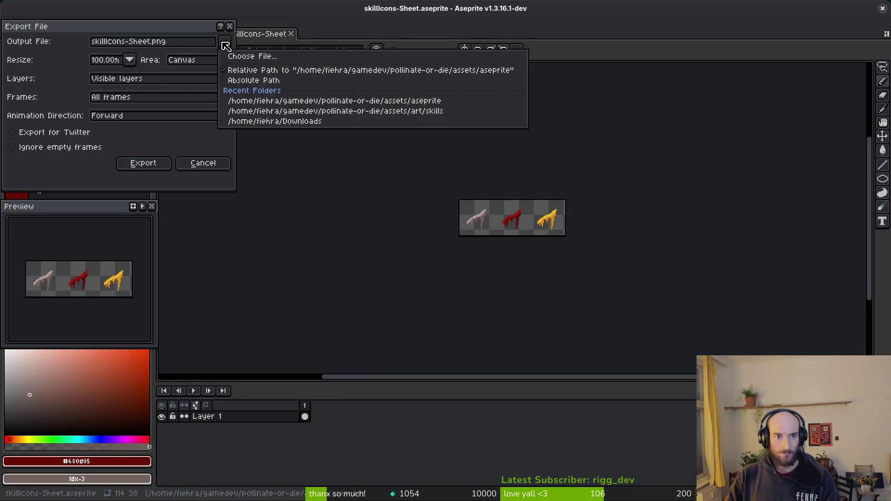
left_click(274, 54)
left_click(45, 41)
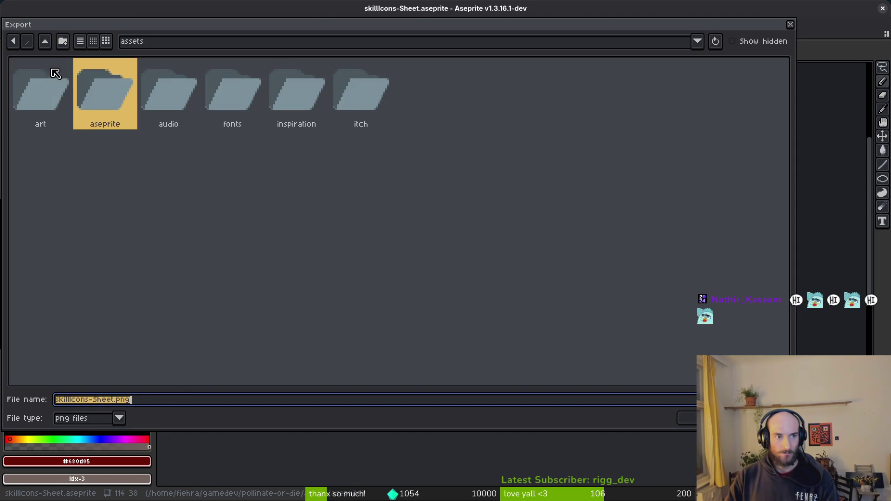
double_click(48, 91)
double_click(83, 178)
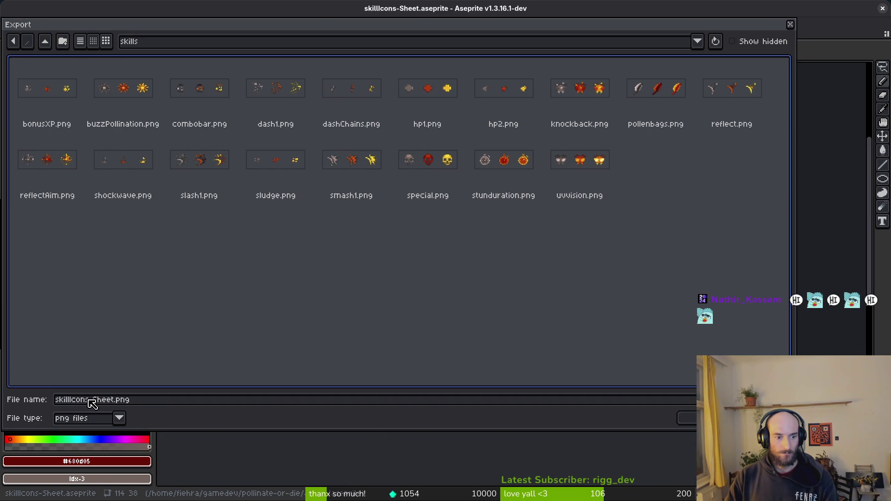
Export the sheet as critDamage.png, then close the sheet and skill icons files
left_click_drag(114, 403, 19, 402)
type("critDamage")
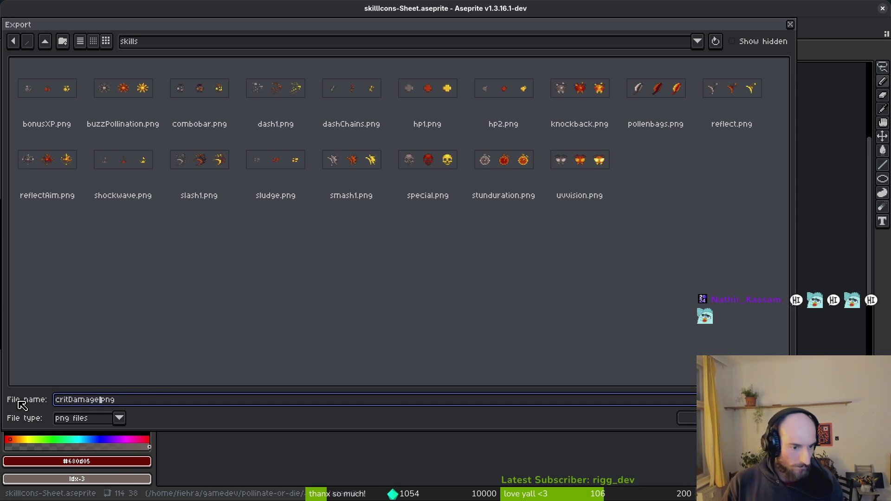
key("Return")
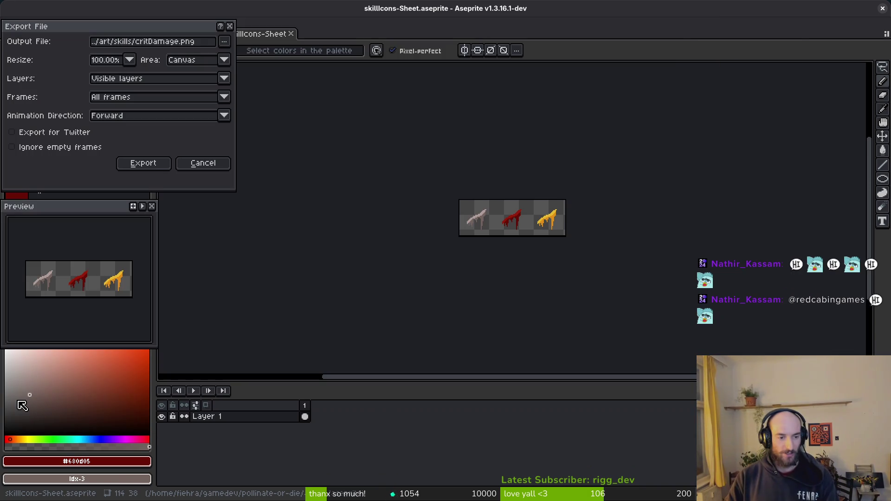
left_click(148, 164)
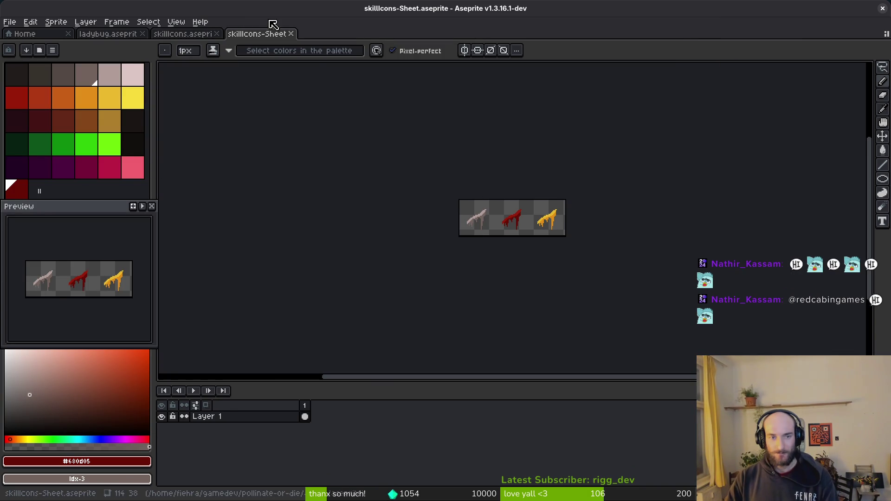
middle_click(271, 38)
middle_click(183, 37)
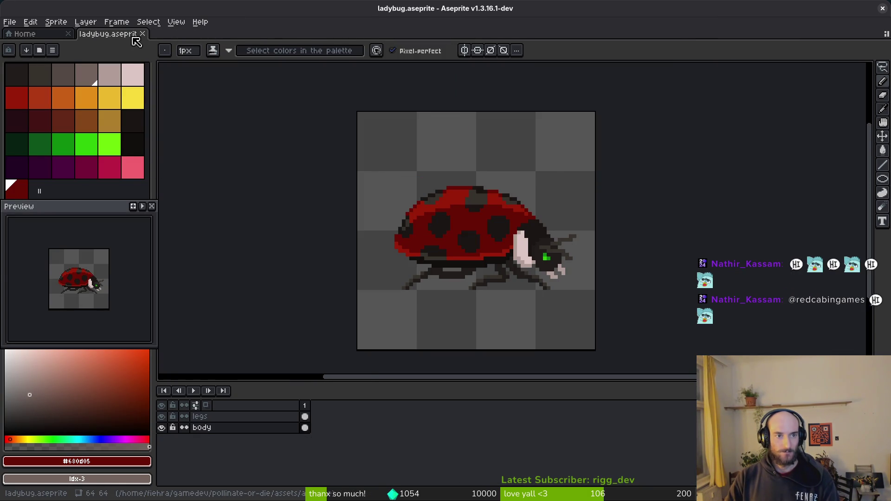
Close the ladybug file and select the critDamage skill hex in Godot's skills overlay
left_click(143, 35)
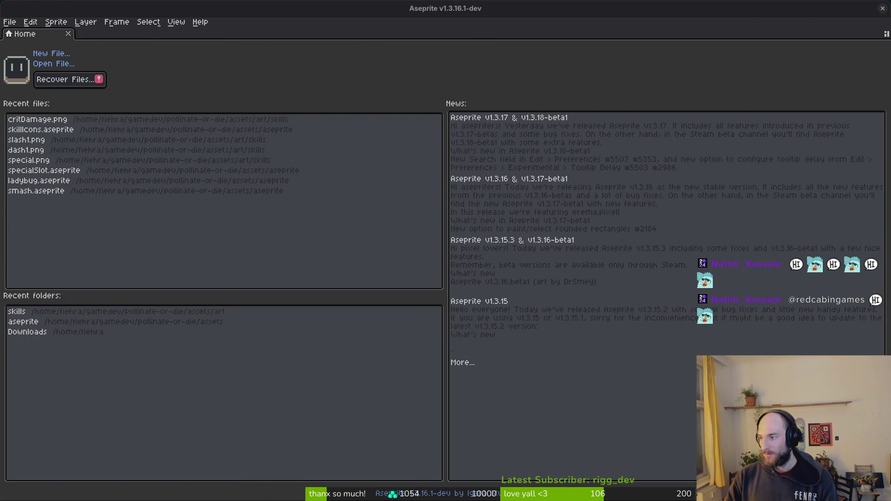
key("alt+Tab")
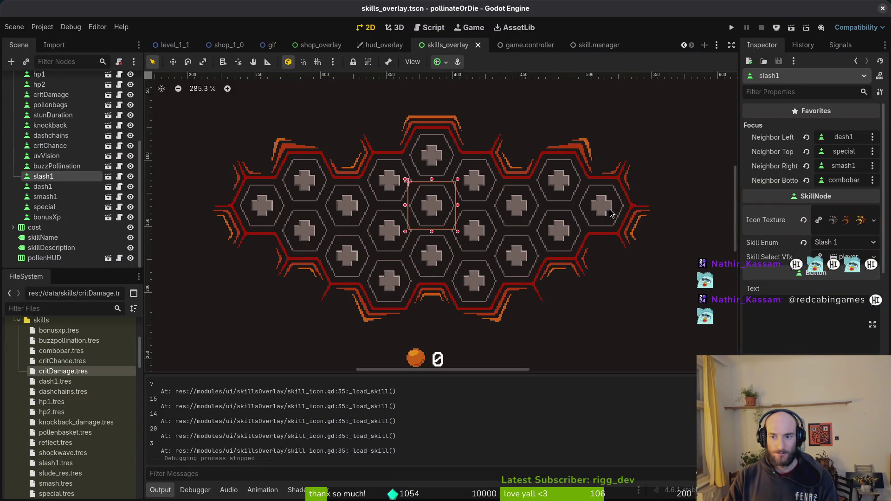
left_click(611, 213)
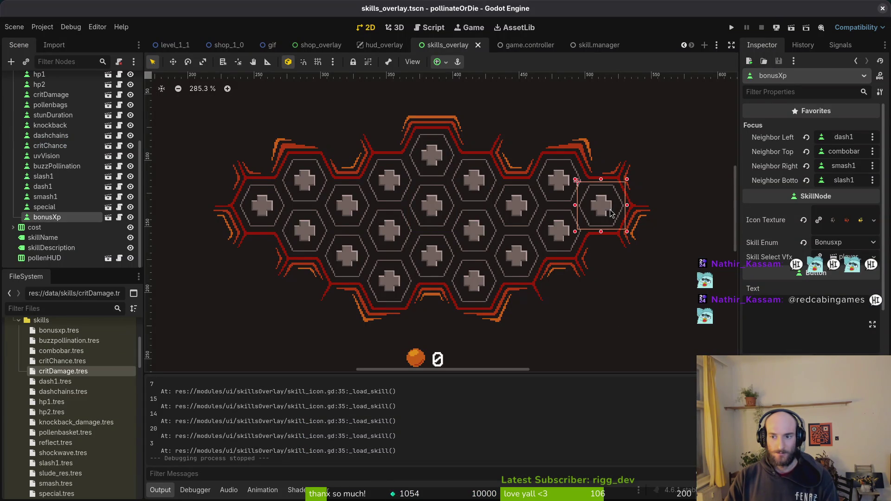
left_click(562, 228)
Quick-load critDamage.png as critDamage's icon texture, save the scene and run the game
left_click(803, 220)
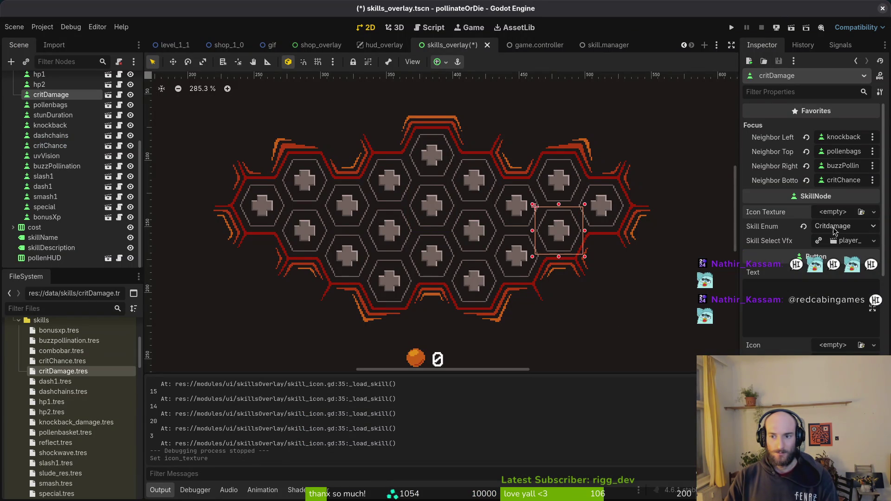
left_click(834, 212)
left_click(780, 325)
type("crida")
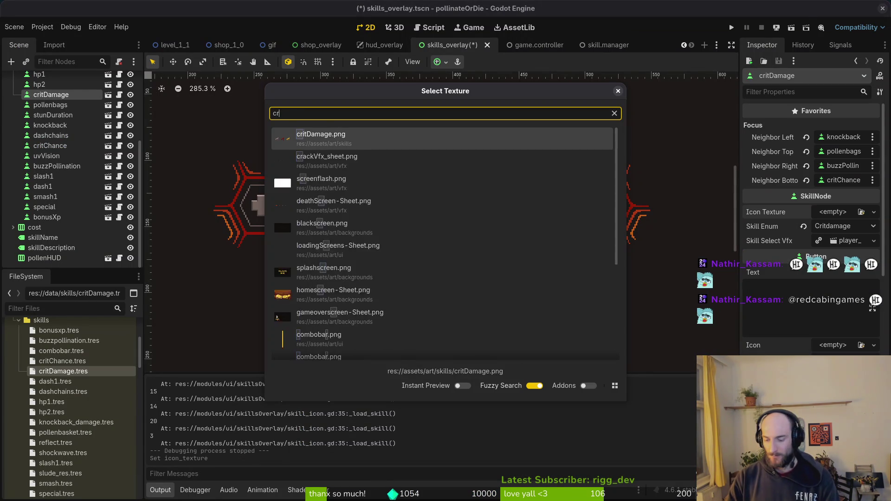
key("Return")
key("ctrl+s")
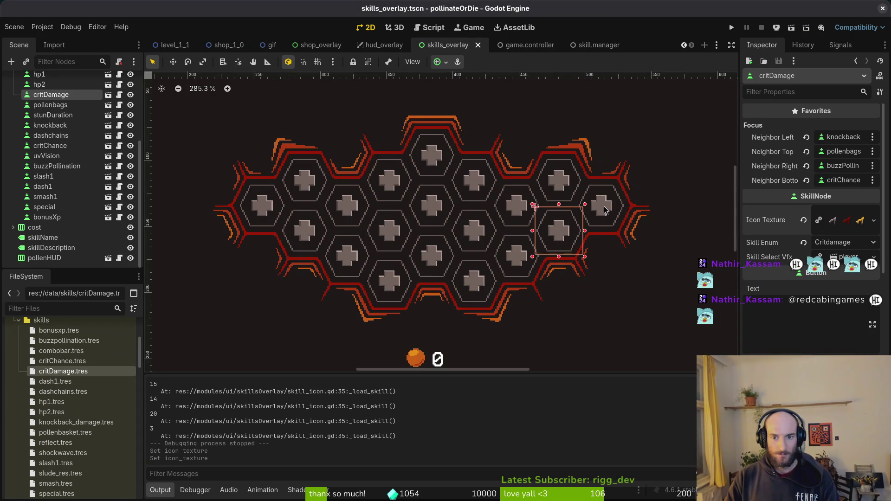
left_click(602, 209)
left_click(731, 28)
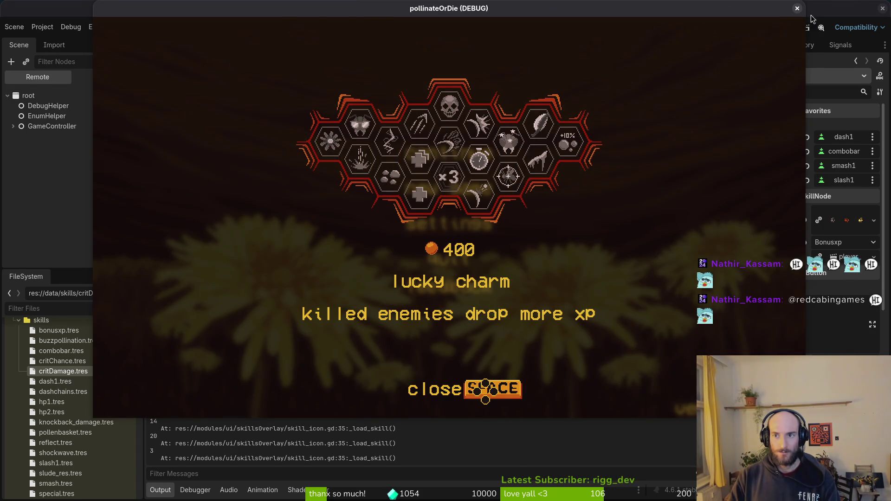
Relaunch the game, go through the pause menu's debugging panel, and open the skill overlay
left_click(798, 9)
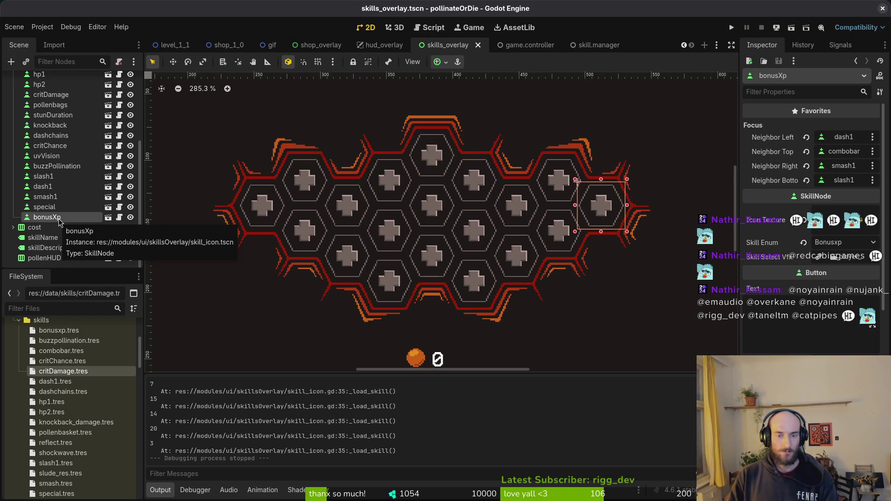
scroll(83, 153, "up", 5)
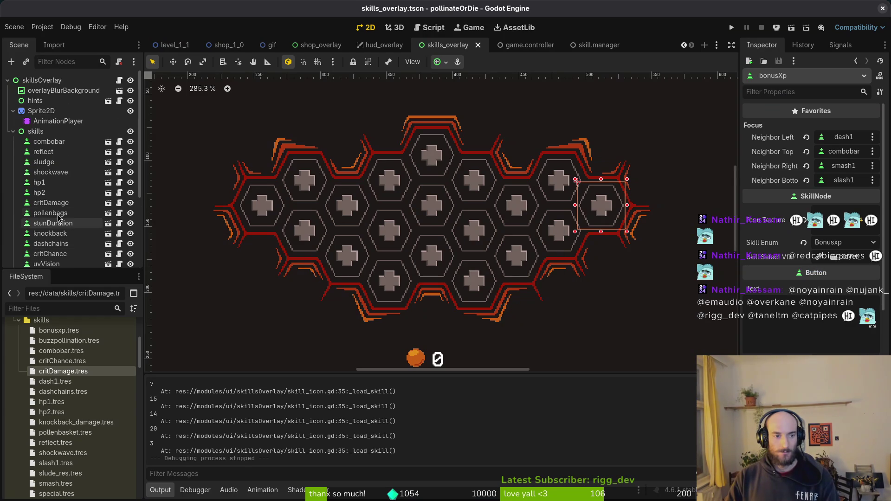
left_click(731, 28)
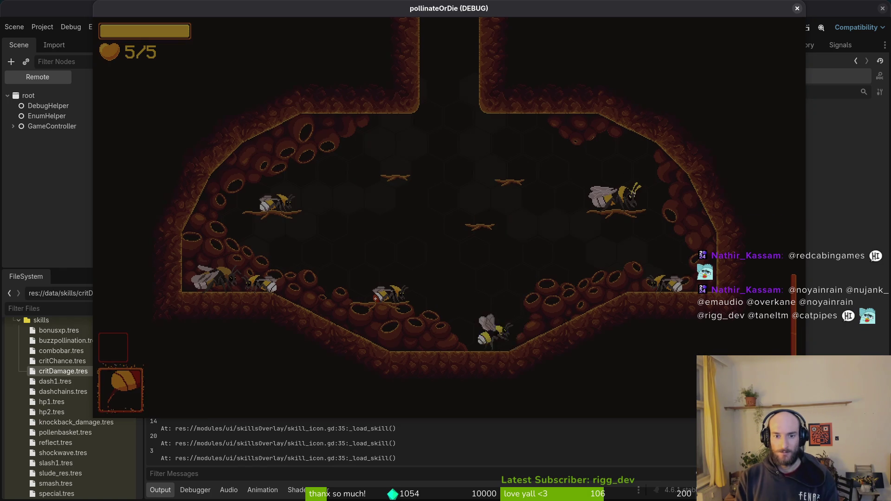
key("Right")
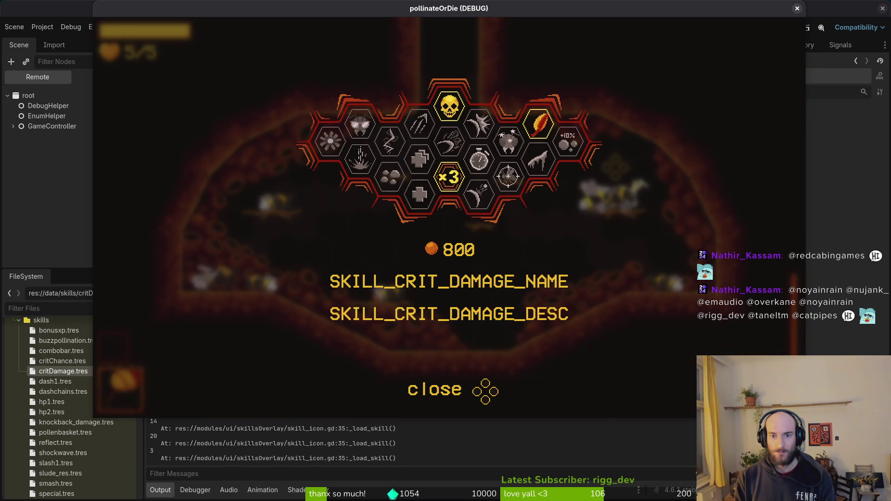
key("Escape")
key("Escape")
key("Return")
key("Up")
key("Down")
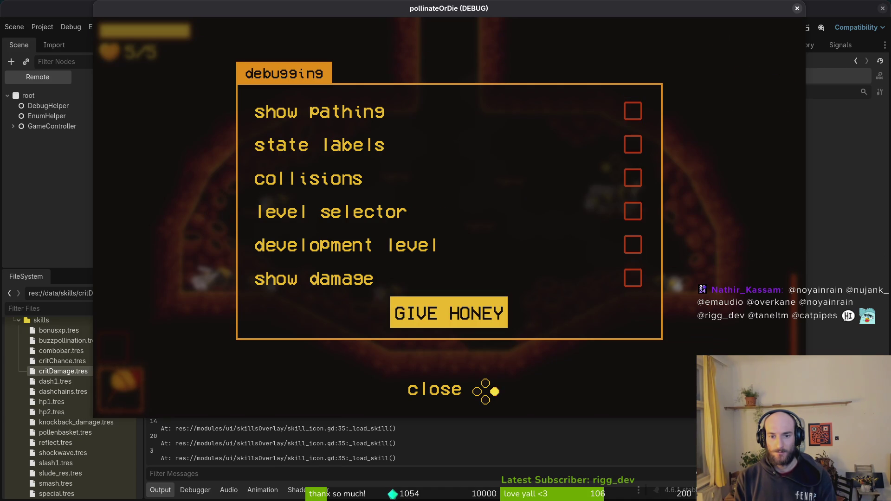
key("Return")
Move skill focus through pollen baskets, crit damage, recoil, reflect and smasher, then return to the editor
key("Right")
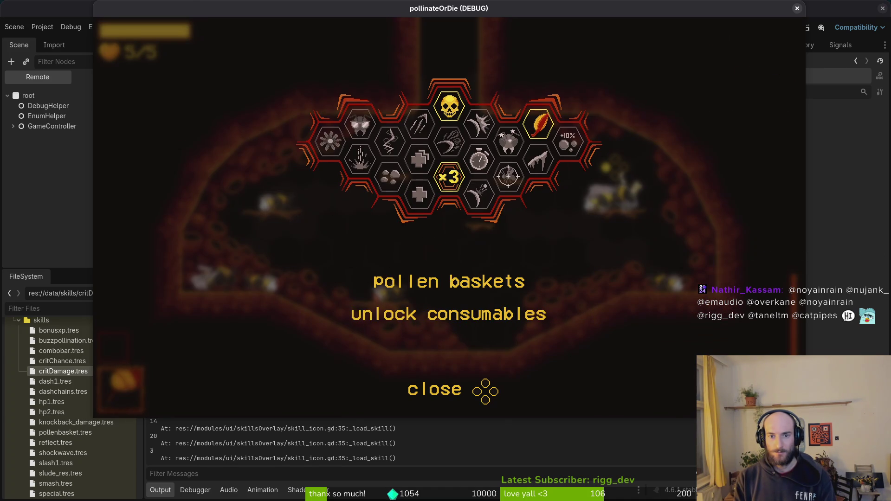
key("Up")
key("Left")
key("Left")
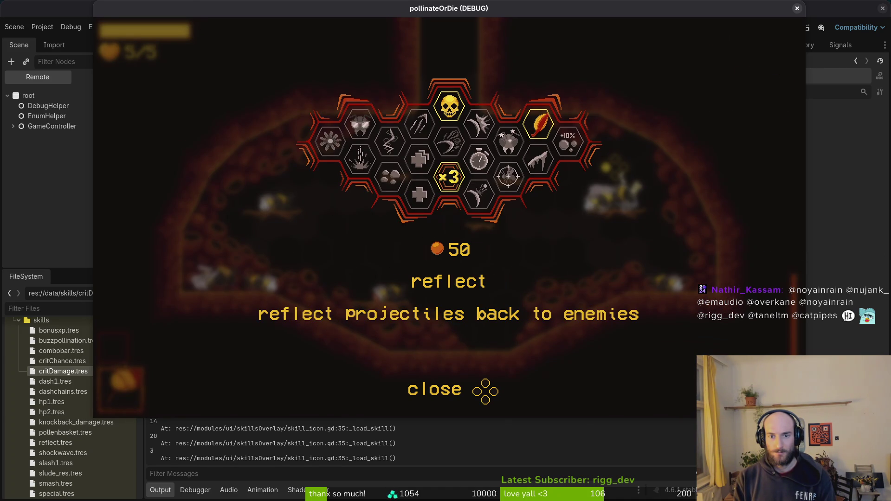
key("Left")
key("Right")
key("Down")
key("alt+Tab")
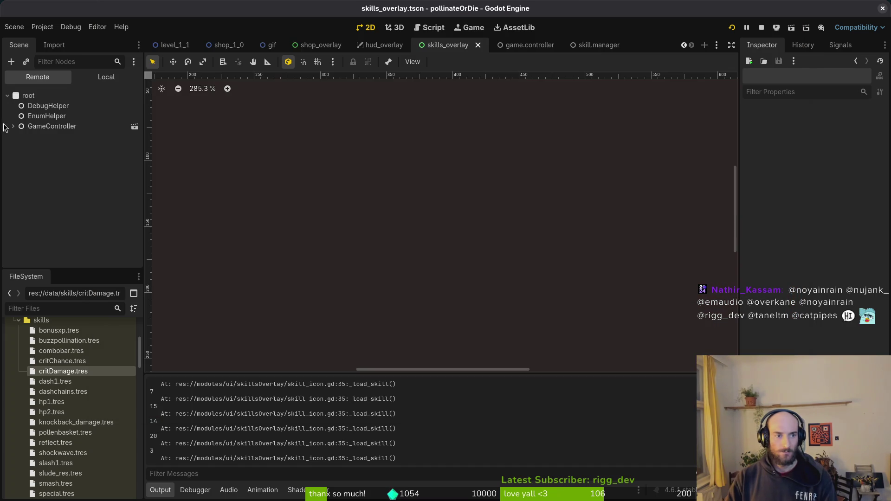
Give the reflect skill node a new bottom focus neighbour and save the skills overlay scene
left_click(109, 82)
key("alt+Tab")
key("alt+Tab")
left_click(59, 168)
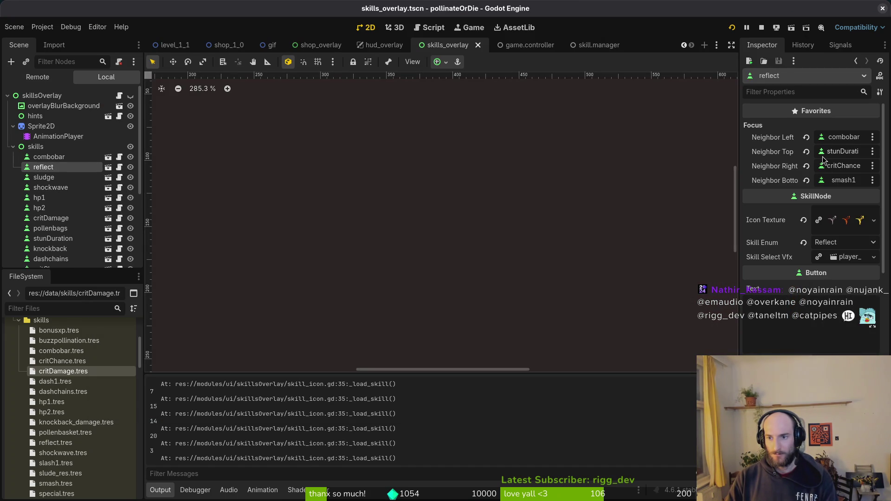
left_click(844, 180)
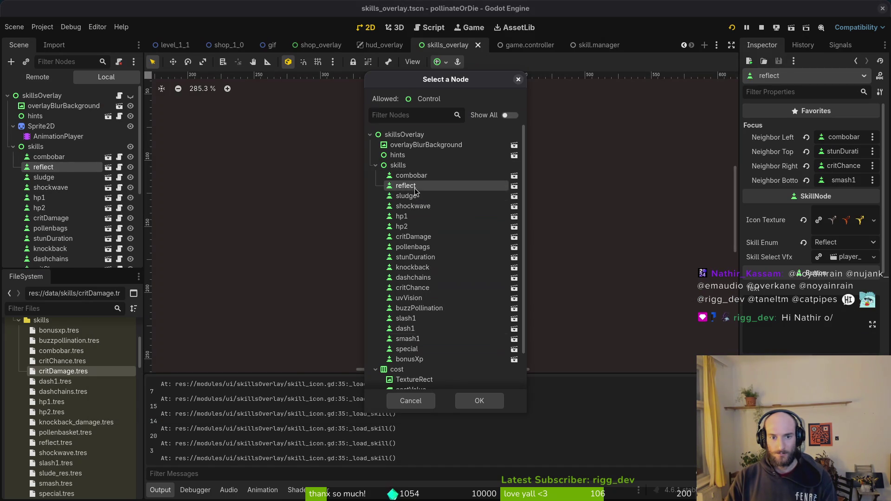
left_click(461, 402)
key("ctrl+s")
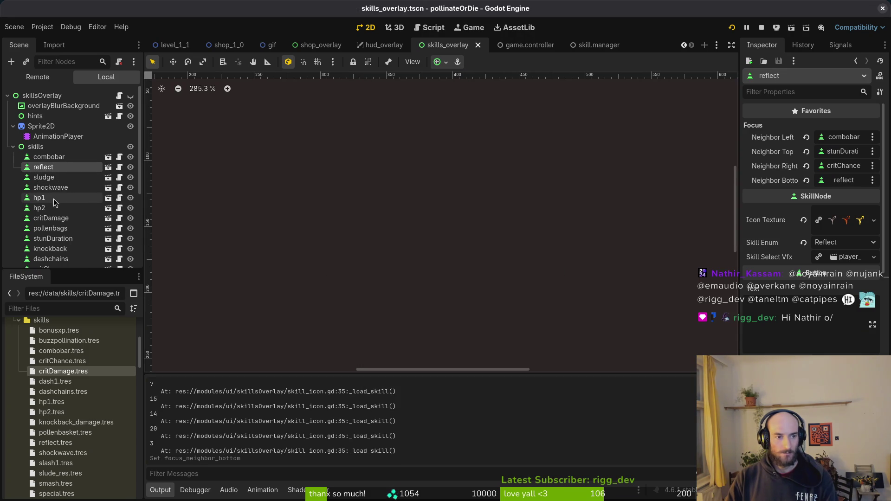
Select hp1, test skill focus movement toward combobar in the running game, then close it
left_click(39, 198)
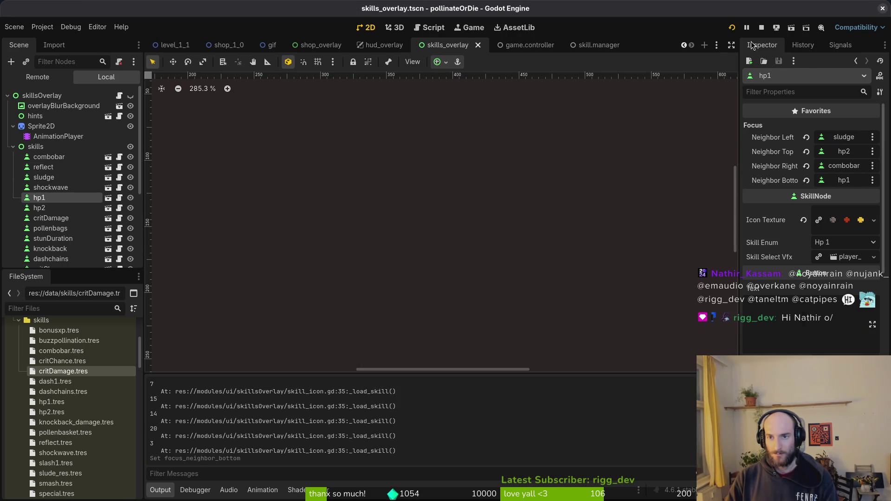
key("Down")
key("Down")
key("Left")
key("Down")
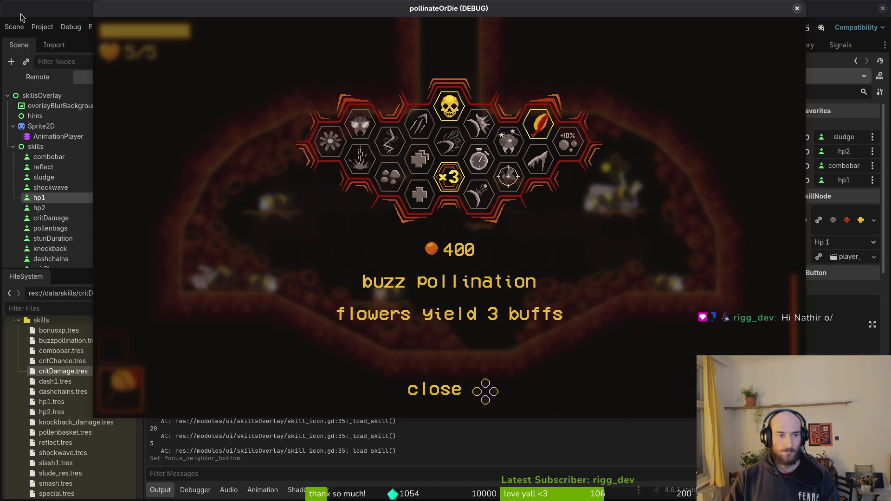
key("F8")
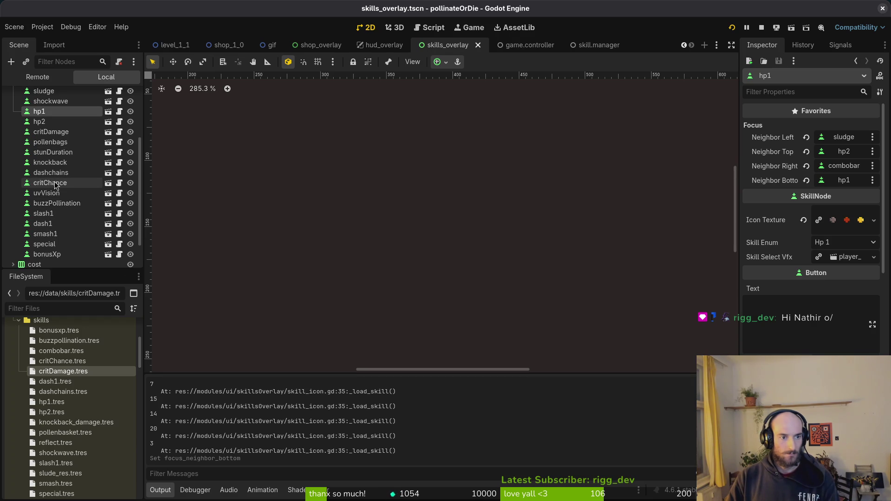
Set critDamage's right focus neighbour to bonusXp
left_click(49, 132)
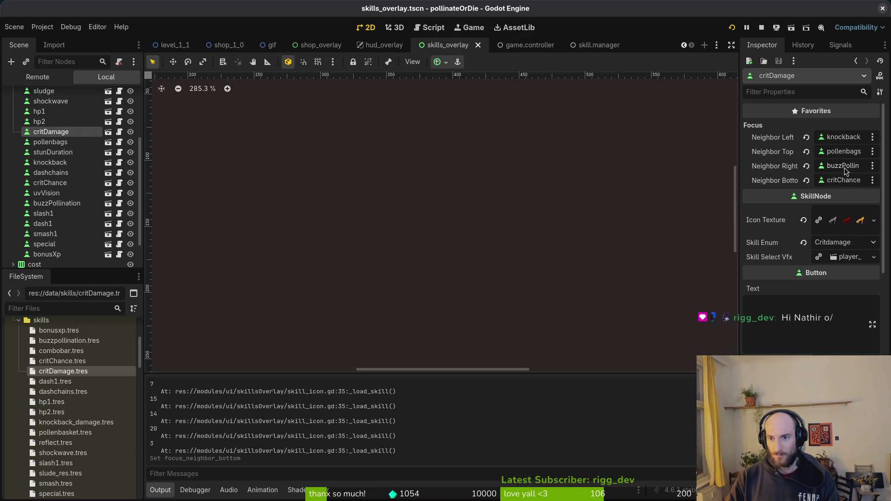
left_click(844, 167)
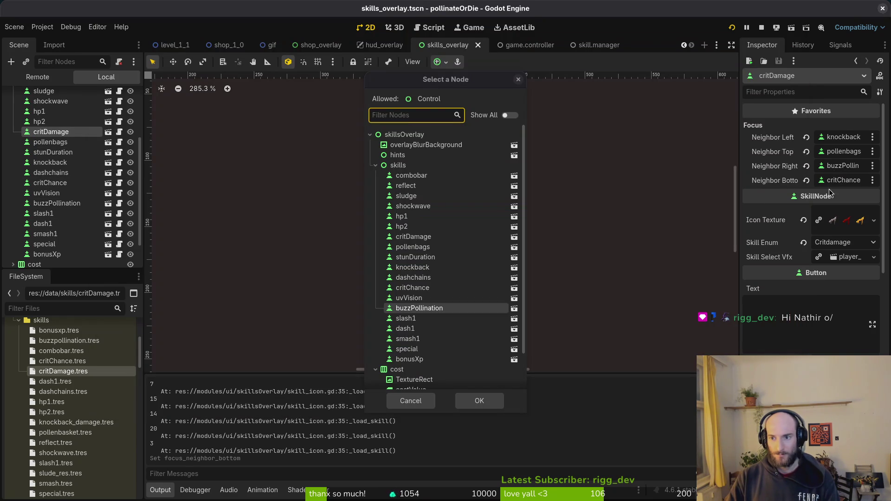
left_click(409, 359)
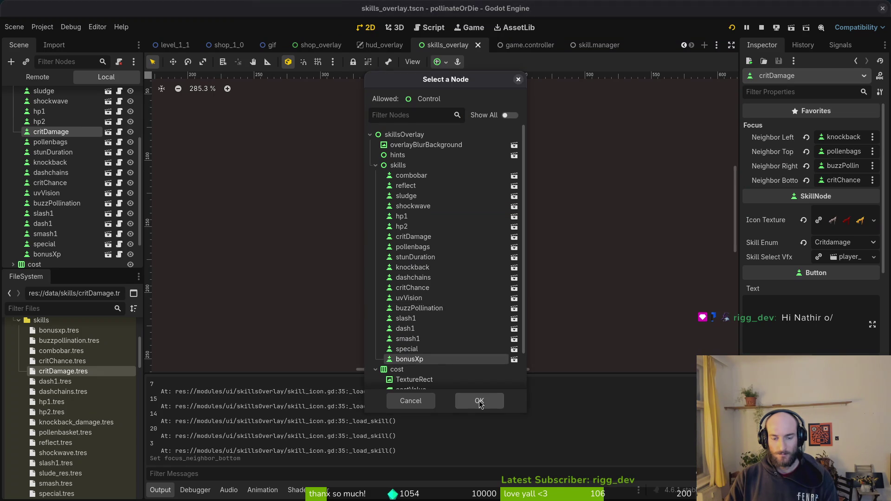
left_click(479, 401)
Run the game and step through immunity, skull, smasher, recoil, crit damage and combobar, then select bonusXp
key("F5")
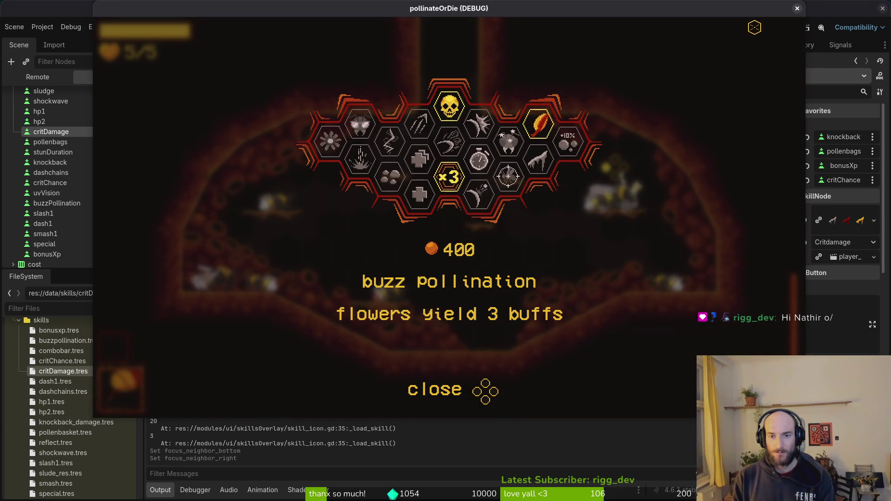
key("Down")
key("Up")
key("Left")
key("Right")
key("Right")
key("Right")
key("Right")
key("Down")
key("Right")
key("Up")
key("Right")
key("Right")
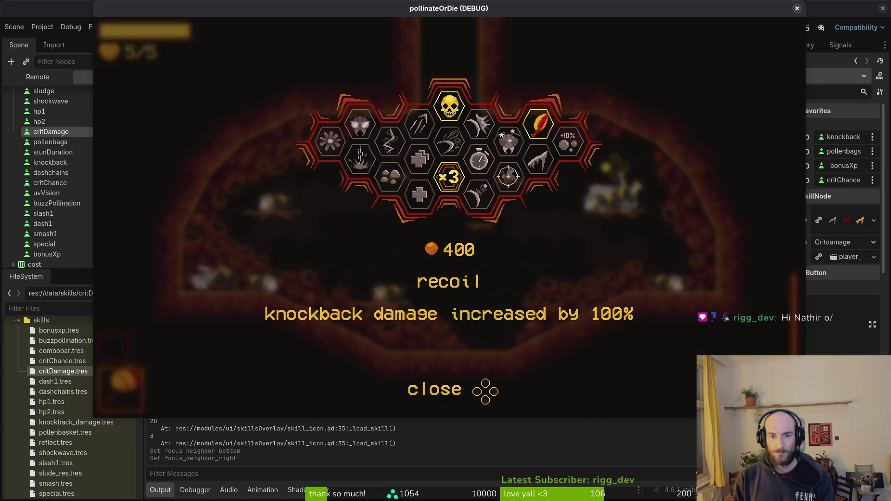
key("Left")
key("Down")
key("Right")
key("Left")
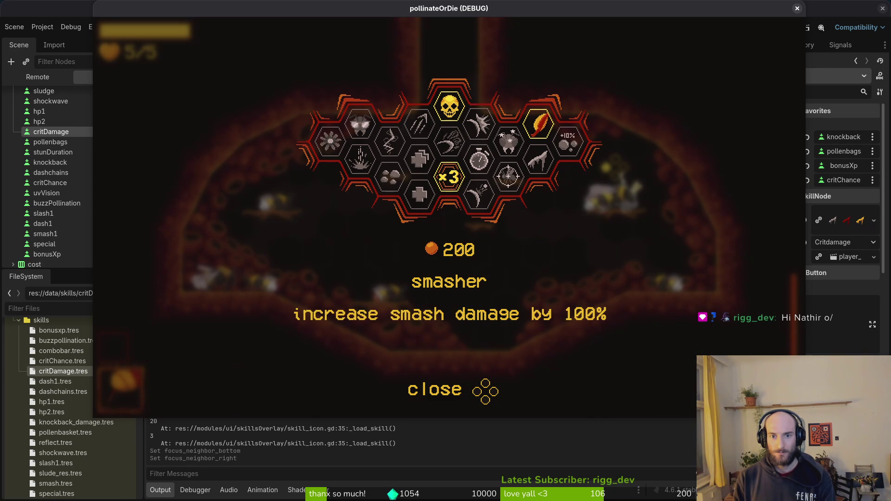
key("Down")
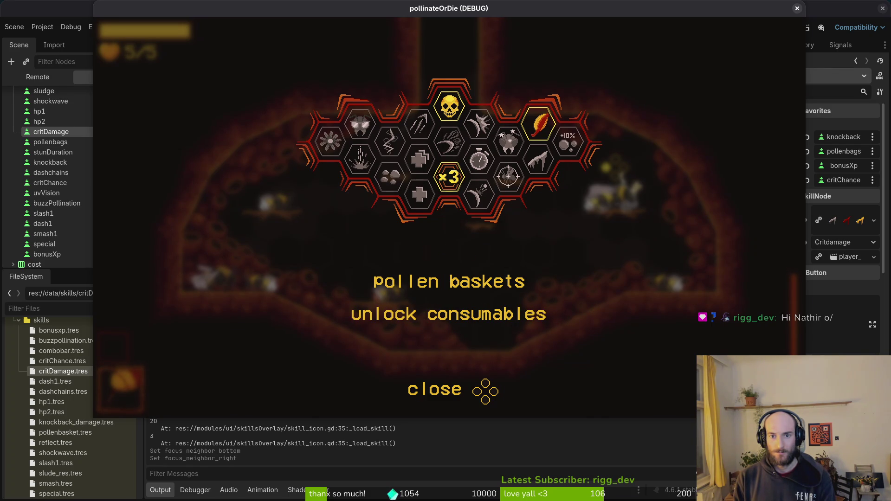
key("Right")
key("Down")
key("Right")
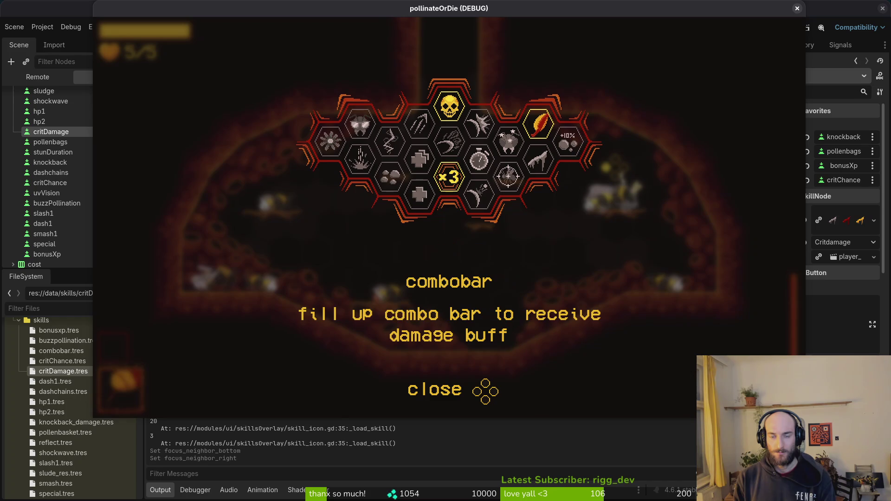
left_click(54, 256)
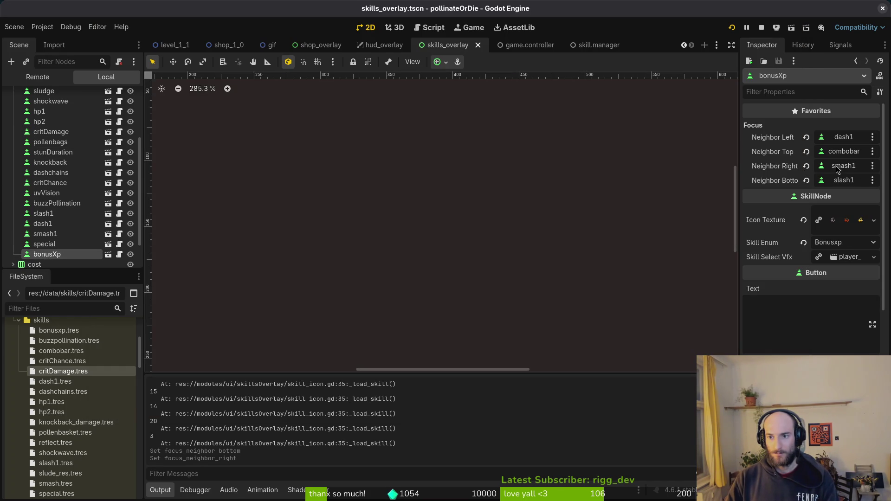
Set bonusXp's top focus neighbour to pollenbags after checking the running game's overlay
left_click(844, 152)
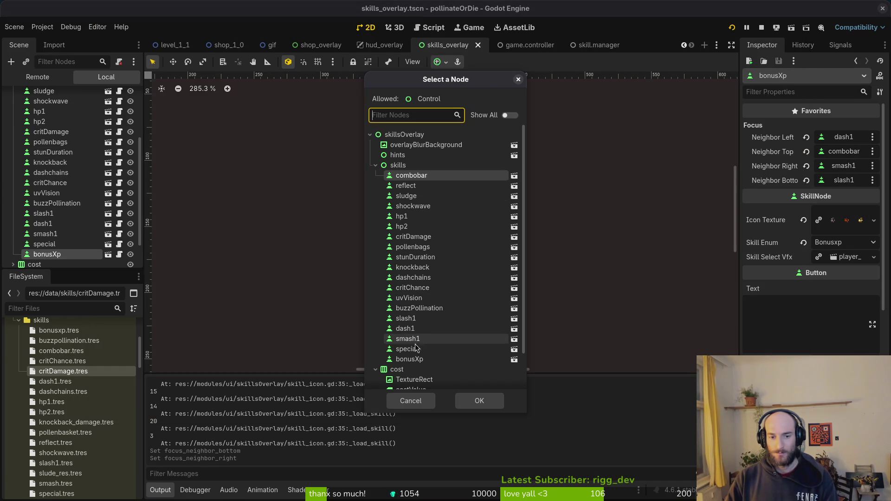
key("alt+Tab")
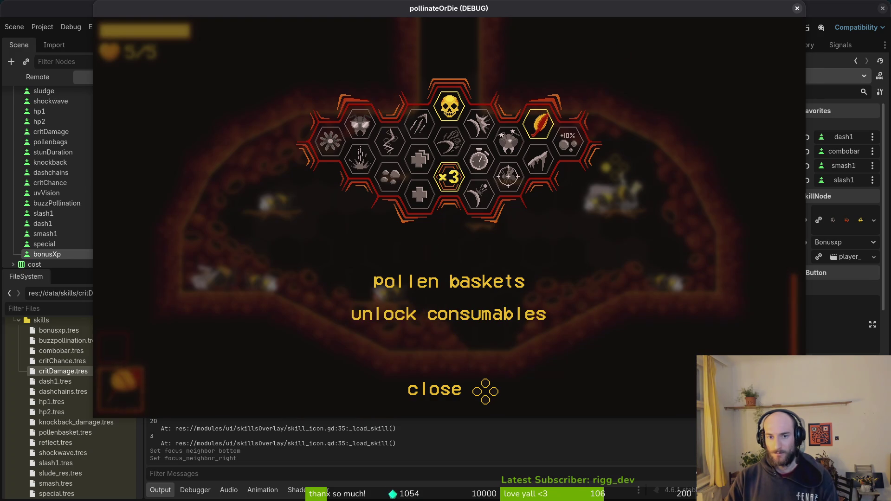
key("alt+Tab")
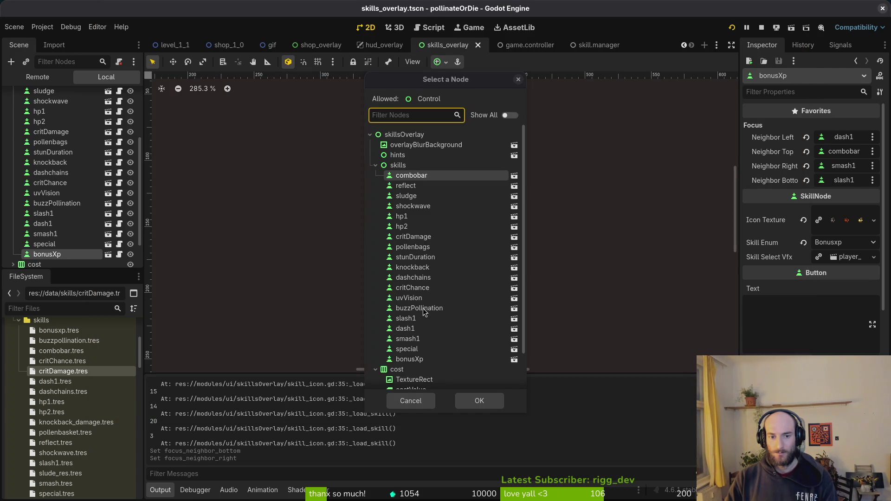
left_click(413, 247)
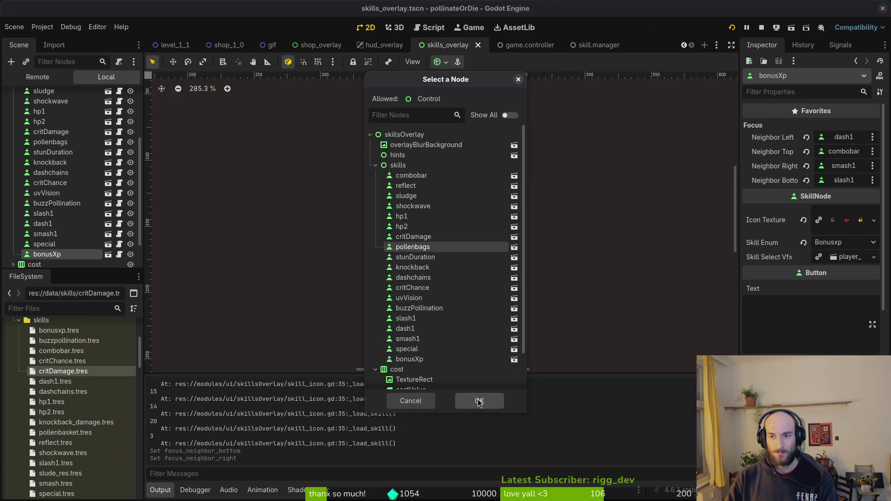
left_click(479, 401)
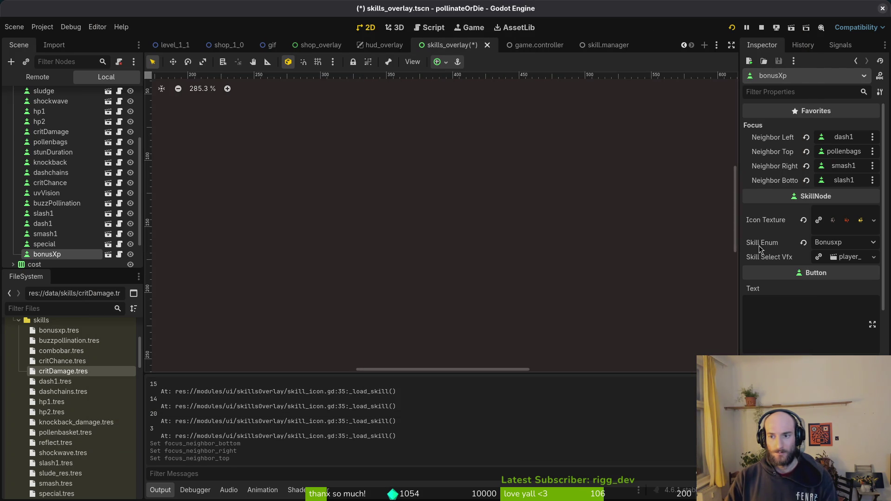
Set bonusXp's right focus neighbour to bonusXp itself
left_click(842, 167)
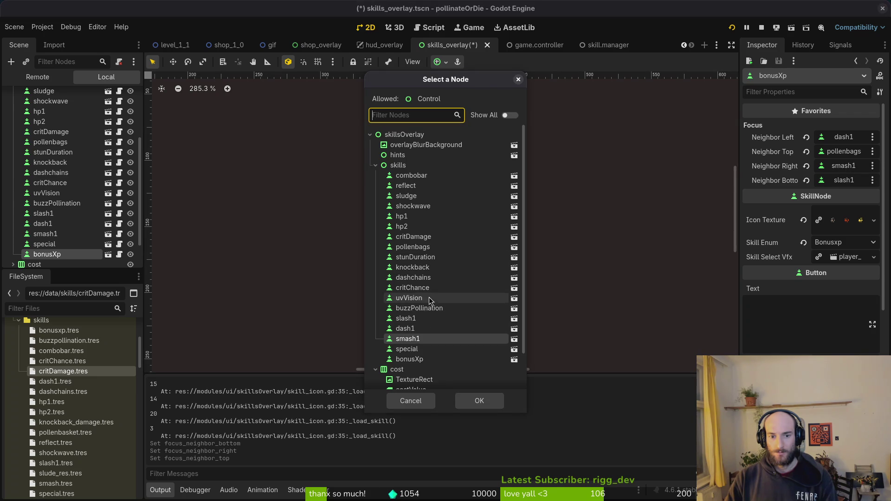
left_click(423, 359)
left_click(479, 400)
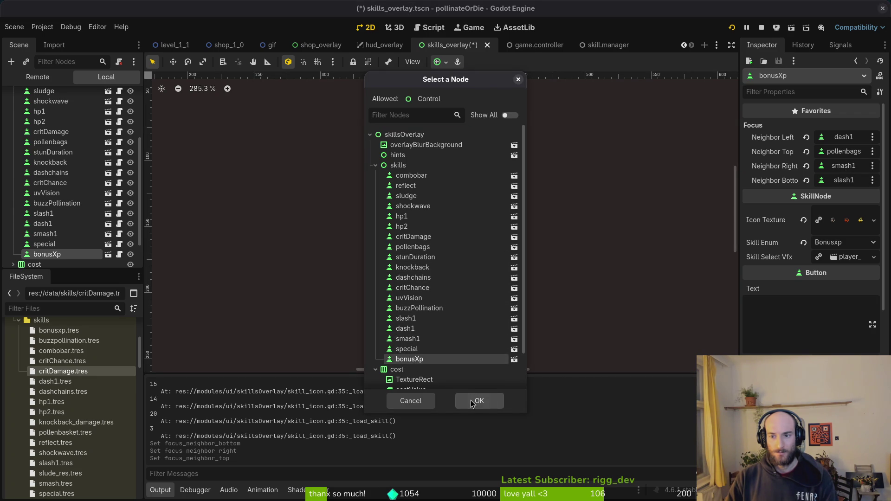
Set bonusXp's bottom focus neighbour to critDamage, replacing costValue, then save and run the game
left_click(843, 182)
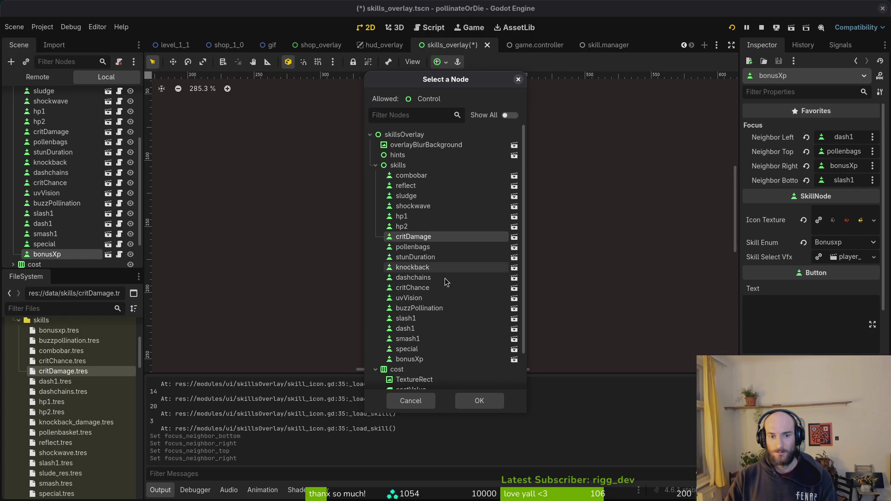
left_click(411, 389)
left_click(478, 400)
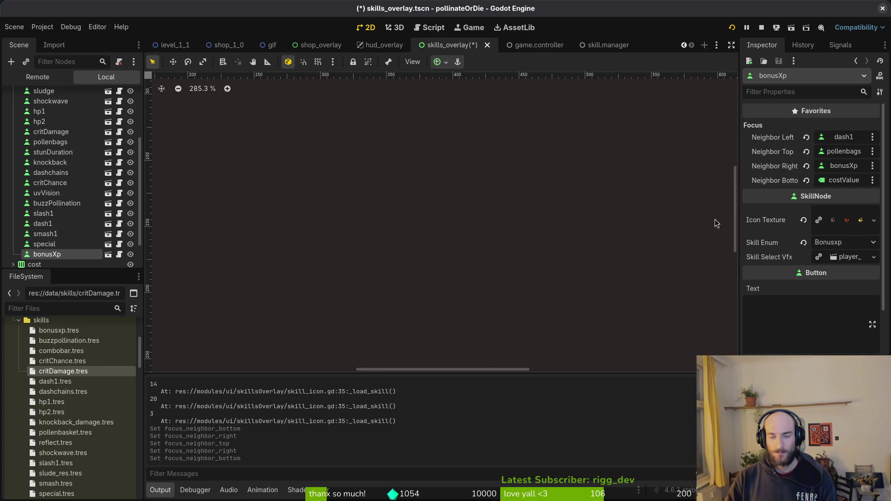
left_click(833, 180)
left_click(413, 236)
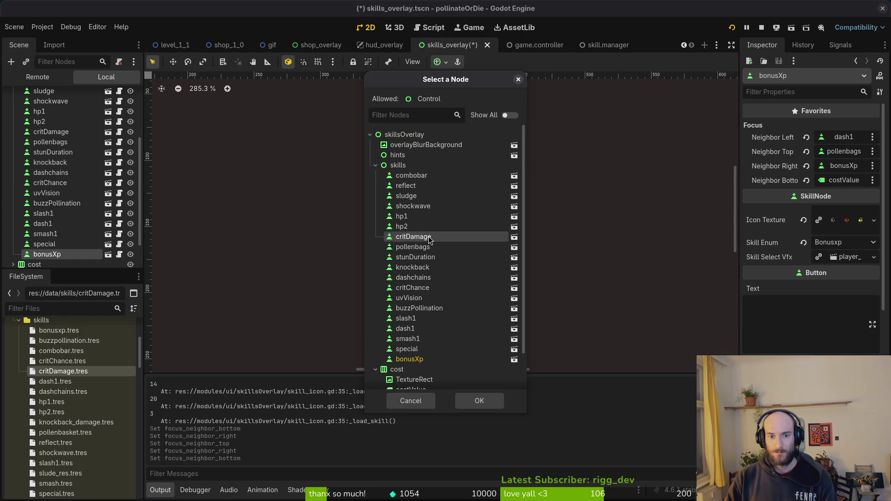
left_click(479, 401)
left_click(731, 28)
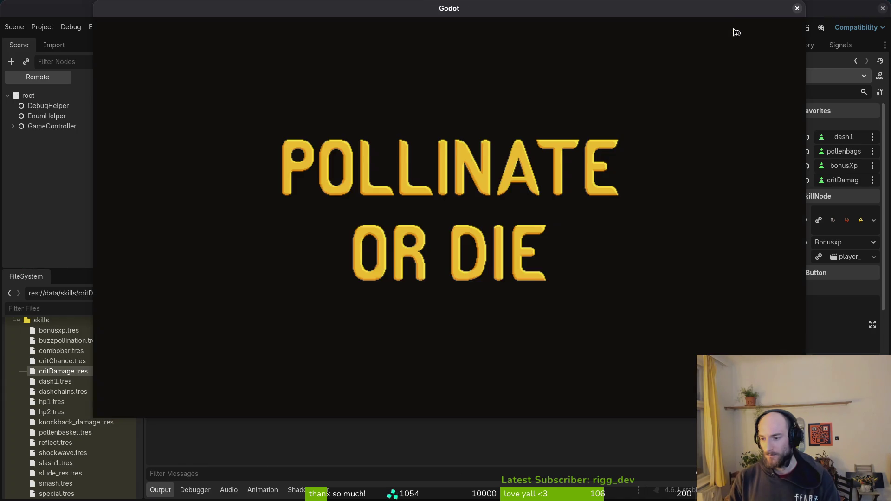
Enter the hive, open the skill tree with E and test moves around deep wound and crit damage
key("Return")
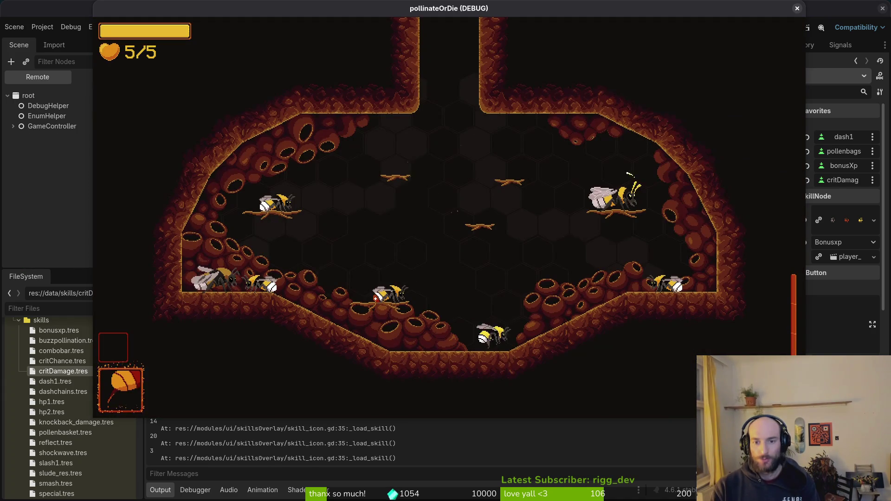
key("e")
key("Right")
key("Right")
key("Down")
key("Right")
key("Right")
key("Right")
key("Left")
key("Left")
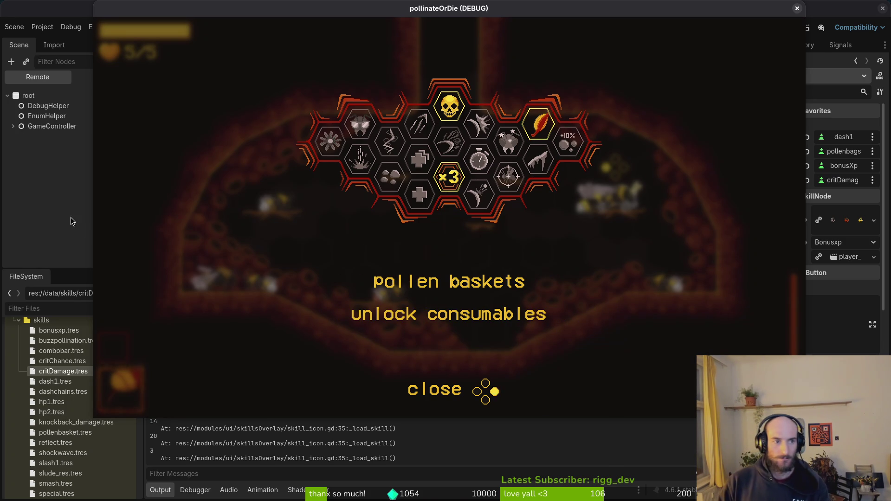
Return to the editor and show the overlay scene's local node tree
left_click(60, 200)
left_click(112, 76)
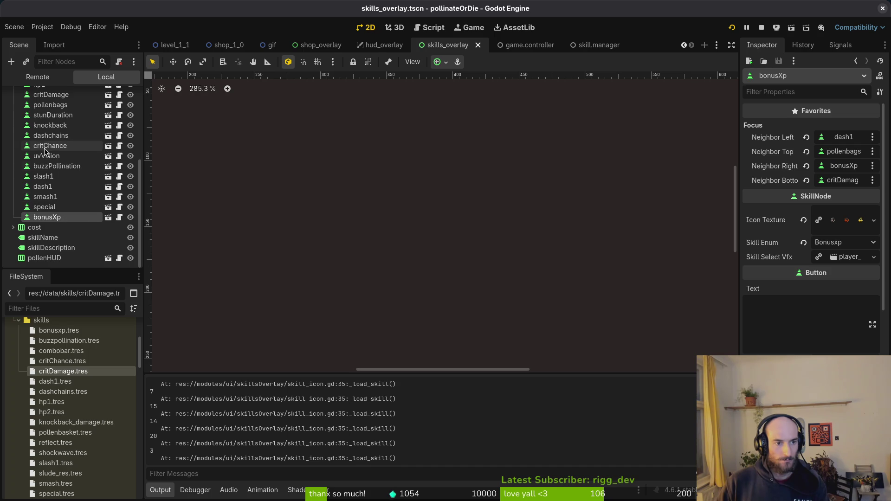
Set pollenbags' right focus neighbour to bonusXp
left_click(50, 105)
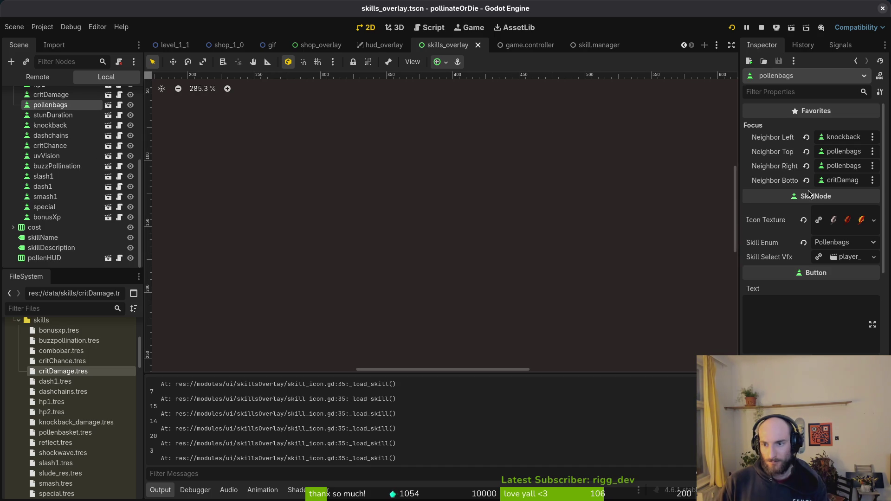
left_click(843, 166)
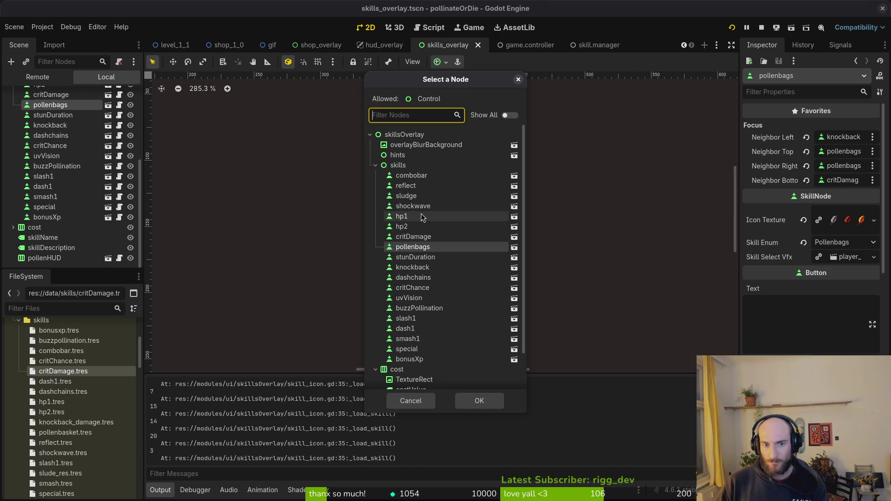
left_click(409, 359)
left_click(477, 400)
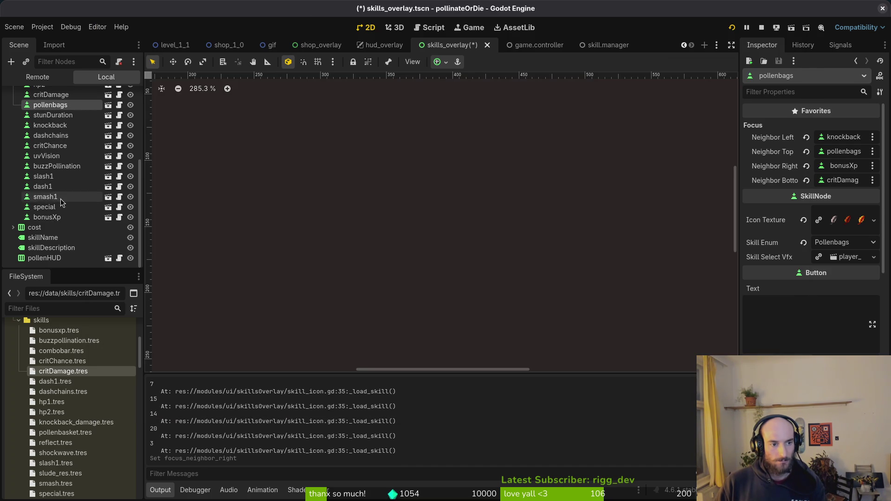
Select critDamage, save the scene and relaunch the game into the hive
left_click(51, 95)
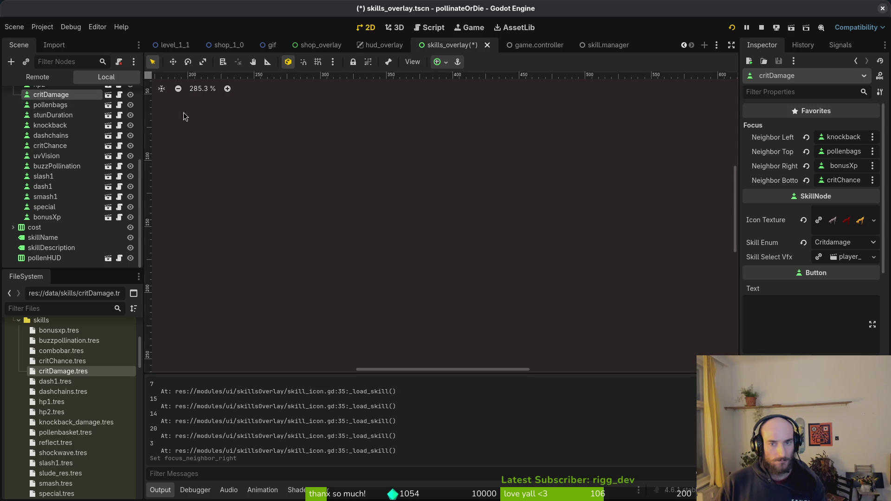
left_click(762, 28)
key("F5")
key("Return")
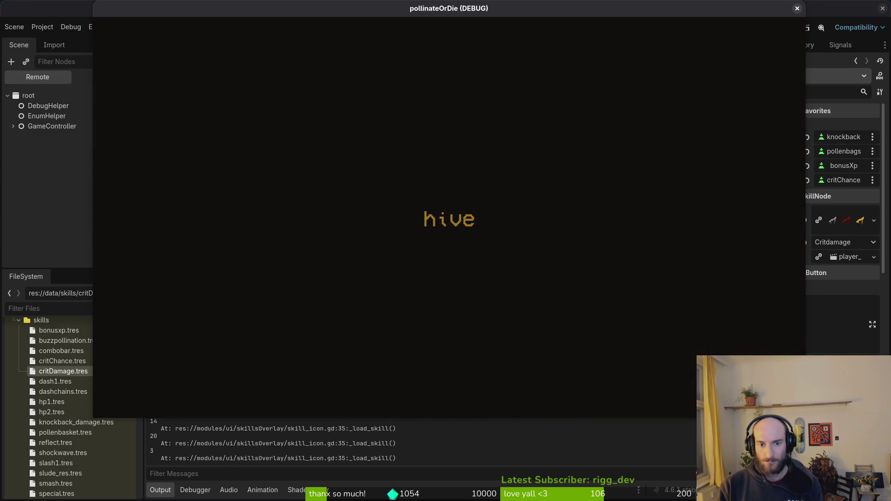
Open the skill tree with Tab and test moves among dasher, dash chains, vigor, UV vision, buzz pollination and immunity
key("Tab")
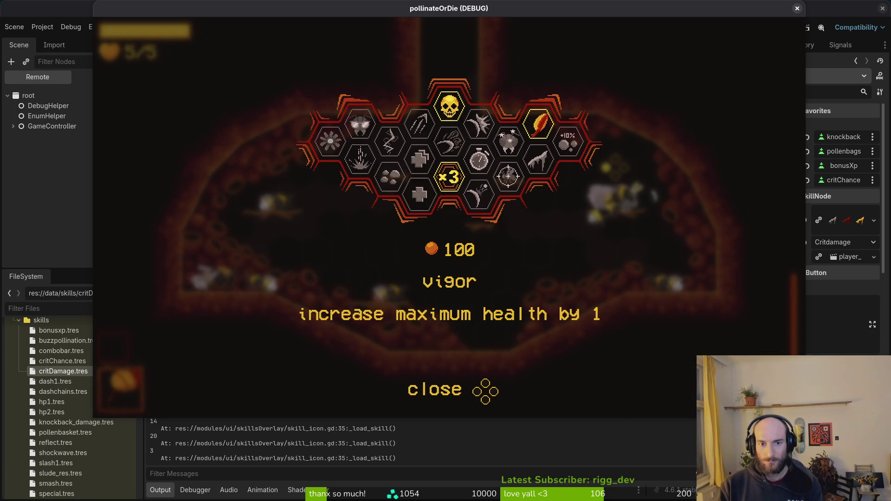
key("Up")
key("Up")
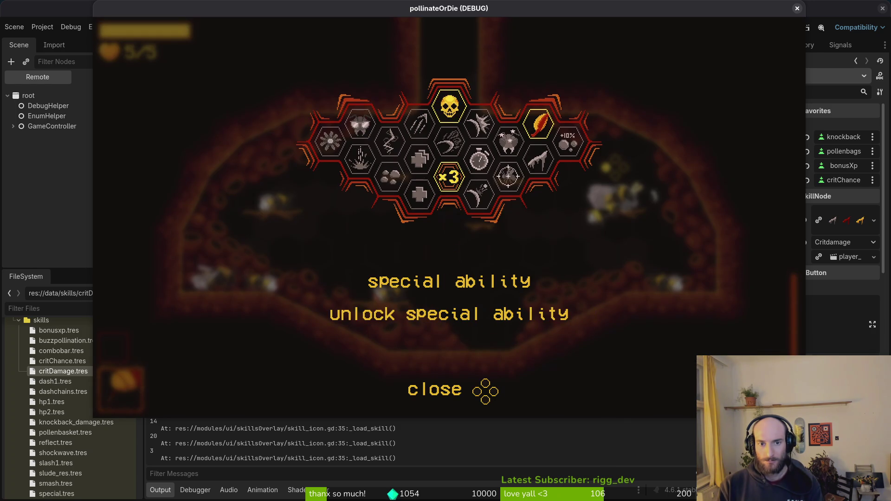
key("Down")
key("Left")
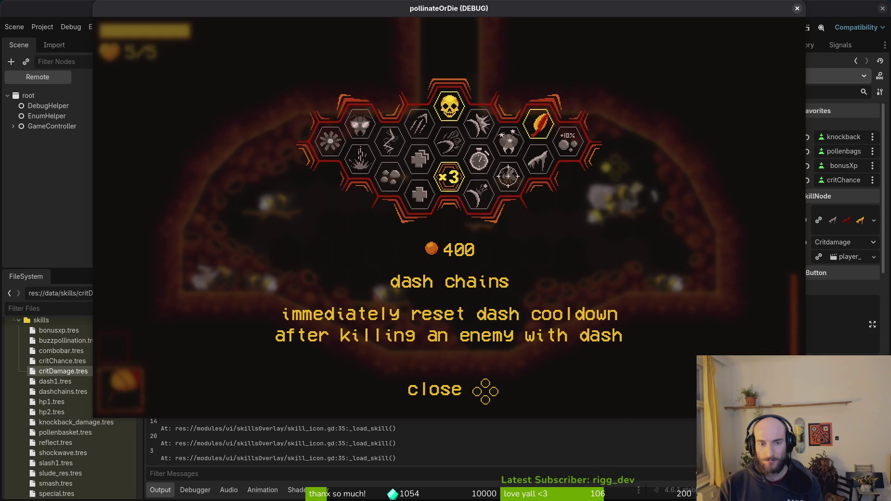
key("Down")
key("Right")
key("Up")
key("Left")
key("Left")
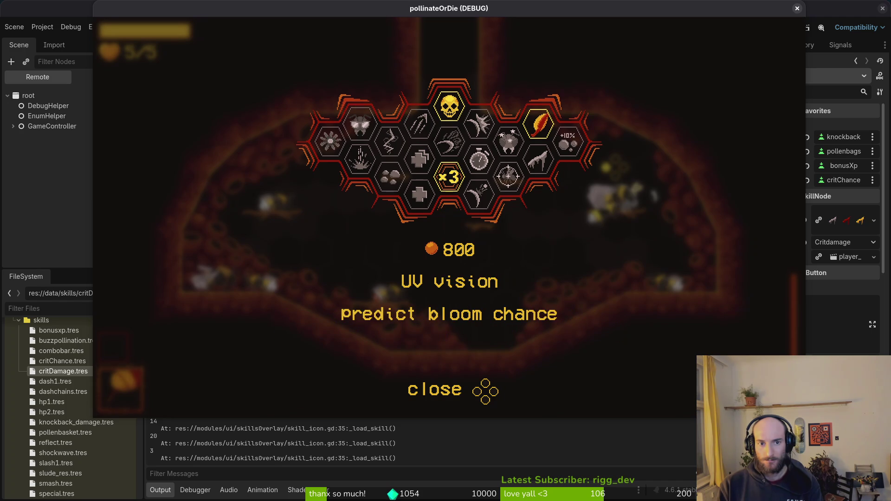
key("Down")
key("Right")
key("Up")
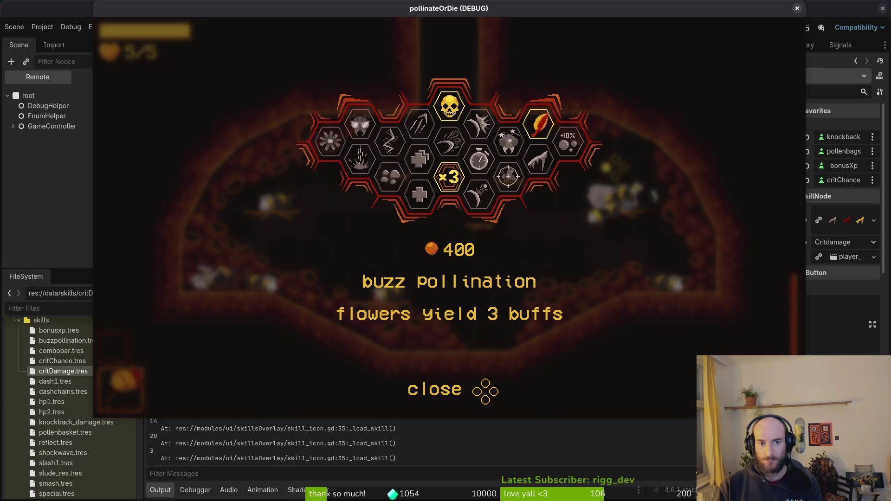
key("Left")
key("Right")
key("Down")
key("Down")
key("Right")
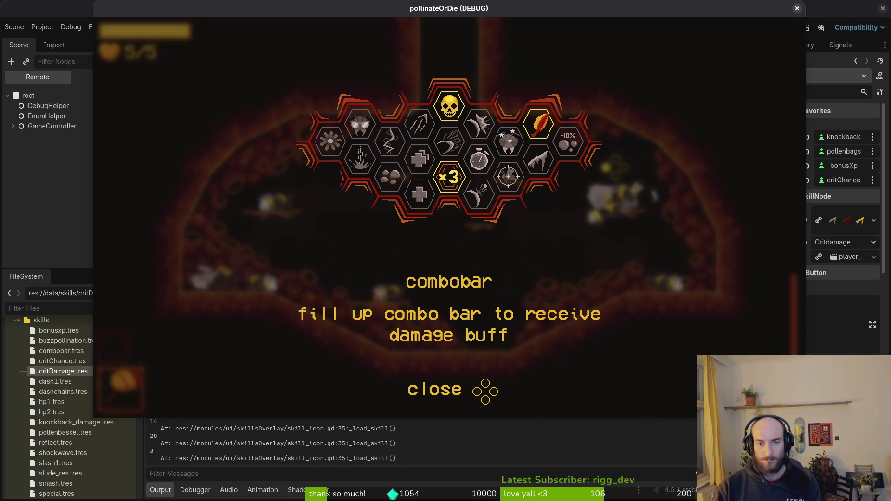
Check navigation among stunlocked, reflect, recoil, deep wound, pollen baskets, crit damage and lucky charm, ending on dasher
key("Right")
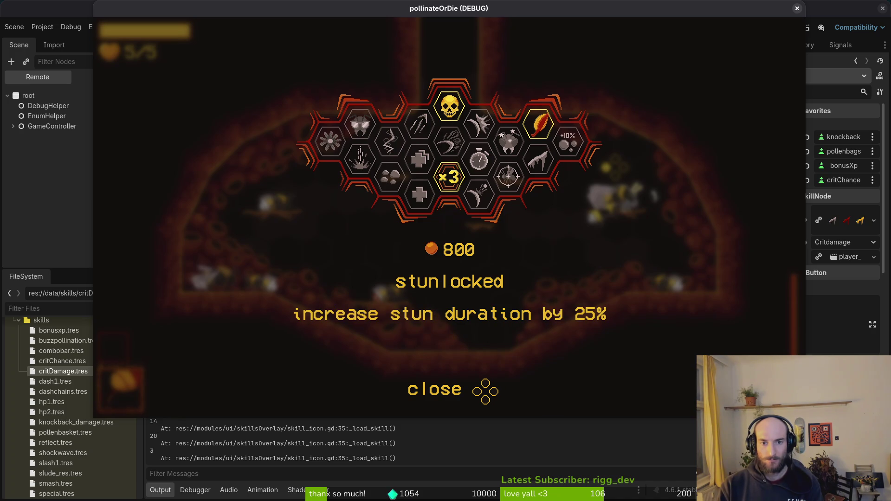
key("Down")
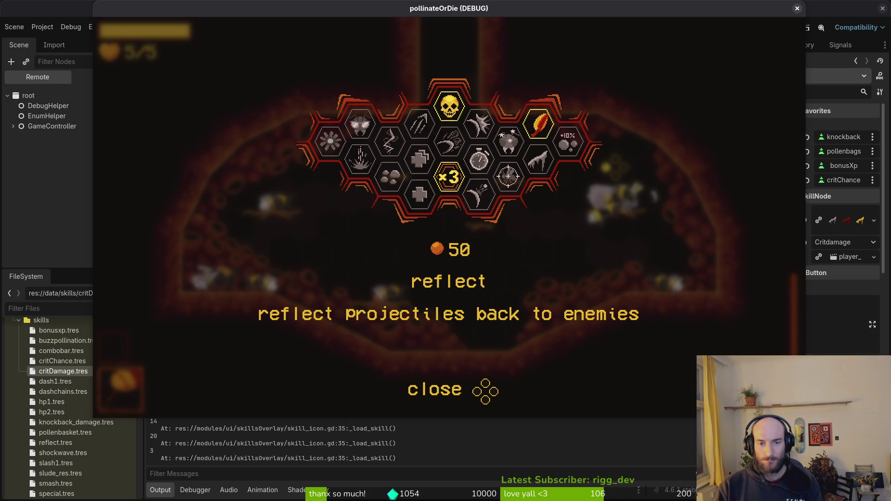
key("Left")
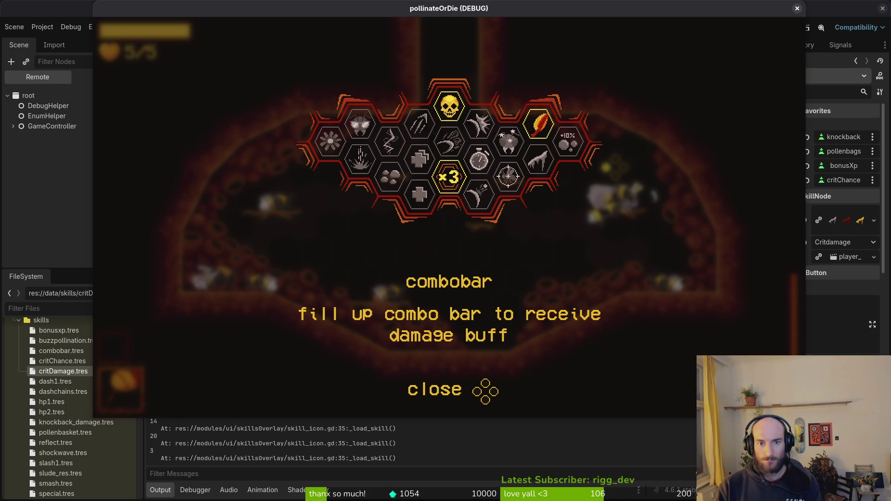
key("Right")
key("Up")
key("Down")
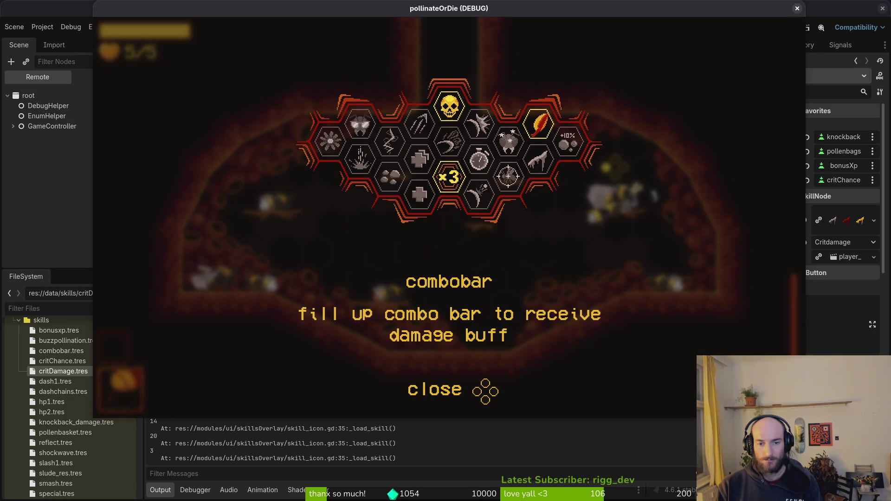
key("Right")
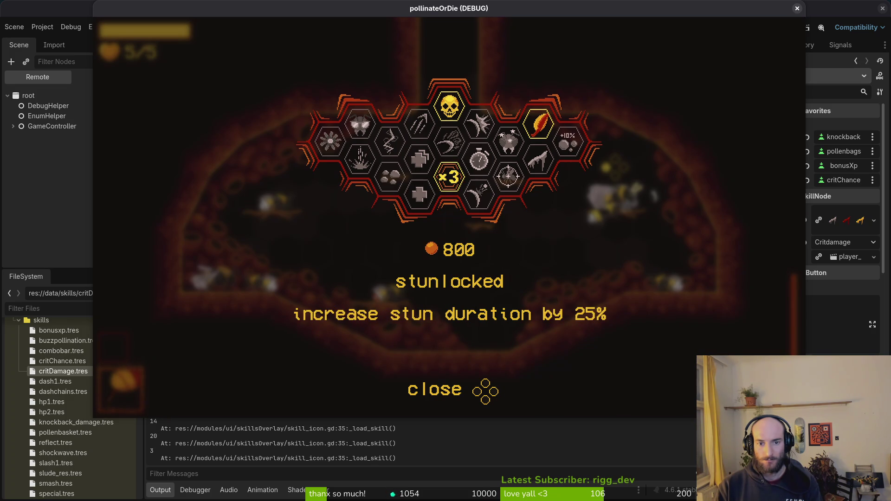
key("Down")
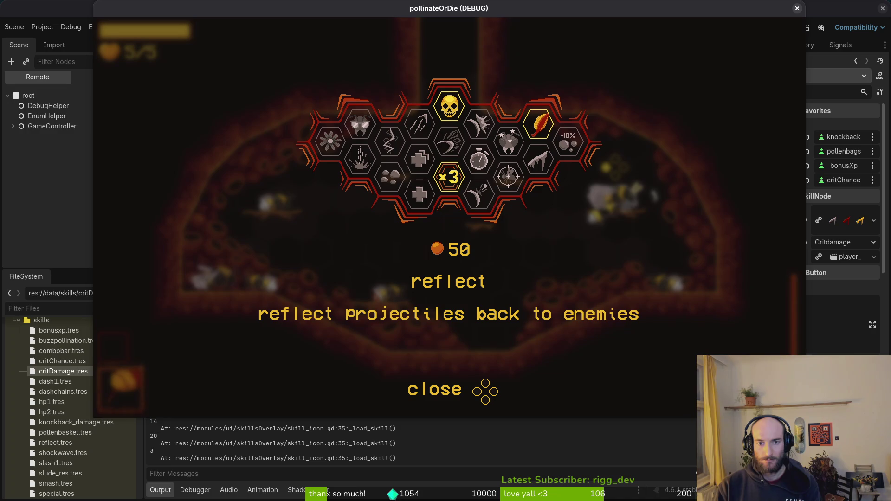
key("Up")
key("Up")
key("Down")
key("Right")
key("Left")
key("Left")
key("Right")
key("Right")
key("Up")
key("Down")
key("Down")
key("Right")
key("Right")
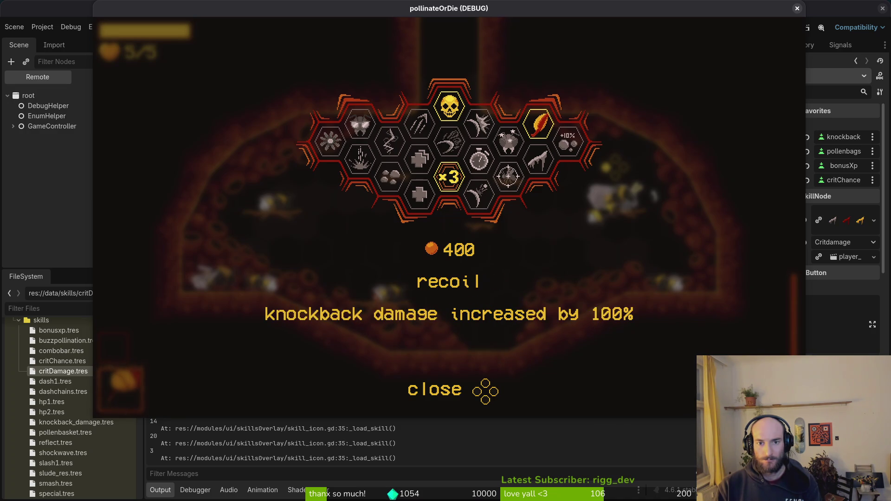
key("Up")
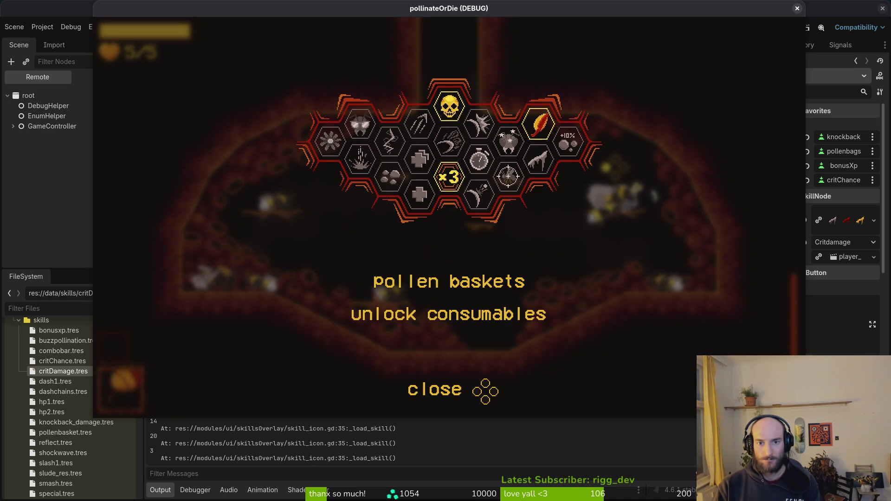
key("Down")
key("Up")
key("Right")
key("Left")
key("Left")
key("Left")
key("Right")
key("Left")
key("Right")
key("Down")
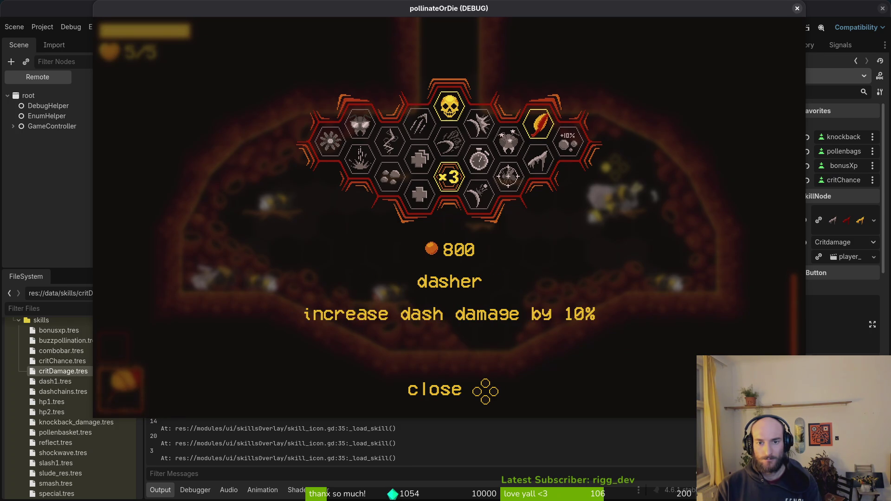